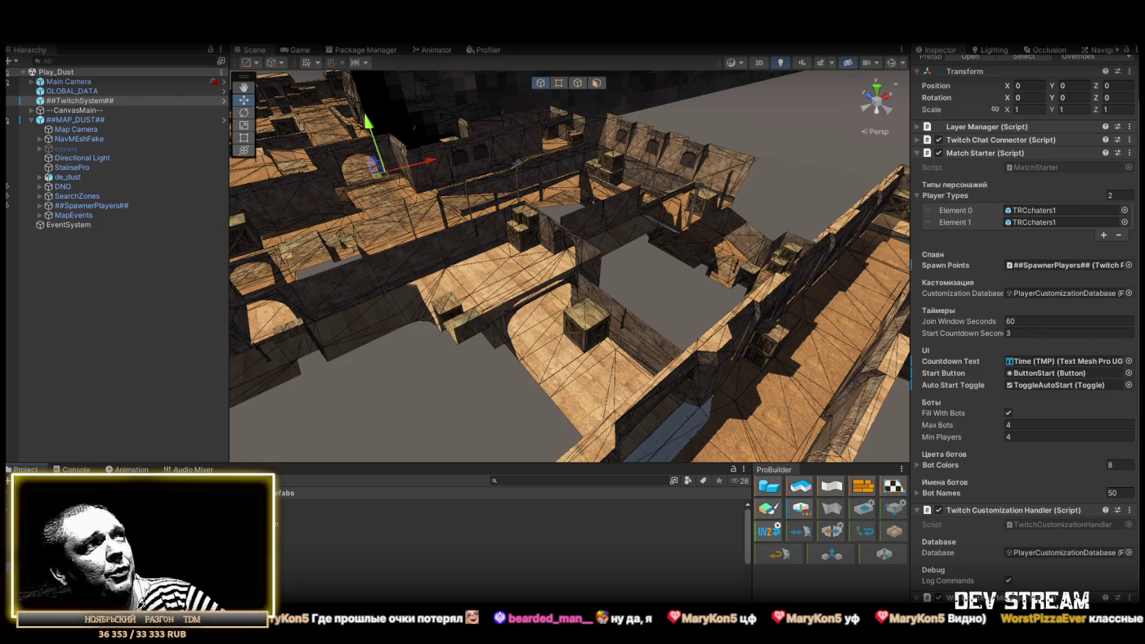
Orbit the scene camera around the Dust2 map to survey its walls and paths.
mouse_move(599, 267)
mouse_down()
mouse_move(650, 246)
mouse_move(601, 253)
mouse_up()
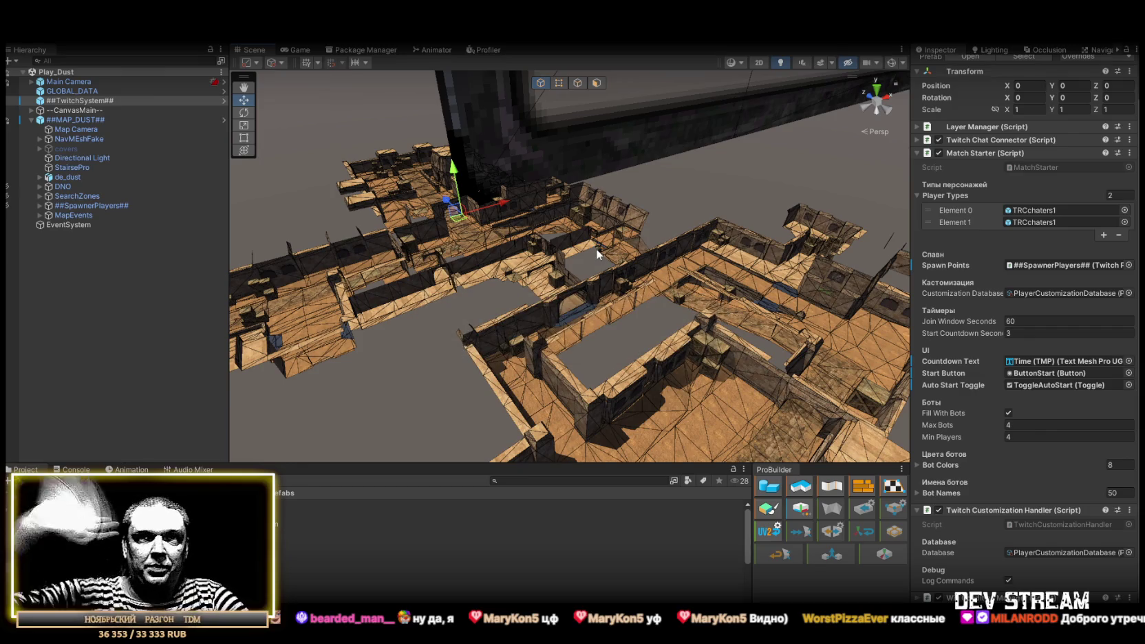
mouse_move(607, 261)
mouse_down()
mouse_move(530, 294)
mouse_move(510, 268)
mouse_up()
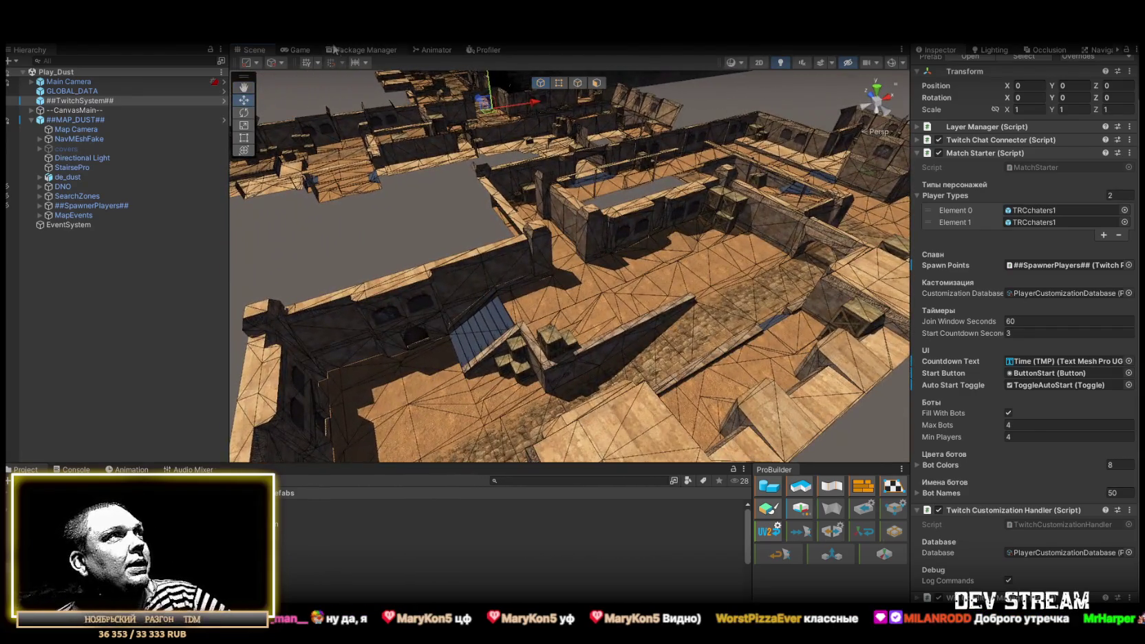
click(296, 49)
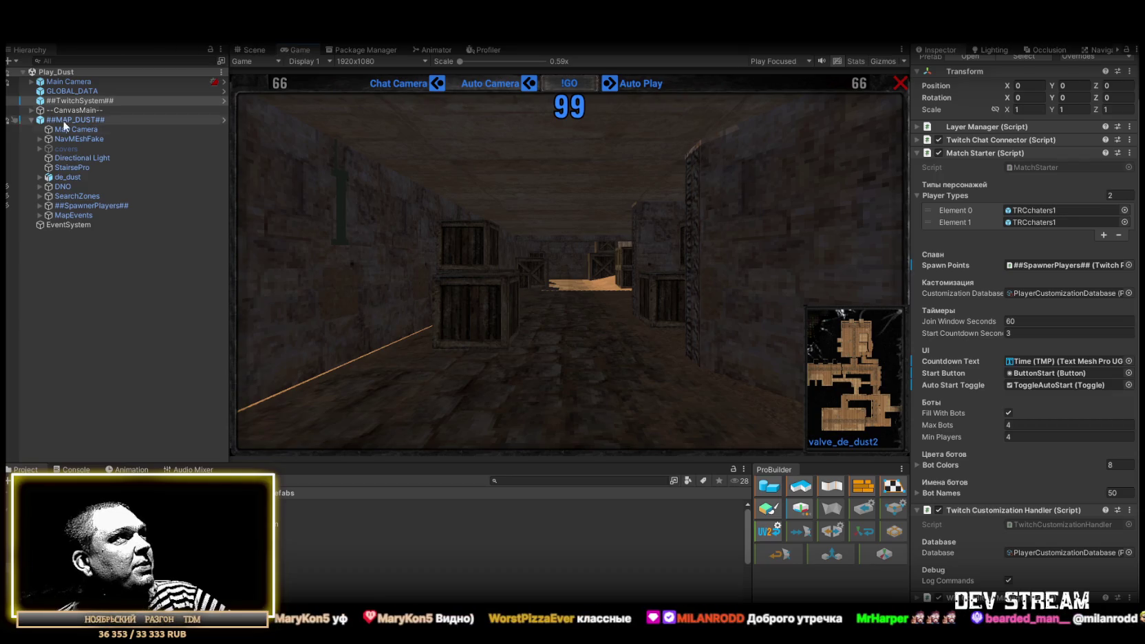
Collapse ##MAP_DUST## in the Hierarchy and select --CanvasMain-- to show its canvas settings.
click(31, 120)
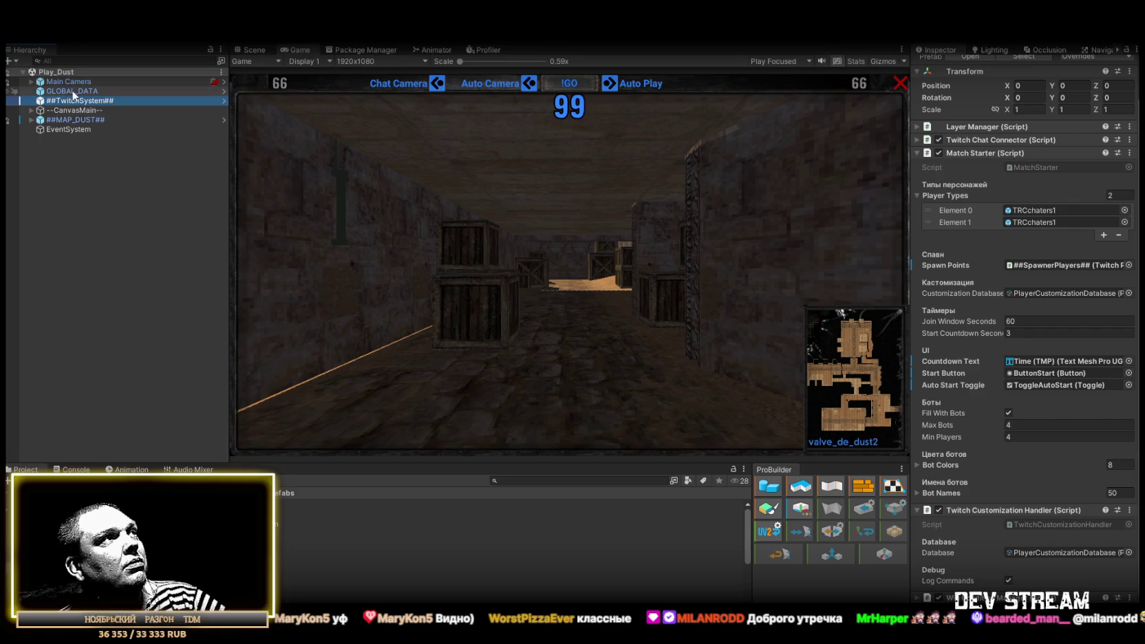
click(30, 111)
click(62, 110)
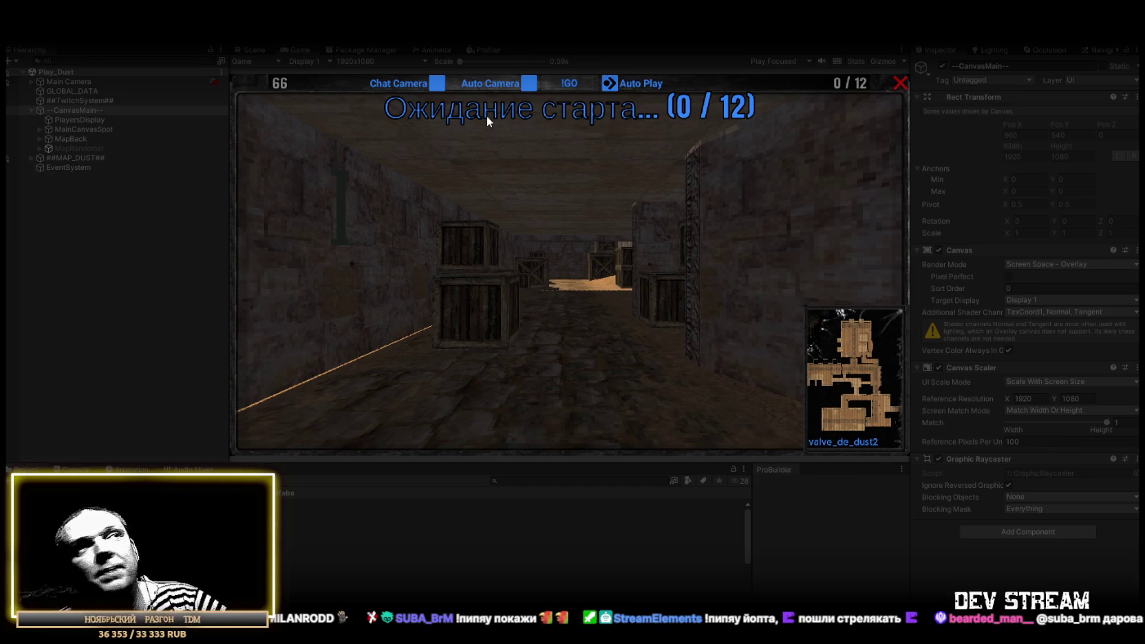
Toggle the Chat and Auto Camera options and maximize the Game view.
click(437, 84)
click(529, 84)
key(shift+space)
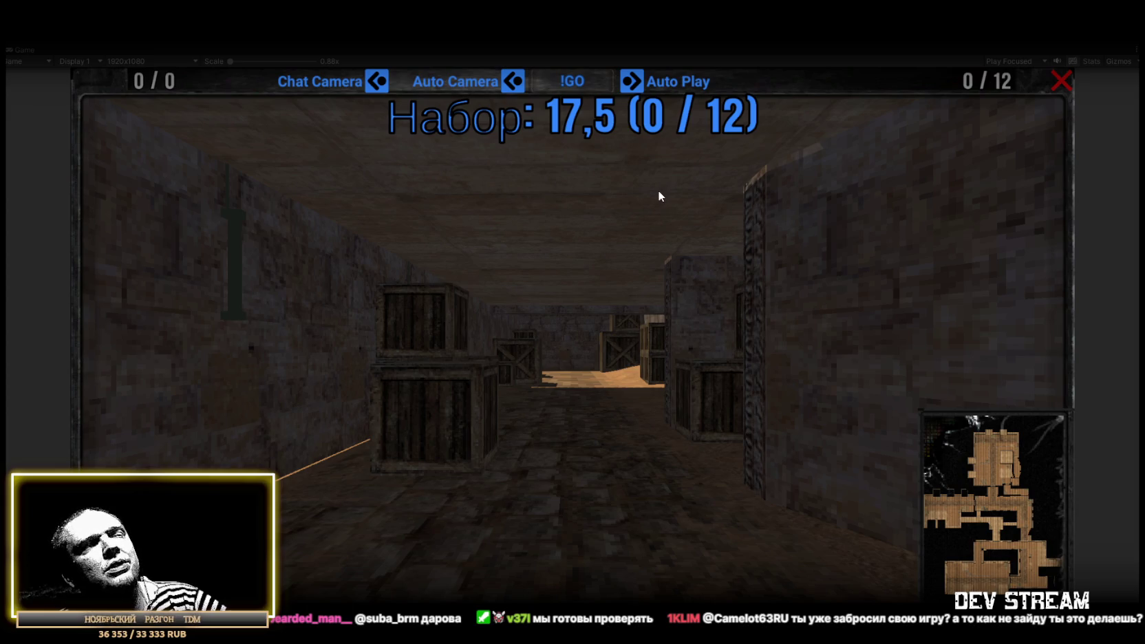
In the game's settings, set Max Players to 48 and Wait To Start to 40, then start playing.
key(Escape)
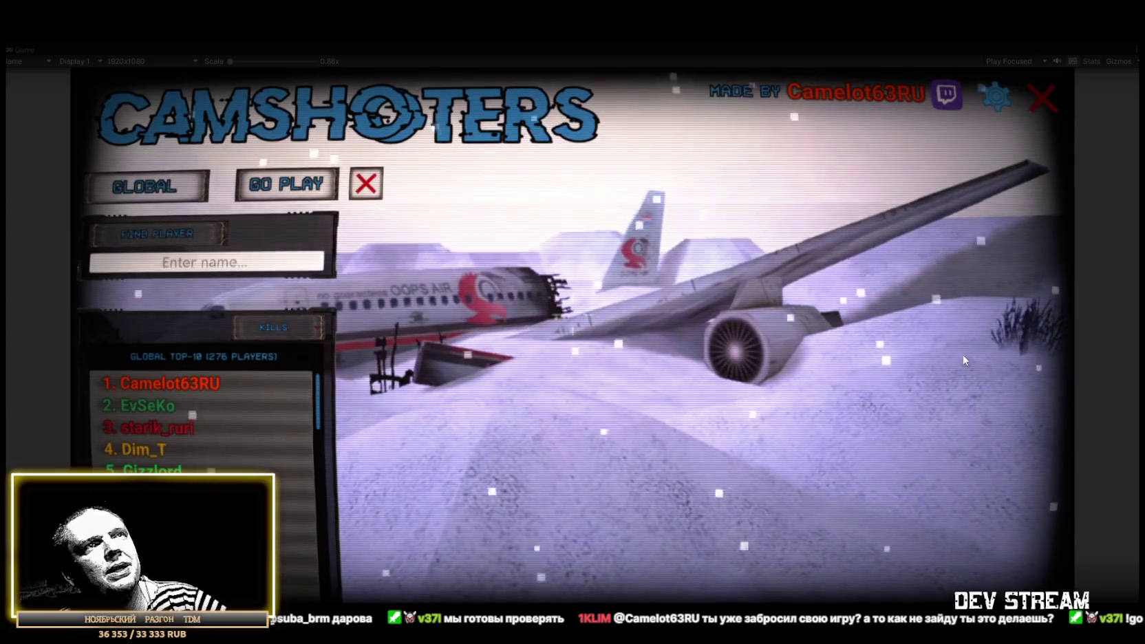
click(994, 94)
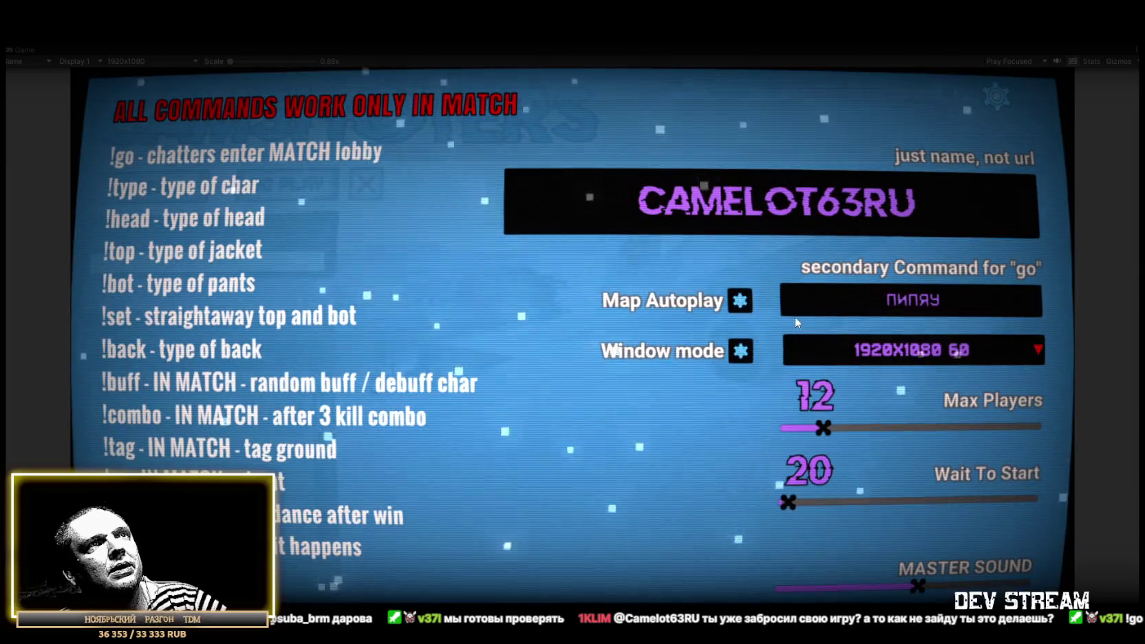
click(740, 302)
click(741, 302)
mouse_move(824, 428)
mouse_down()
mouse_move(915, 427)
mouse_move(903, 426)
mouse_up()
mouse_move(791, 503)
mouse_down()
mouse_move(936, 505)
mouse_move(916, 502)
mouse_up()
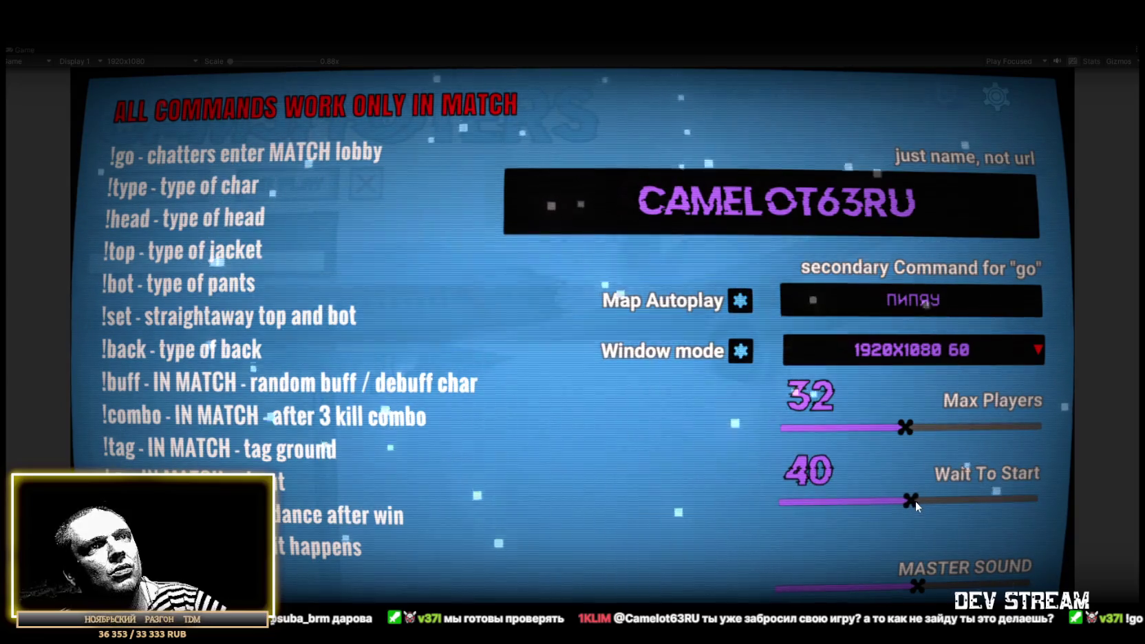
drag(906, 428, 967, 428)
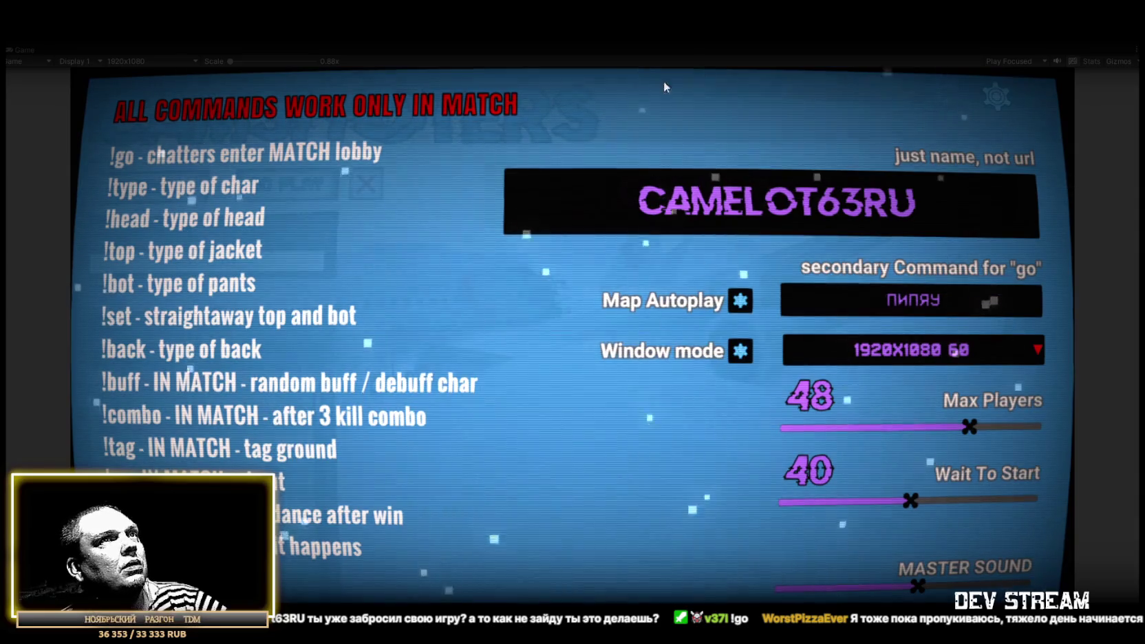
click(992, 98)
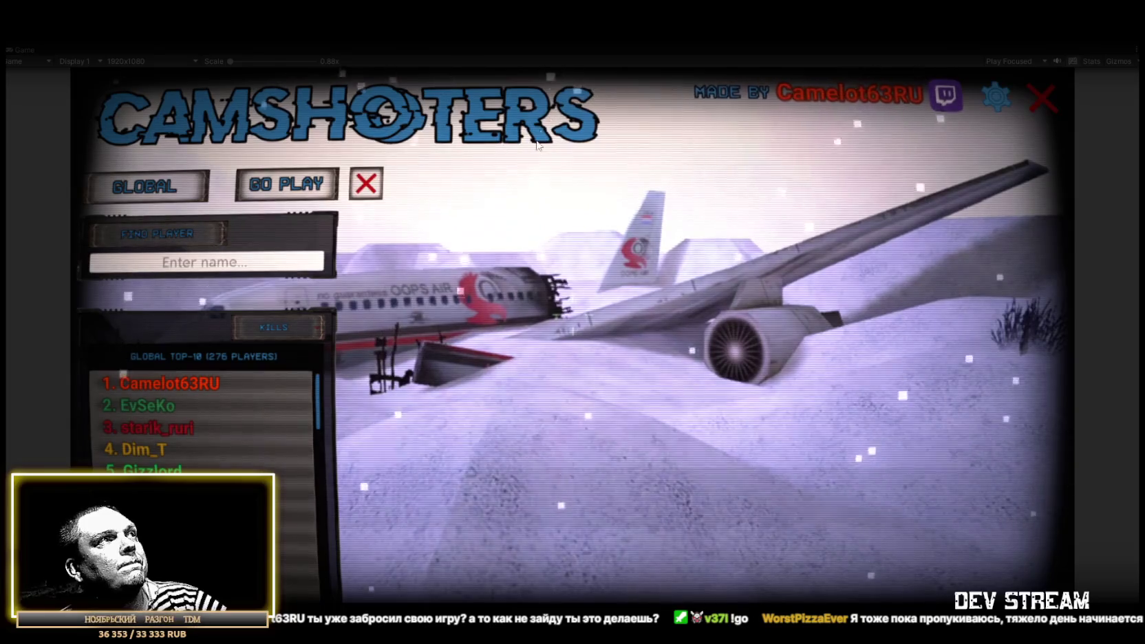
click(281, 186)
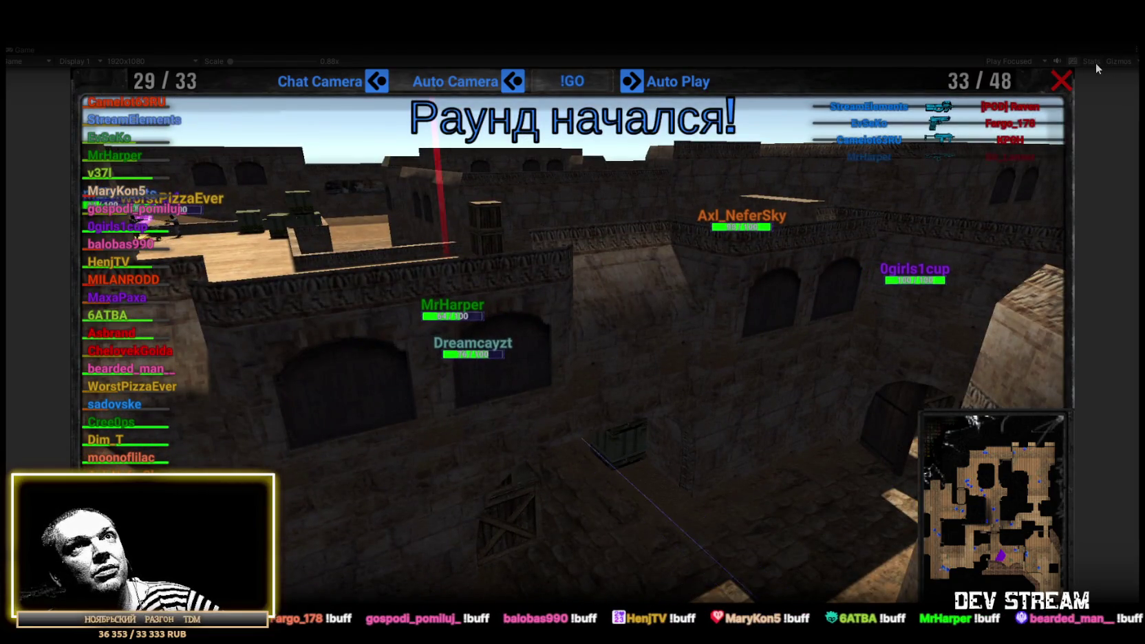
Briefly toggle the Stats overlay, watch the round to its scoreboard, then un-maximize the Game view.
click(1095, 62)
click(1095, 62)
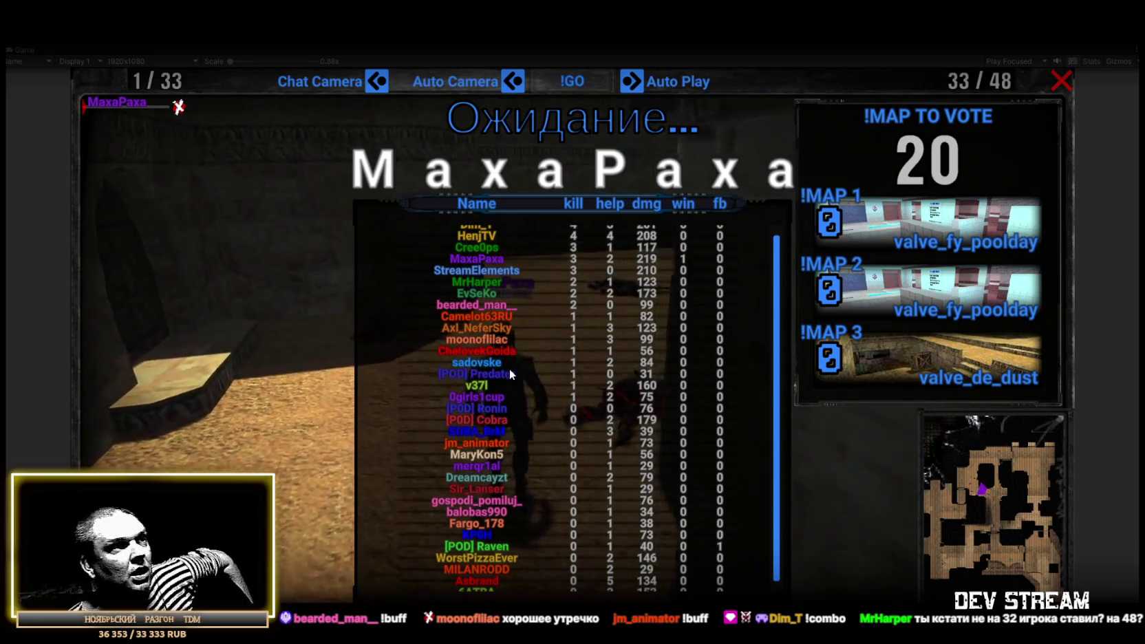
scroll(510, 369, down, 1)
scroll(487, 402, up, 2)
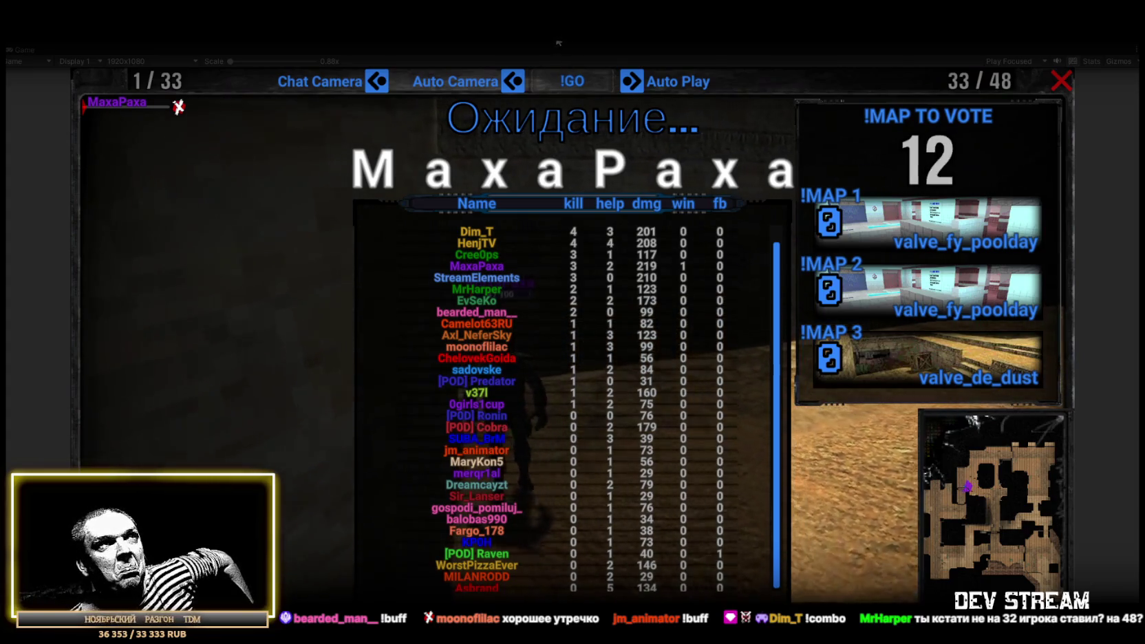
key(shift+space)
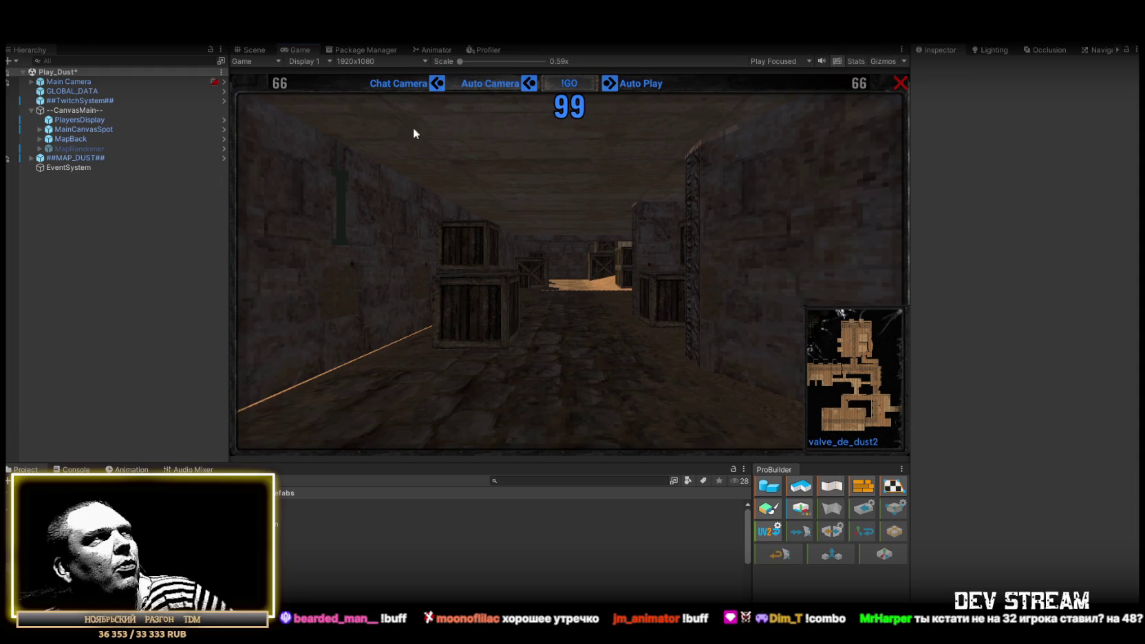
Select ##TwitchSystem## and review its existing prefab overrides.
click(81, 102)
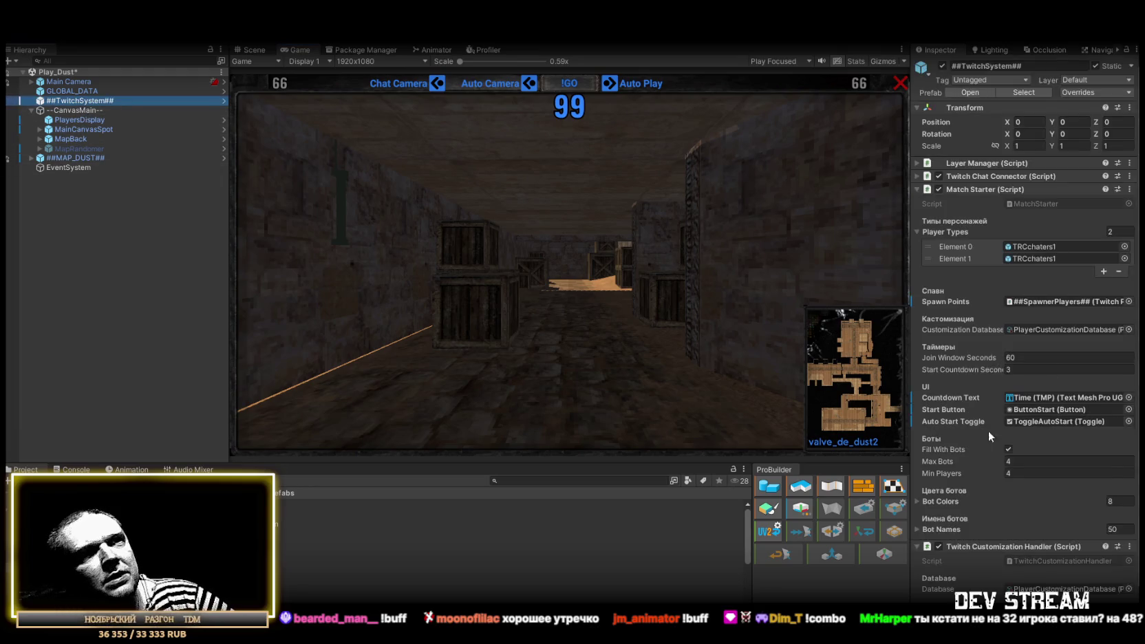
scroll(988, 431, down, 1)
scroll(1101, 248, up, 1)
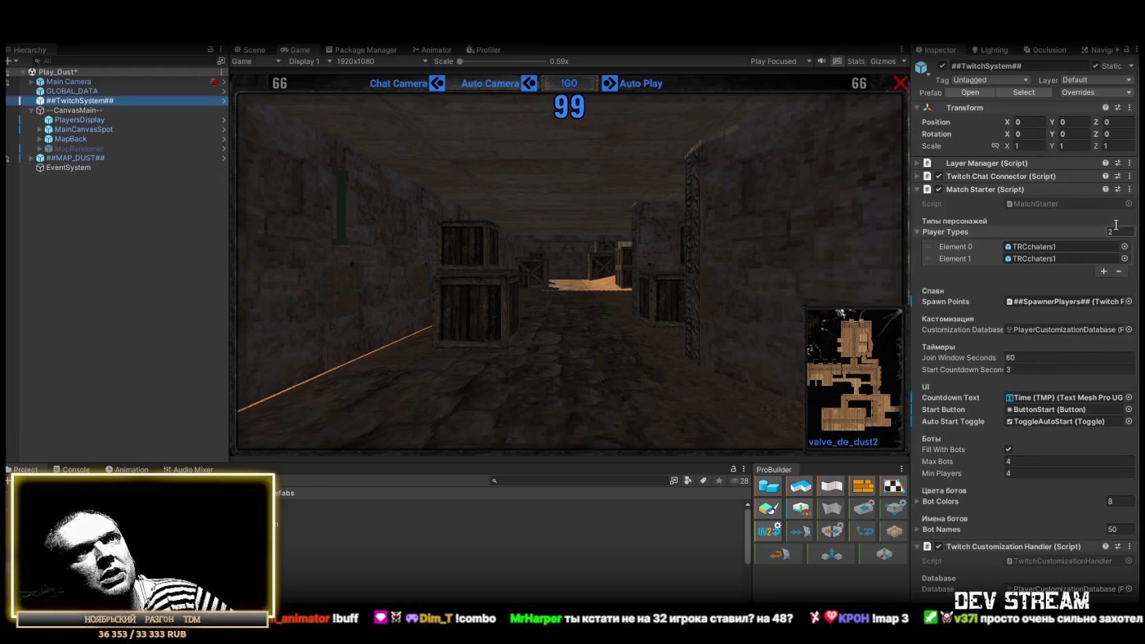
click(1106, 93)
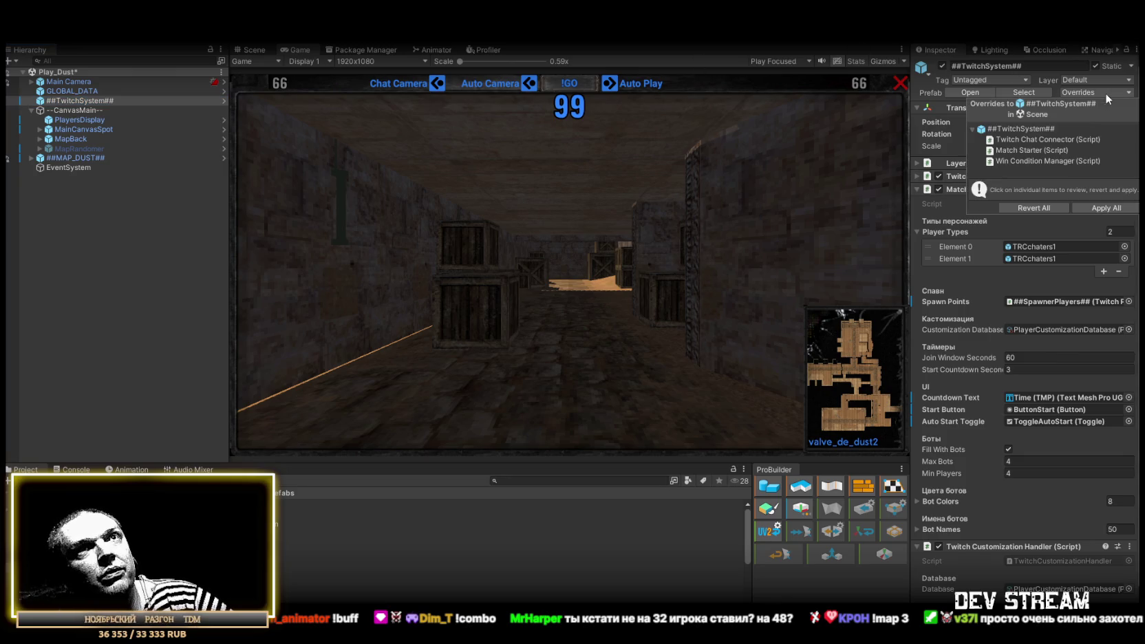
click(1108, 204)
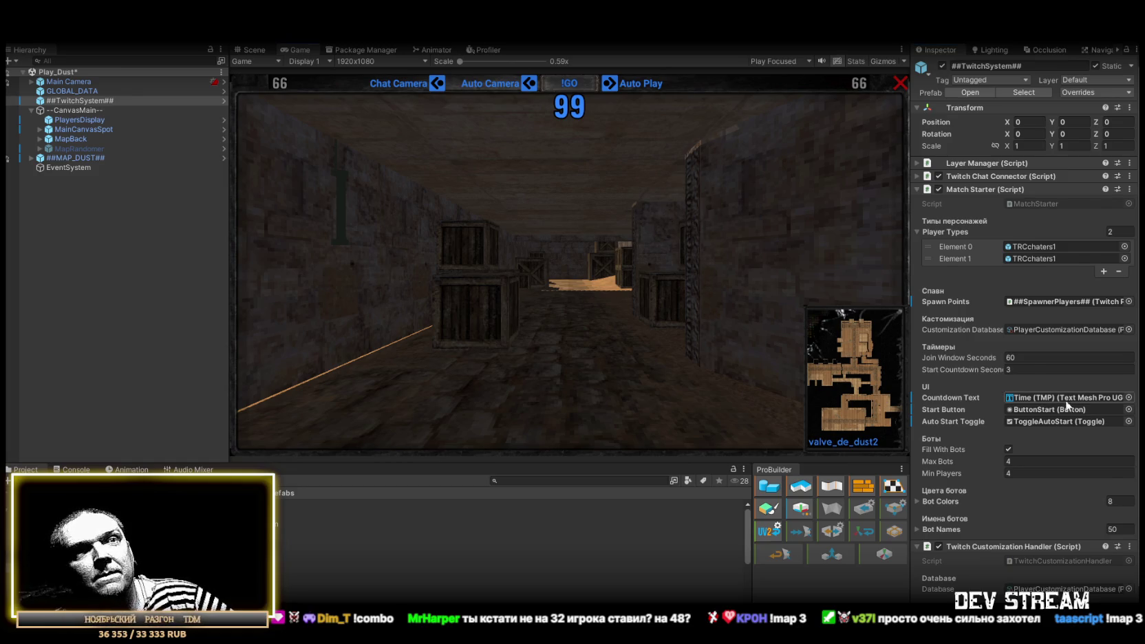
Uncheck Fill With Bots in Match Starter and apply all overrides to the prefab.
scroll(1067, 397, down, 1)
click(1007, 412)
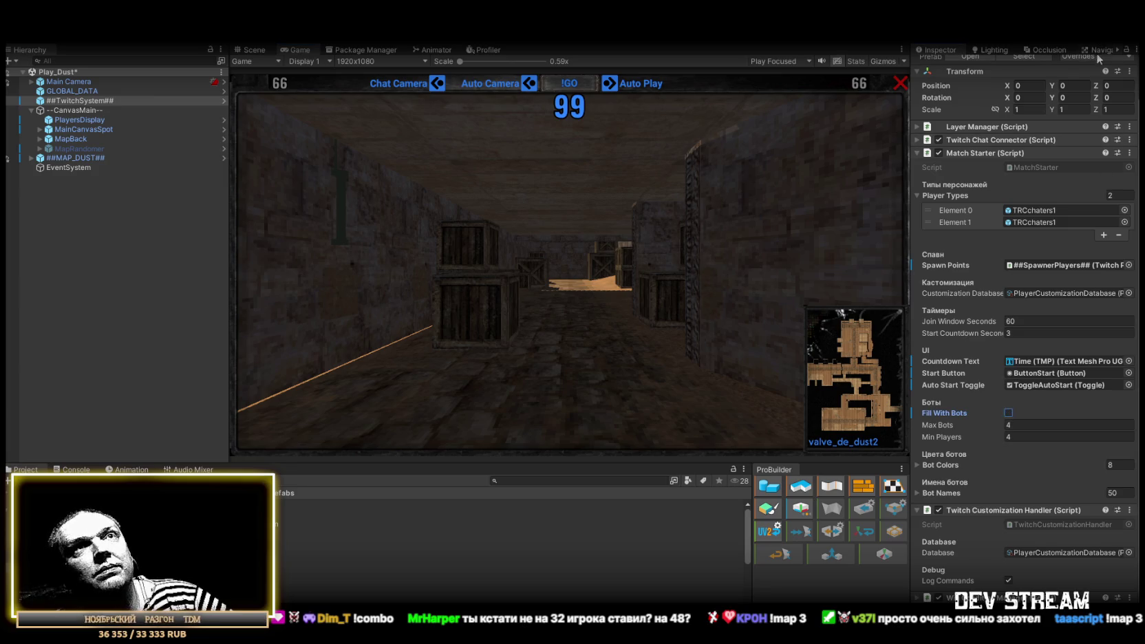
scroll(1045, 181, up, 1)
click(1093, 93)
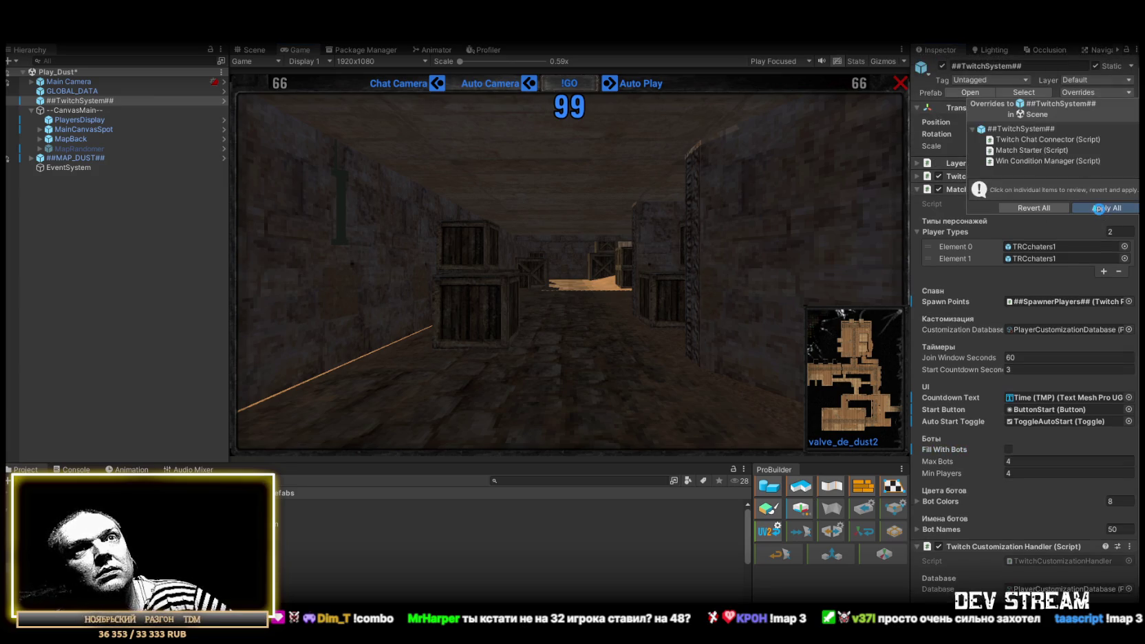
click(1098, 208)
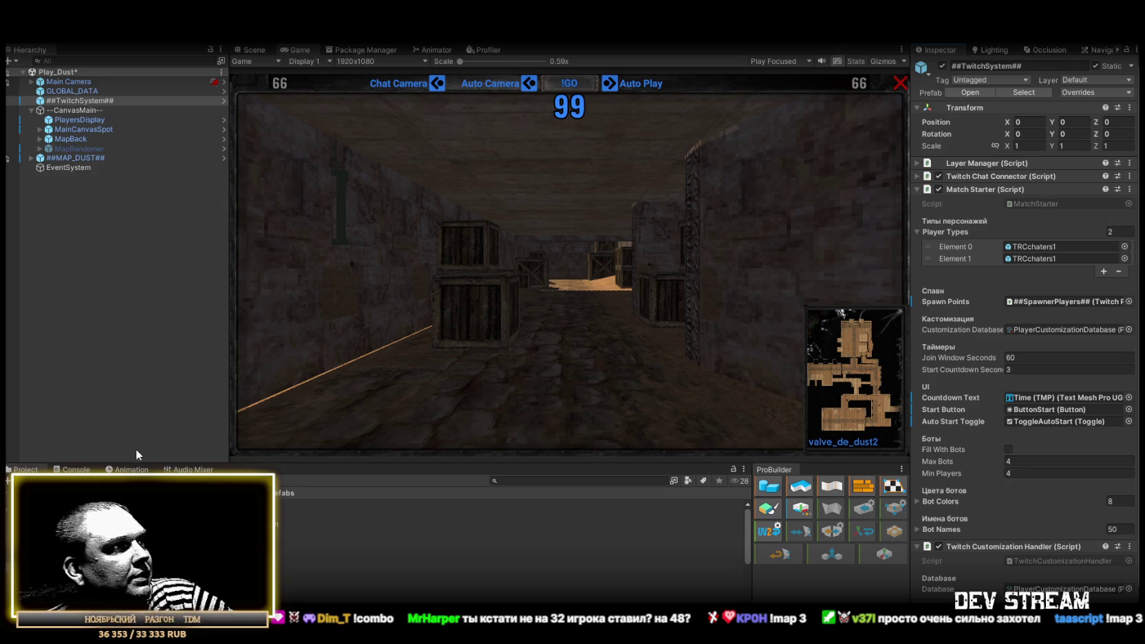
key(ctrl+shift+c)
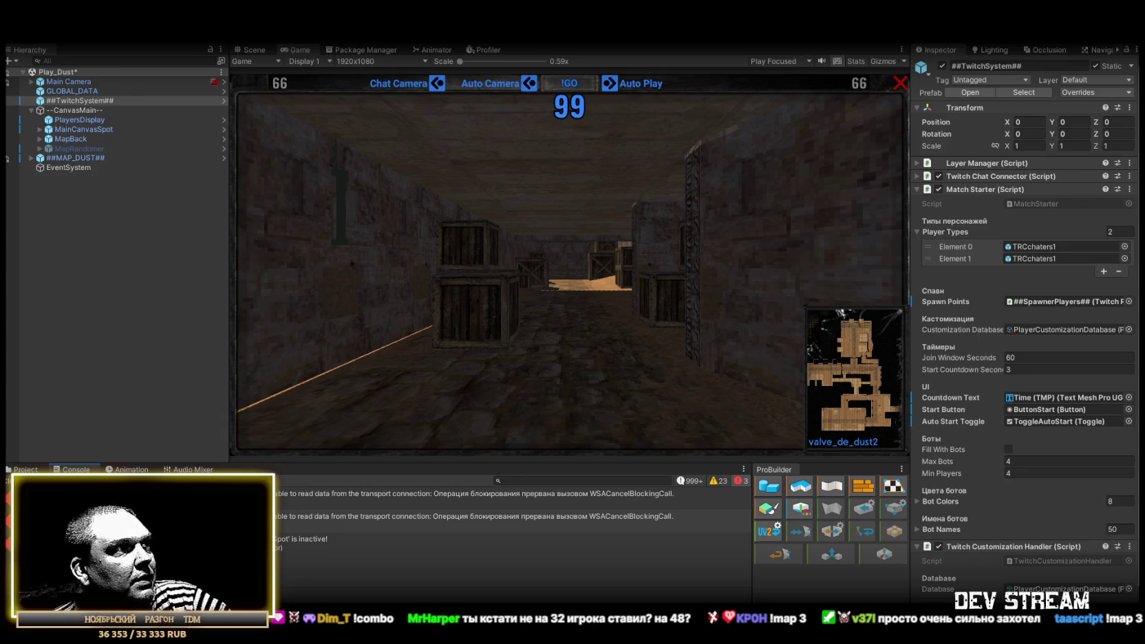
Read the inactive-object warning in the Console, then open the TRCchaters1 prefab from Prefabs > PlayerType.
click(512, 544)
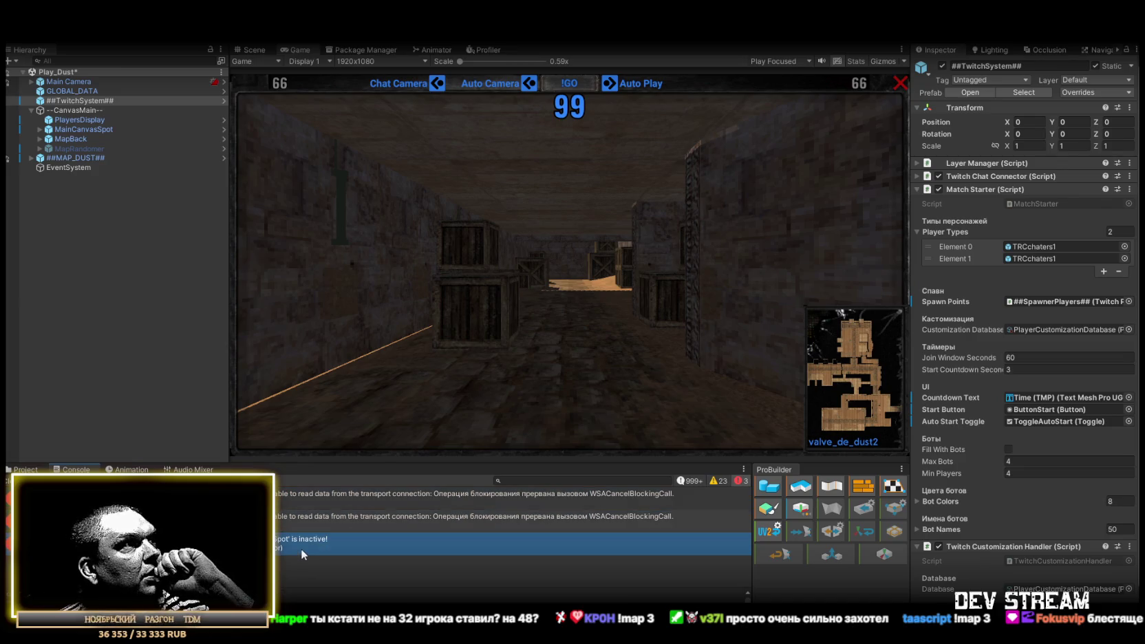
scroll(289, 596, up, 2)
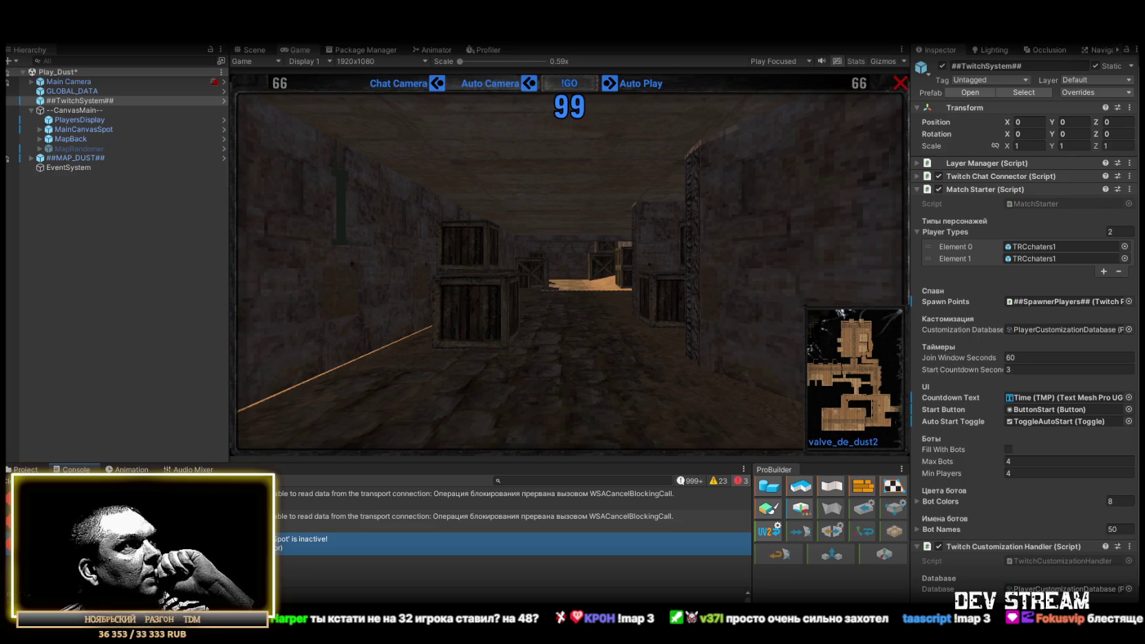
click(25, 470)
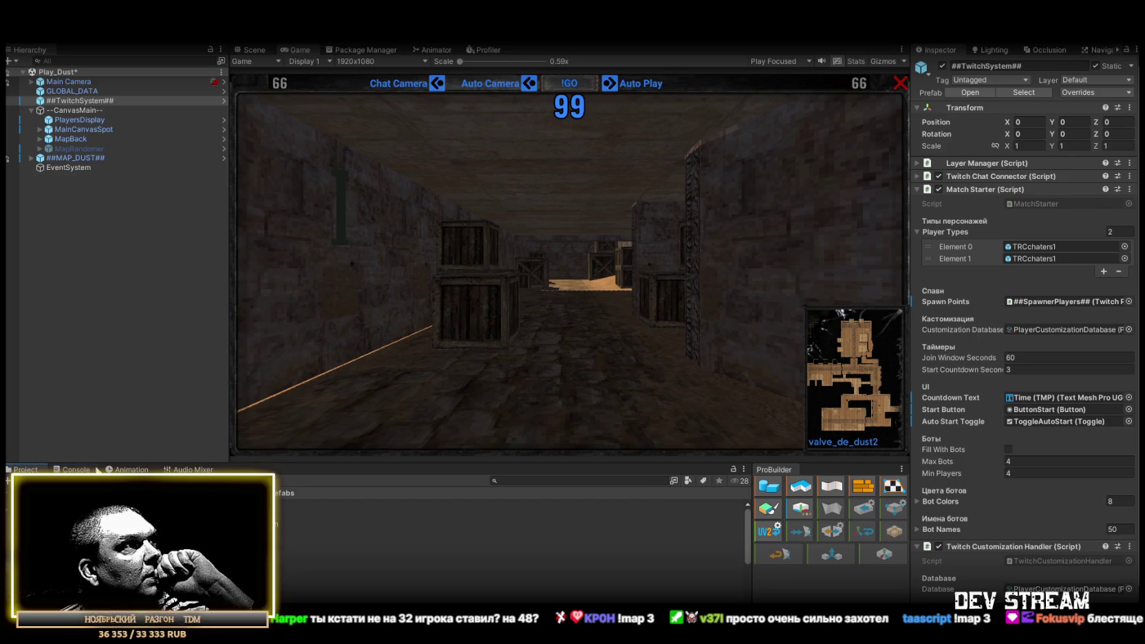
click(76, 470)
click(26, 470)
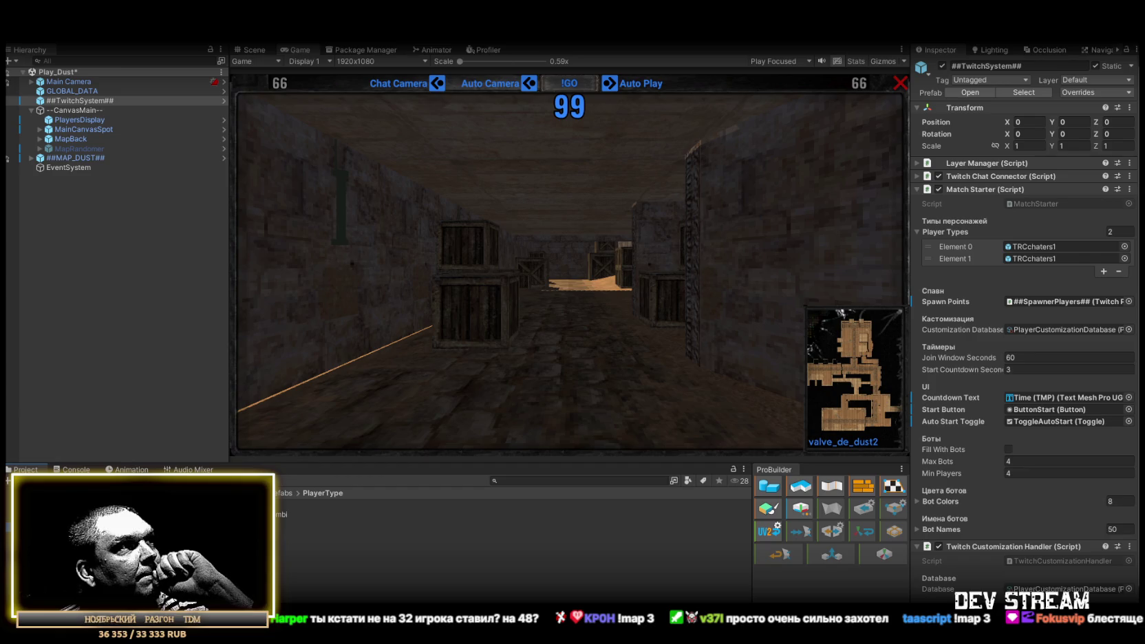
click(421, 504)
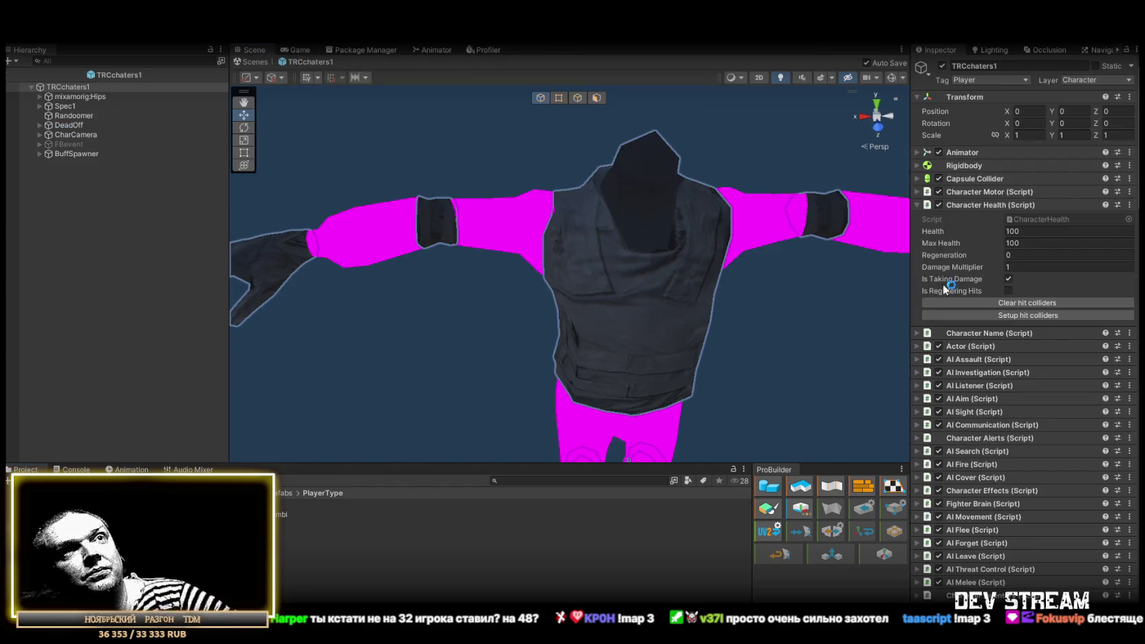
Collapse Character Health, scroll through the Random Buff System buffs, then fold that component.
click(919, 205)
scroll(962, 335, down, 15)
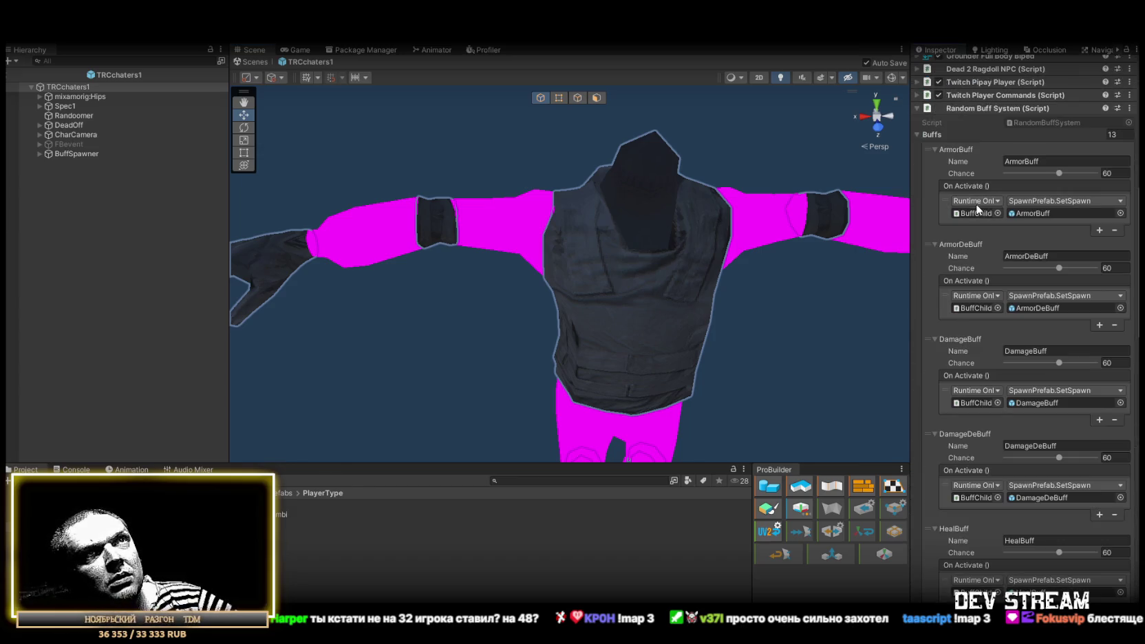
scroll(995, 269, down, 10)
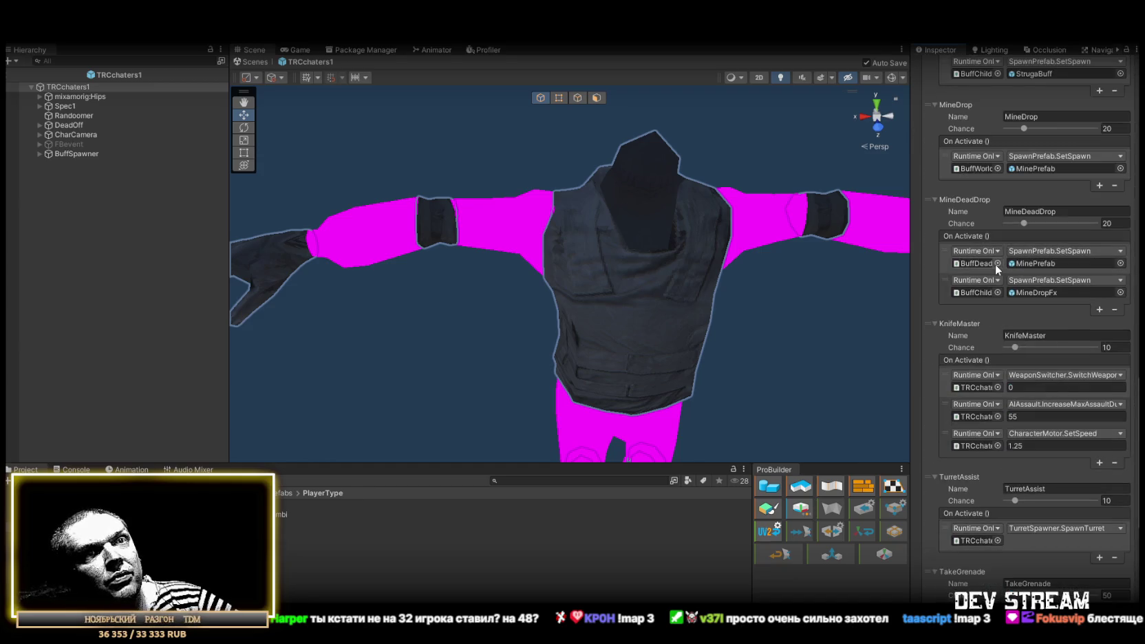
scroll(995, 264, down, 5)
scroll(996, 267, down, 4)
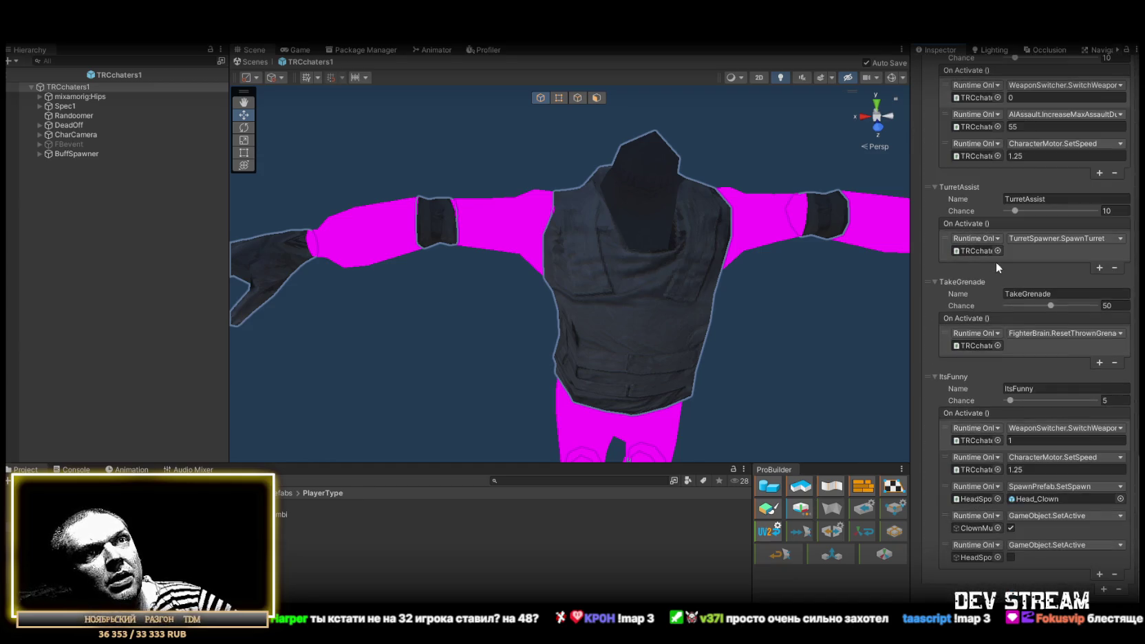
scroll(996, 262, down, 2)
scroll(995, 260, up, 4)
scroll(1010, 288, up, 15)
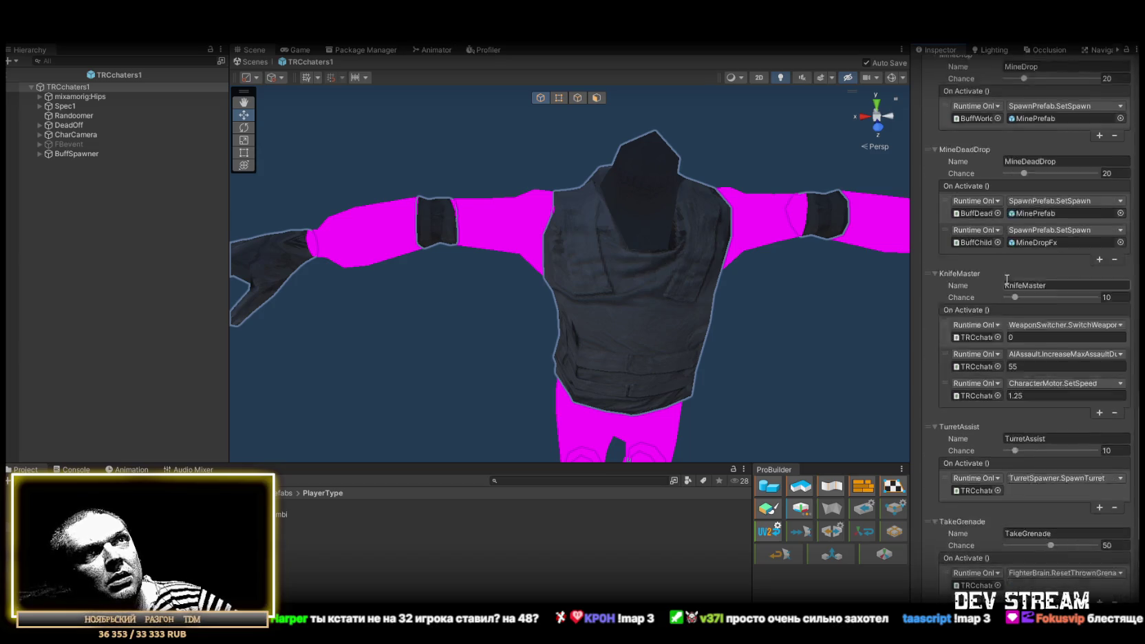
scroll(985, 263, up, 1)
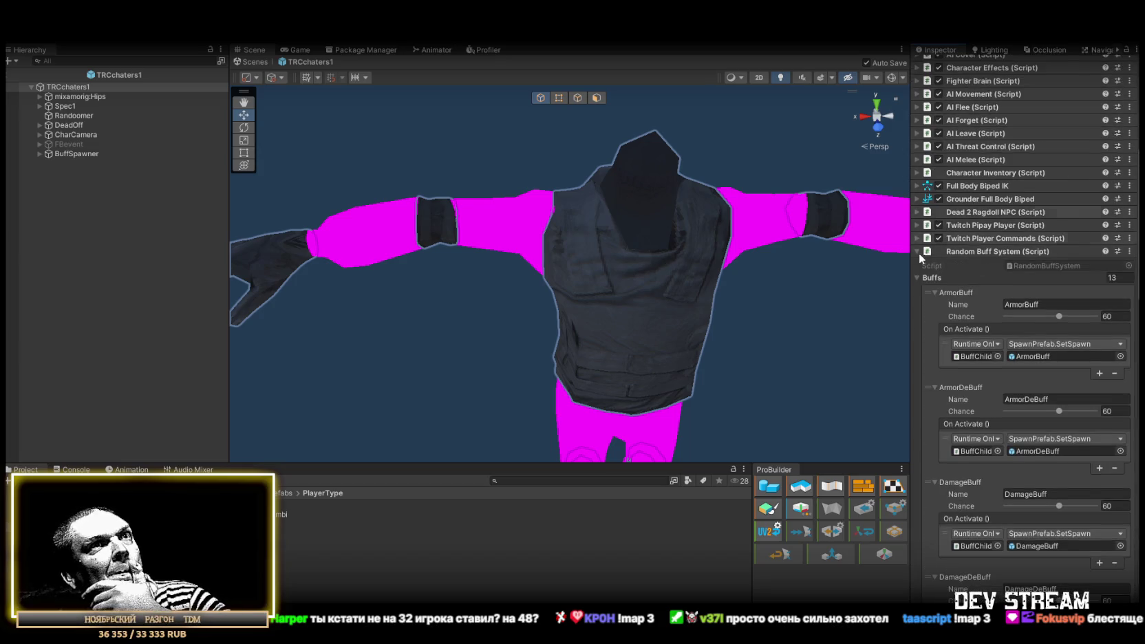
click(916, 251)
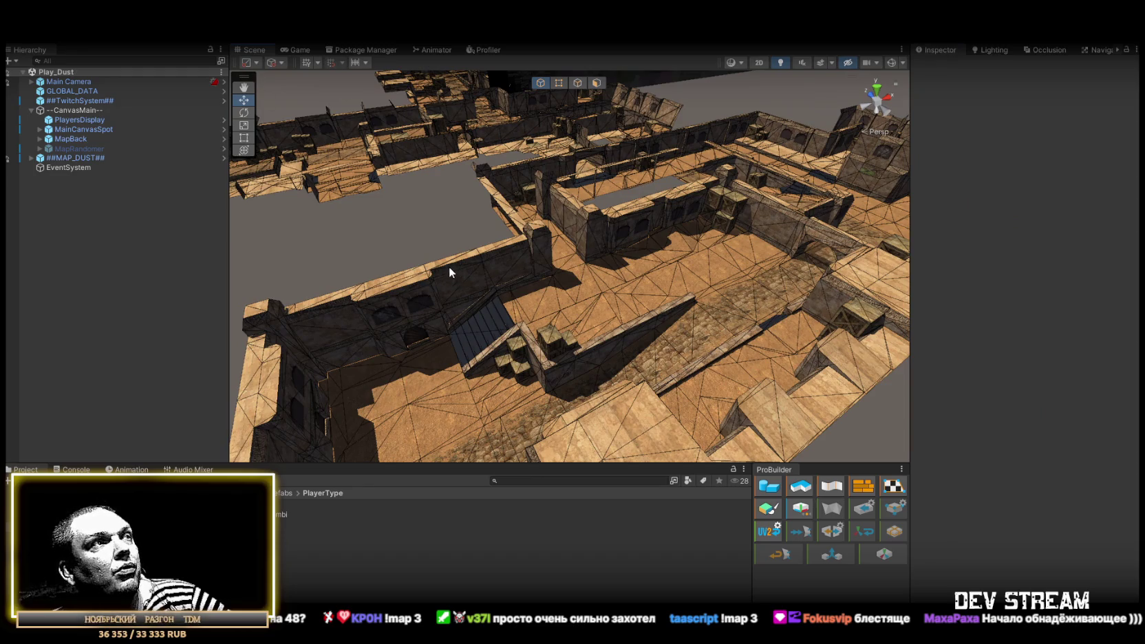
Collapse --CanvasMain-- in the Play_Dust Hierarchy and bring up the File menu.
click(31, 111)
click(15, 33)
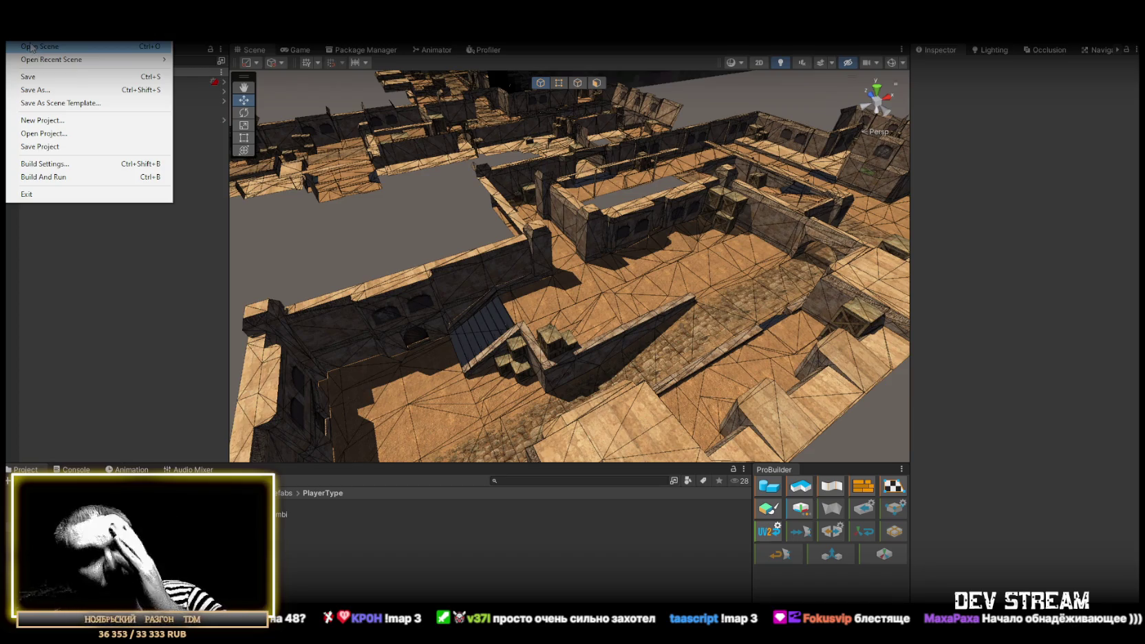
Open Play_Dust2.unity from Assets/!Data/!SceneRdy via File > Open Scene.
mouse_move(51, 66)
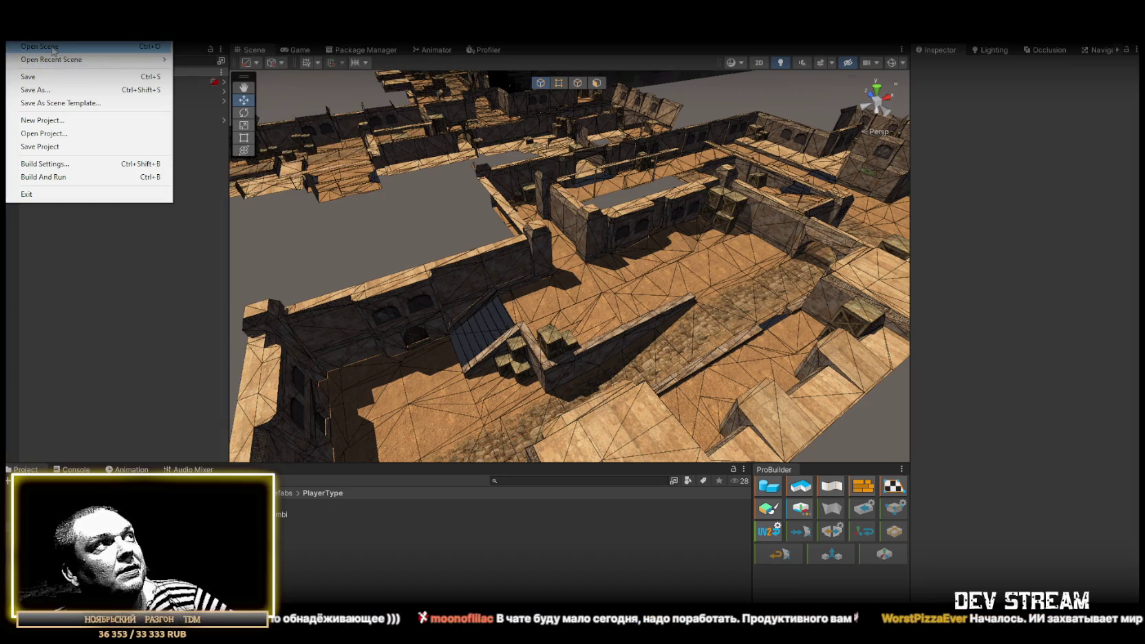
click(493, 181)
double_click(482, 300)
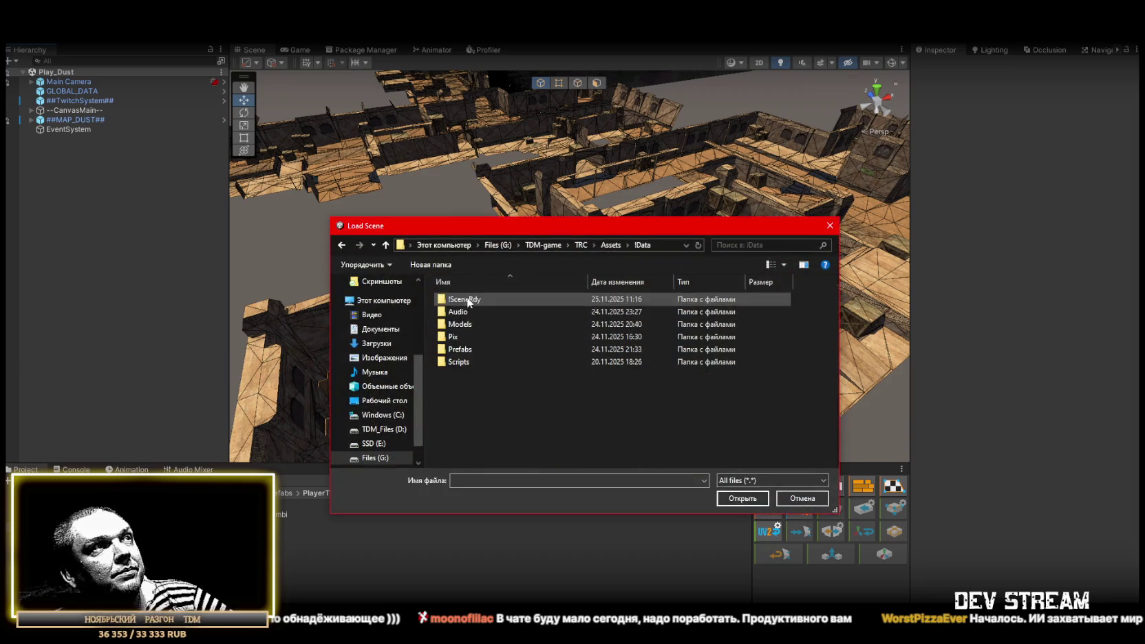
double_click(475, 301)
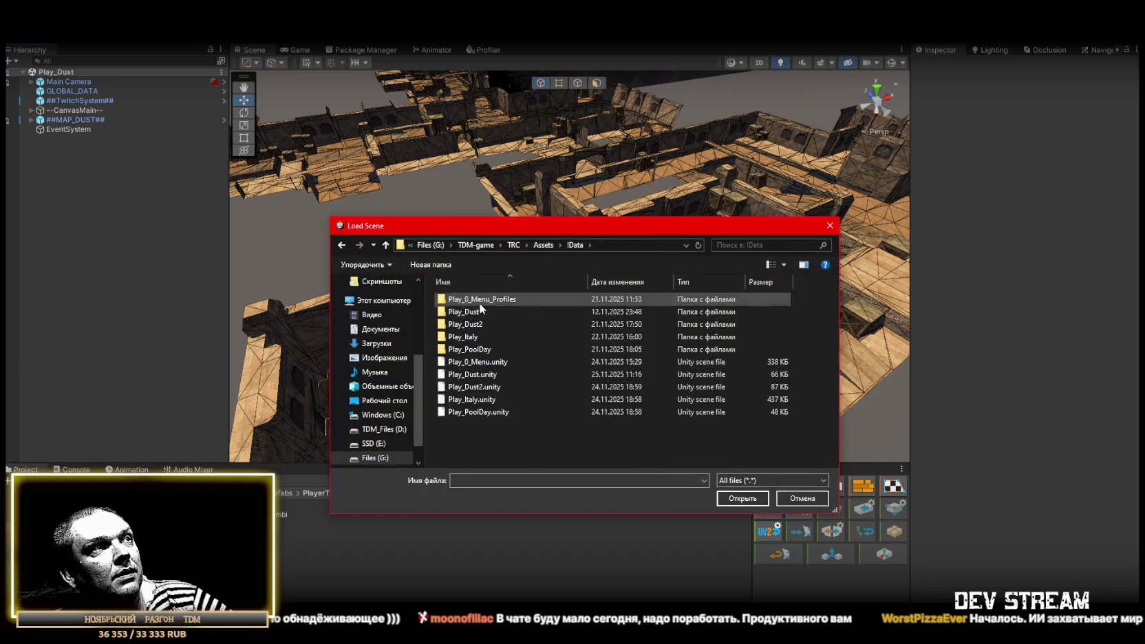
click(486, 388)
click(757, 504)
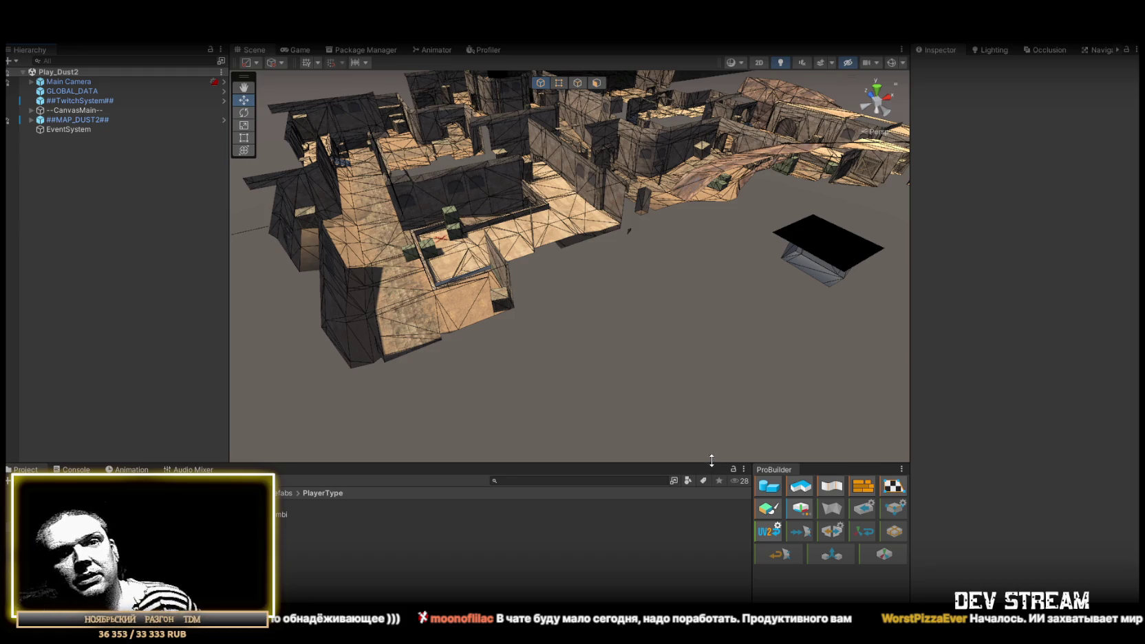
Select ##MAP_DUST2## and apply all its overrides to the prefab asset.
click(69, 101)
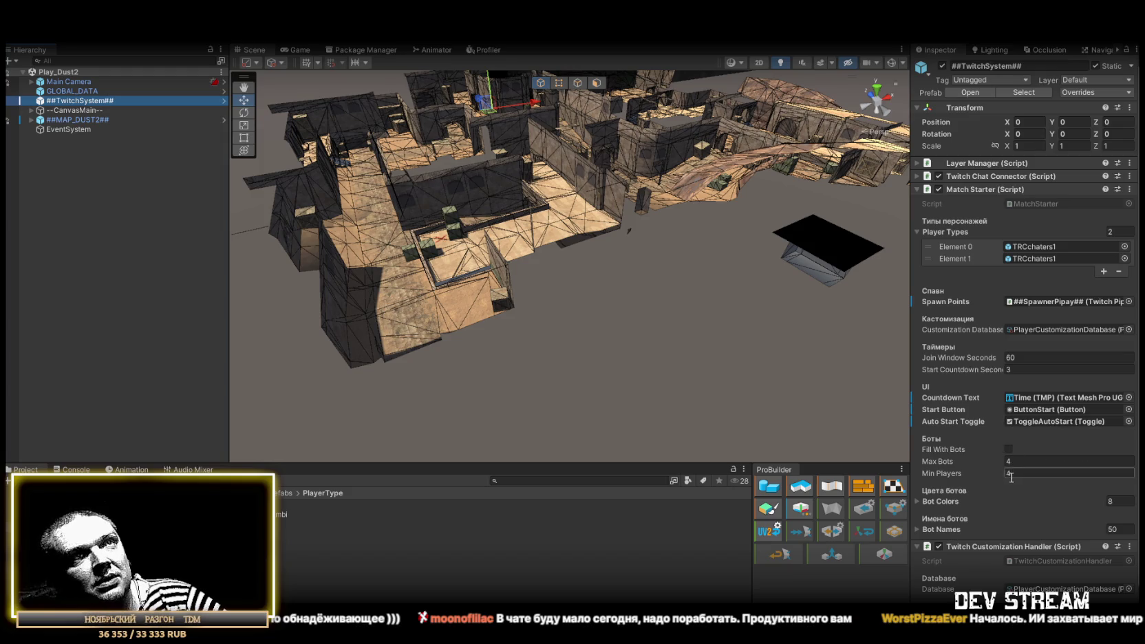
click(52, 120)
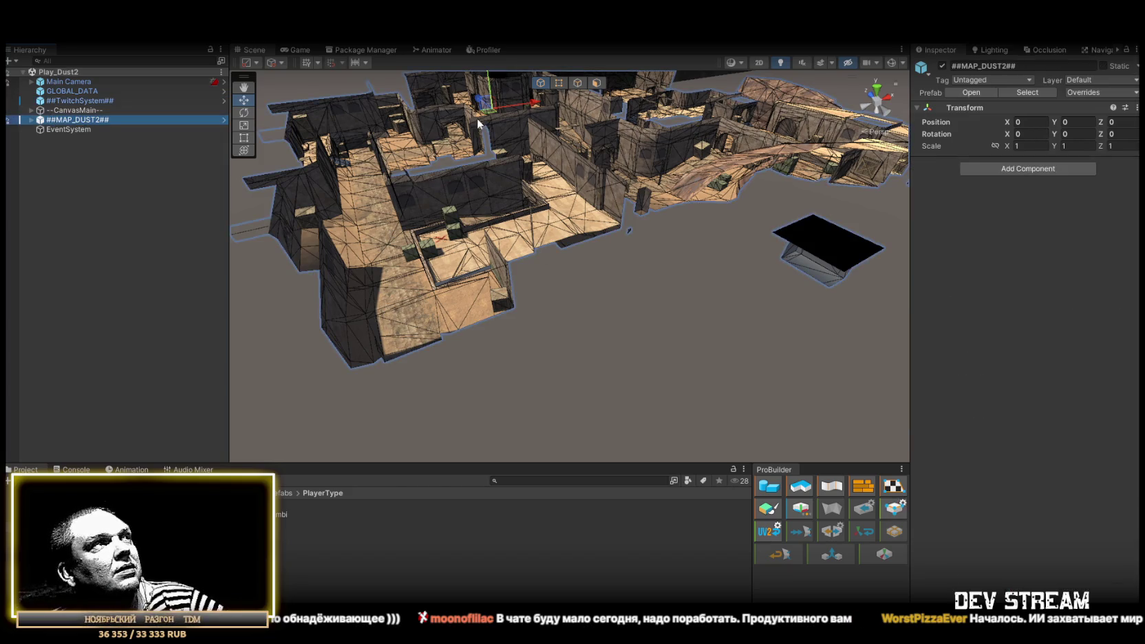
click(1092, 92)
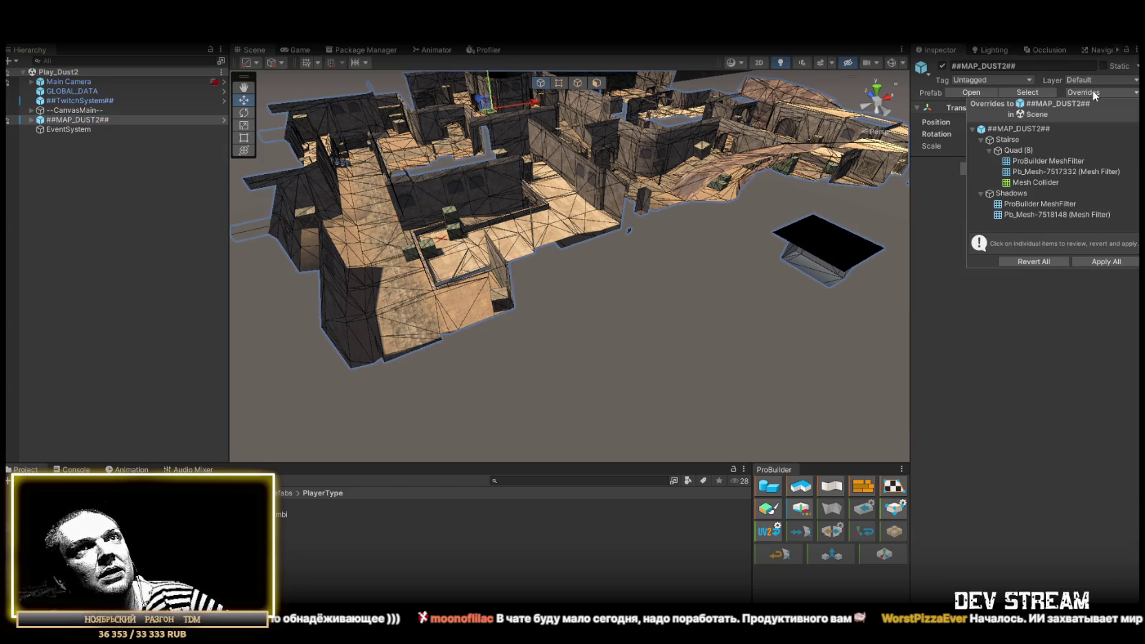
click(1101, 262)
Select MapMain, locate its material_0 material, then view the de_dust2 model's import settings.
mouse_move(630, 229)
mouse_down()
mouse_move(605, 258)
mouse_move(545, 253)
mouse_move(577, 273)
mouse_move(590, 243)
mouse_move(491, 271)
mouse_move(617, 331)
mouse_up()
click(617, 331)
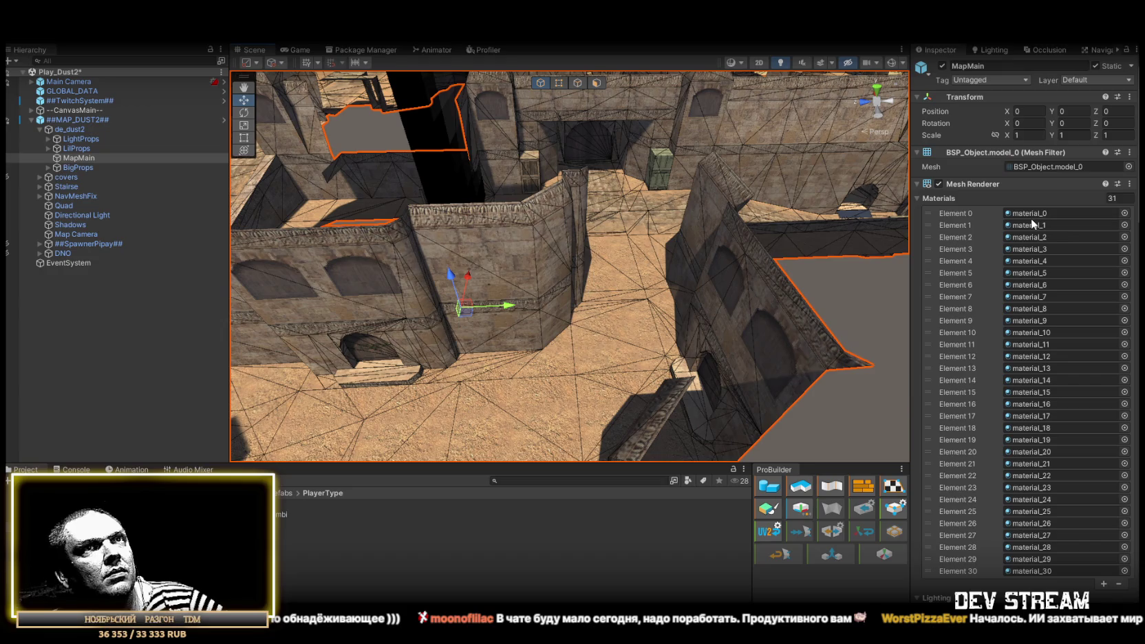
click(1031, 218)
click(310, 560)
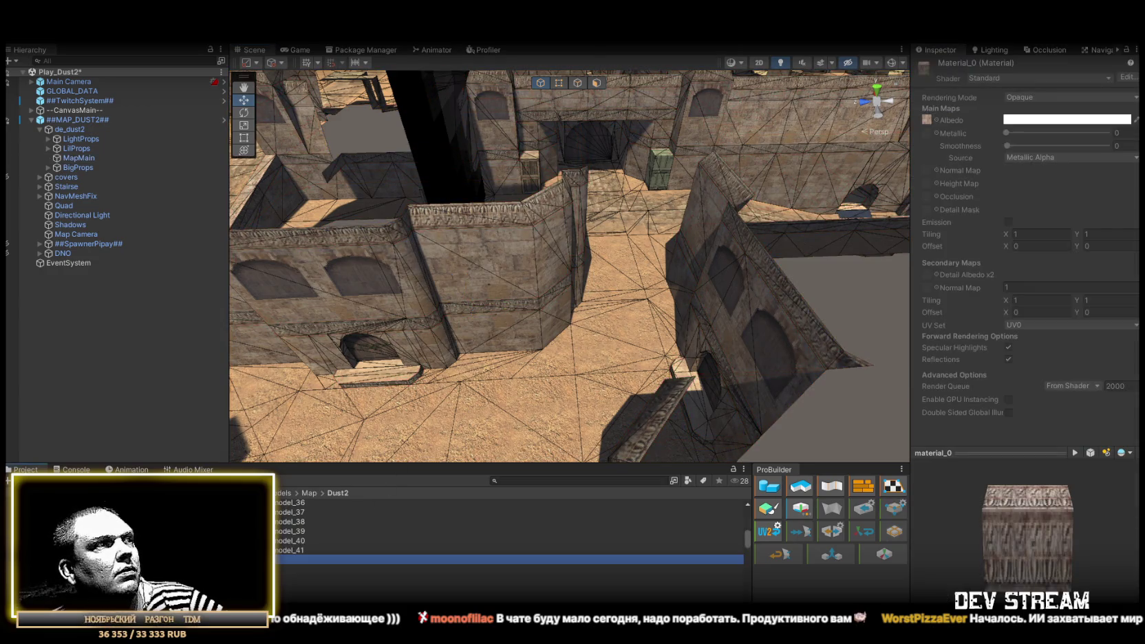
scroll(279, 570, down, 2)
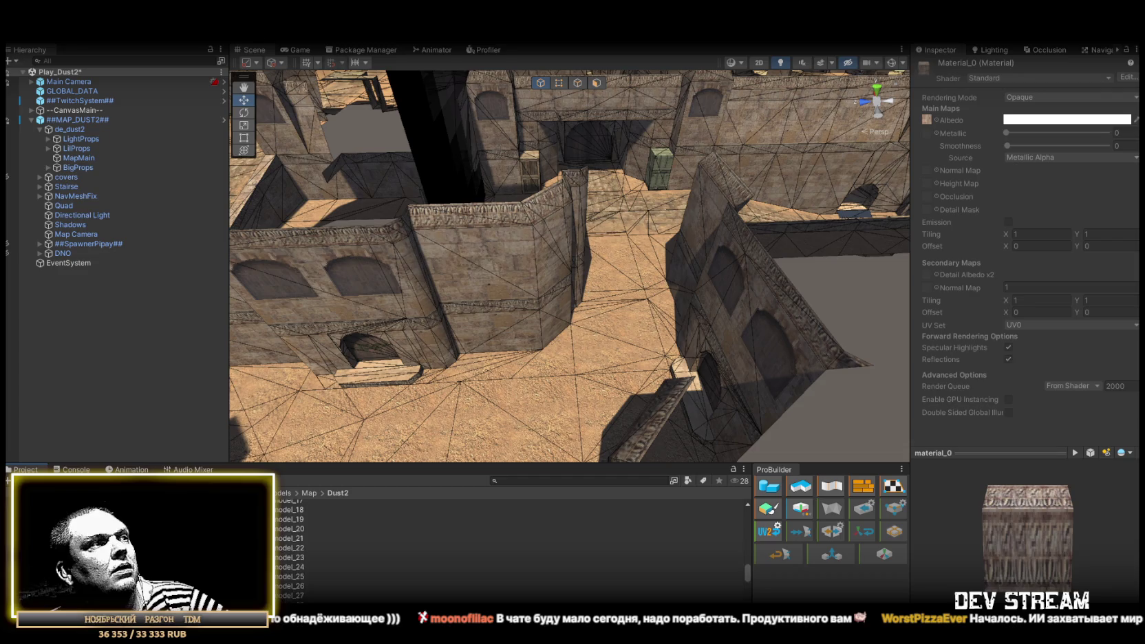
scroll(278, 569, up, 5)
click(309, 513)
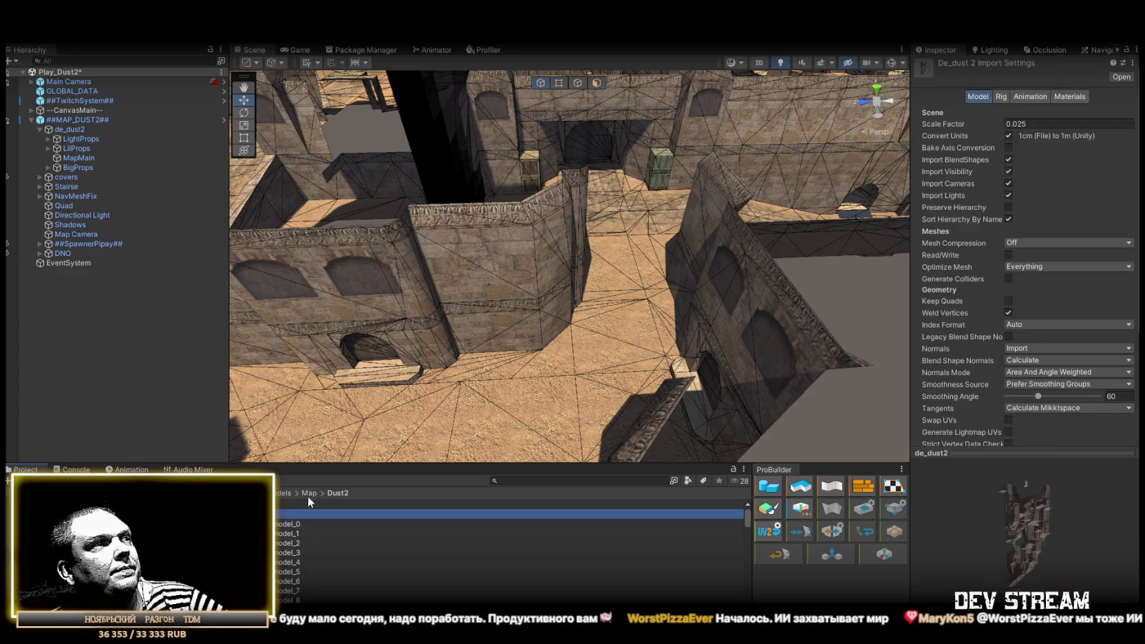
Extract de_dust2's embedded materials into the Dust2 folder and select the now-magenta ##MAP_DUST2## map.
click(1073, 97)
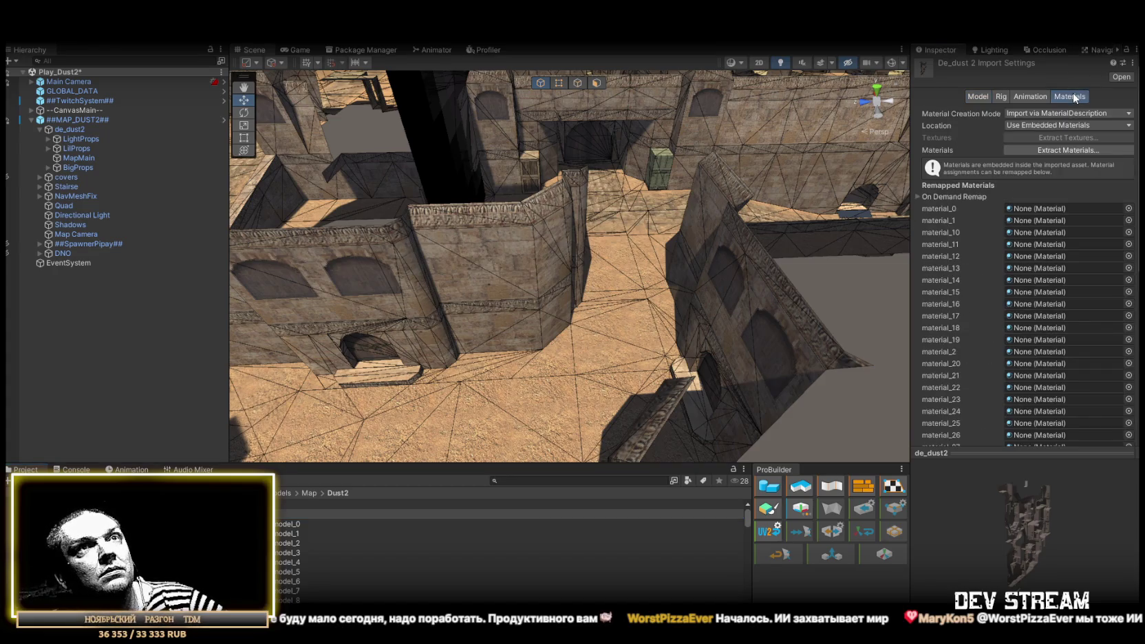
click(1041, 151)
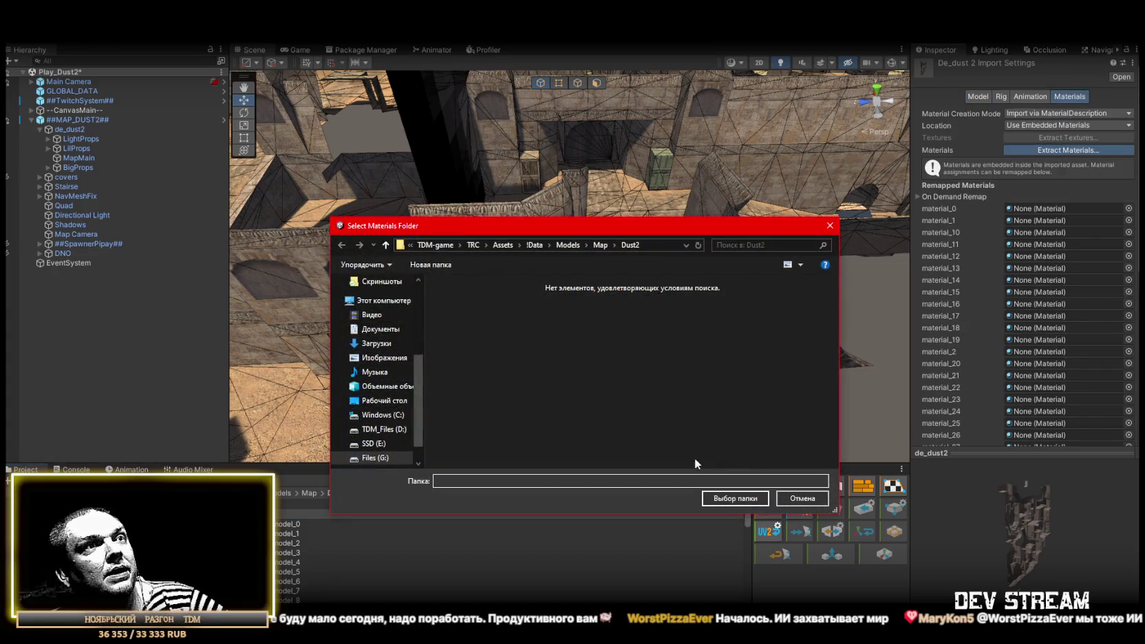
click(731, 498)
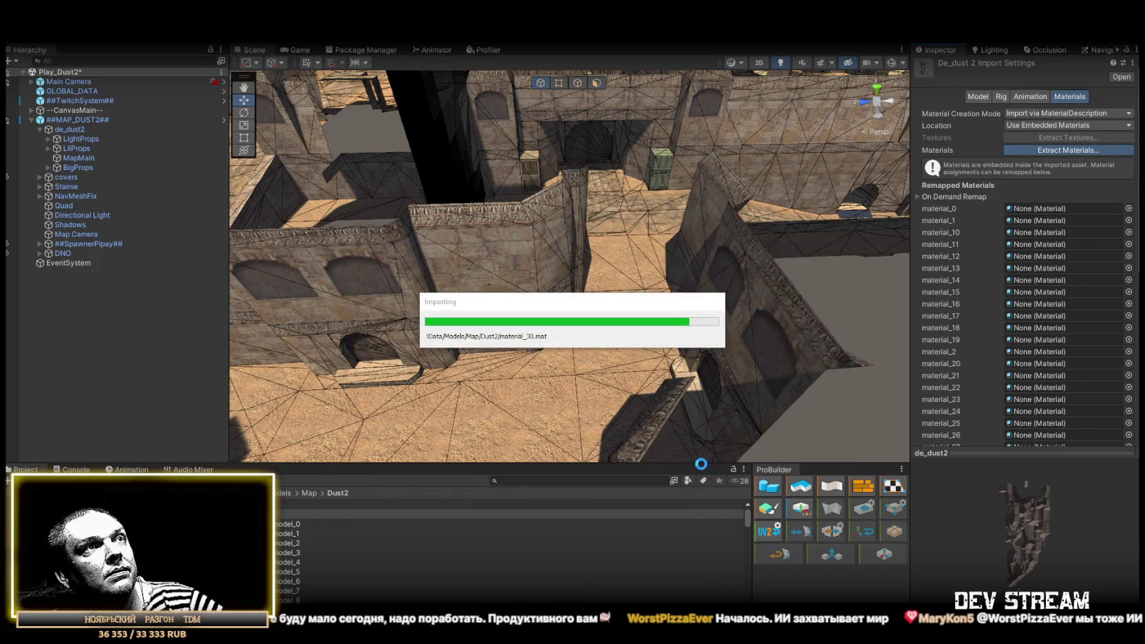
mouse_move(604, 351)
mouse_down()
mouse_move(677, 327)
mouse_move(601, 319)
mouse_move(622, 327)
mouse_up()
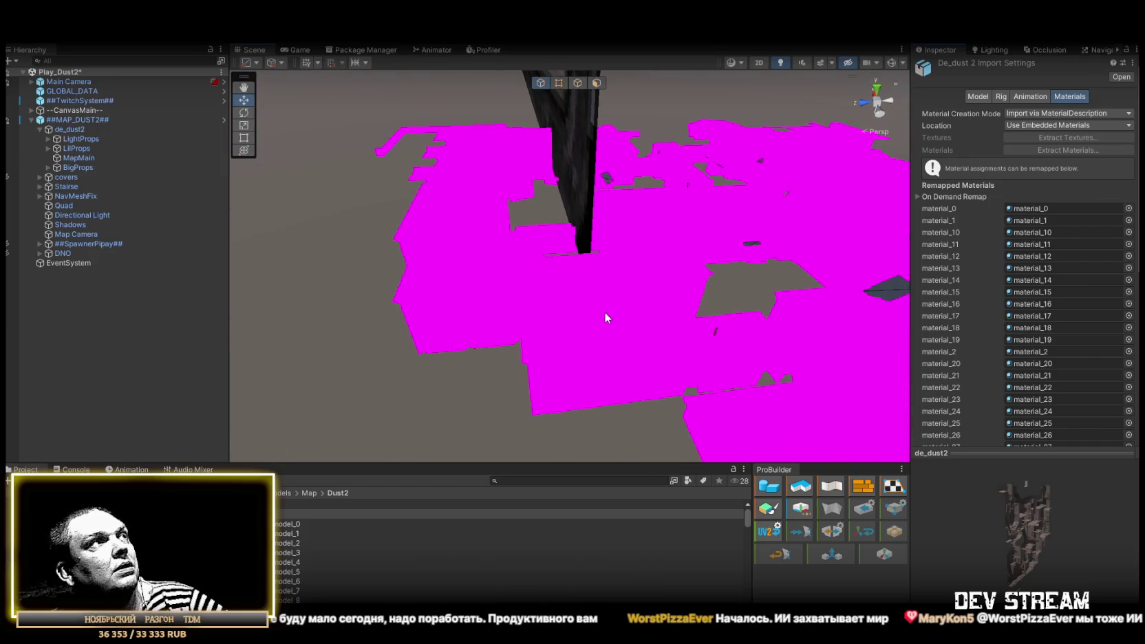
click(606, 314)
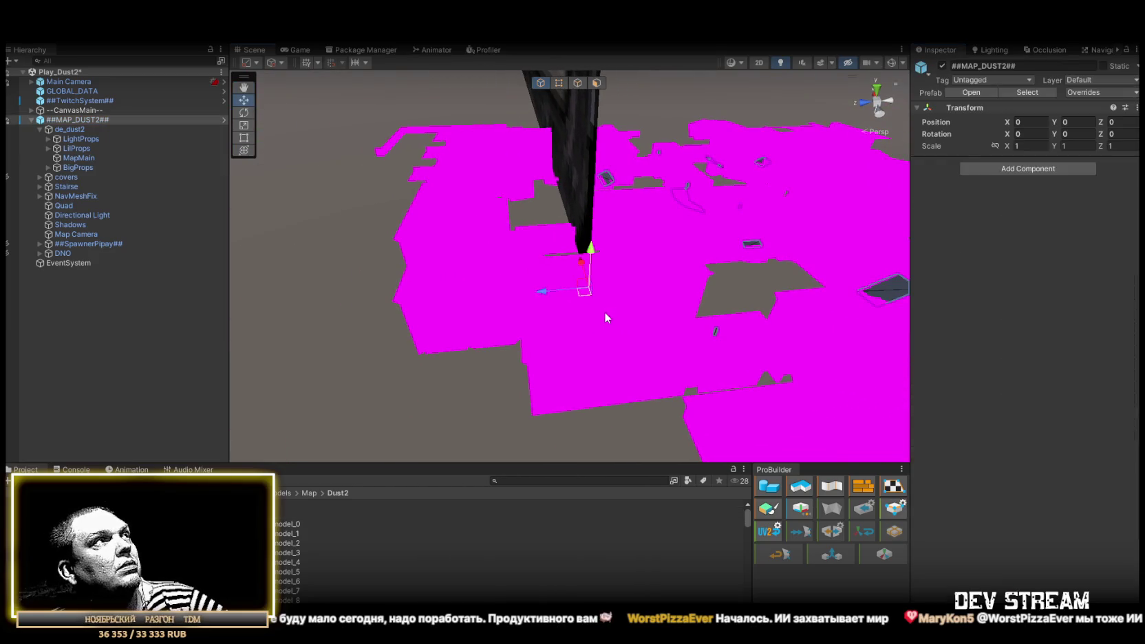
Inspect the extracted materials, starting with de_dust2_emis, from the de_dust2 model.
click(69, 130)
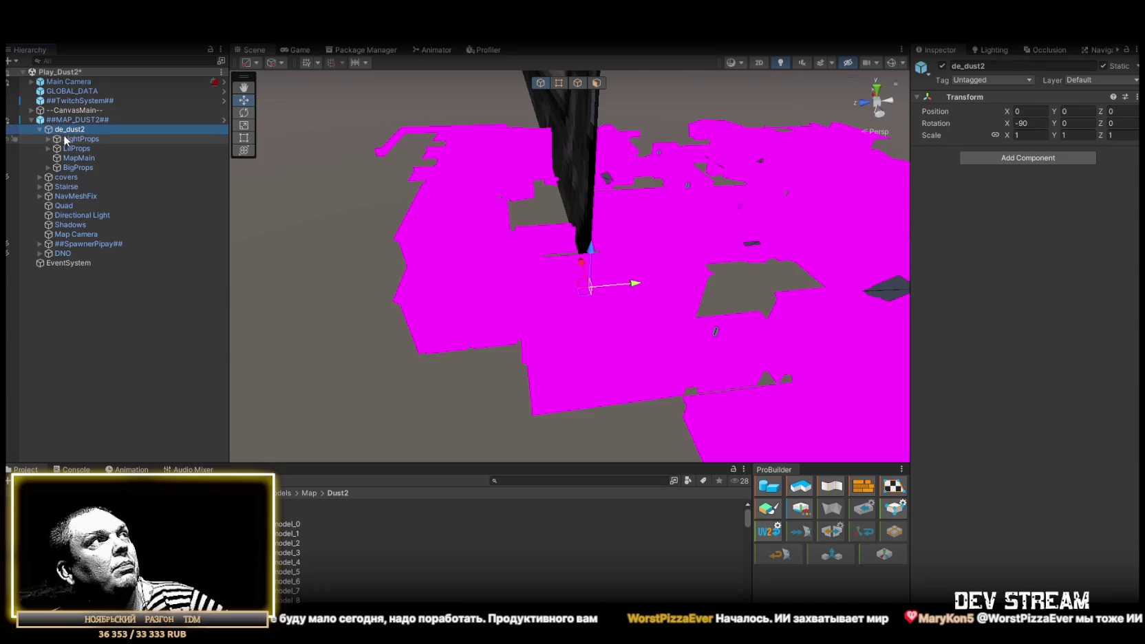
click(533, 308)
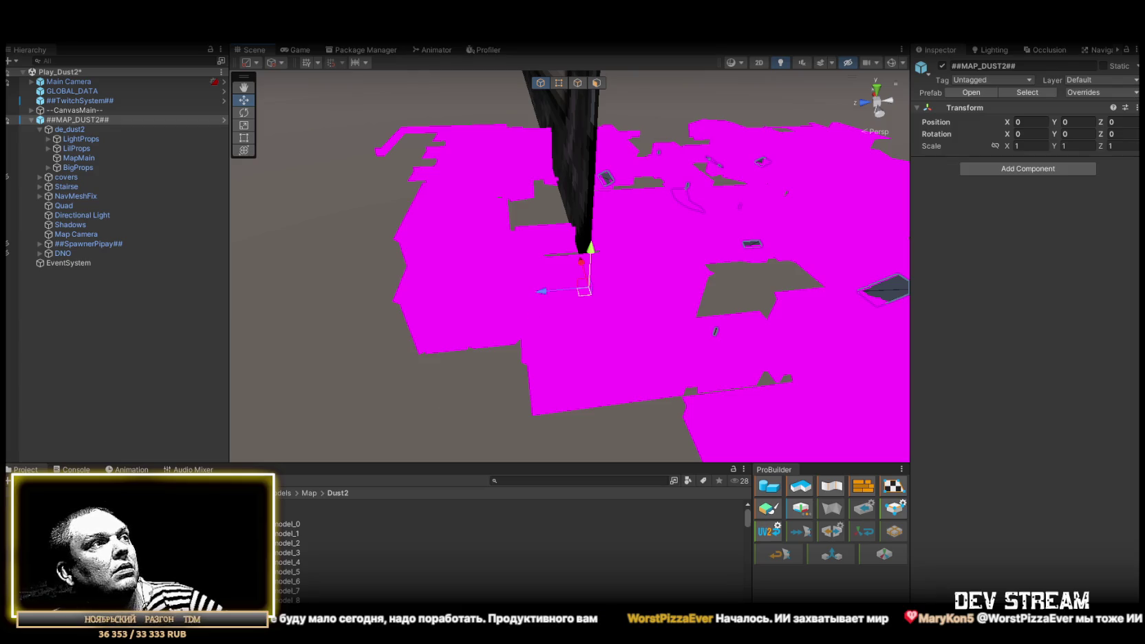
click(310, 524)
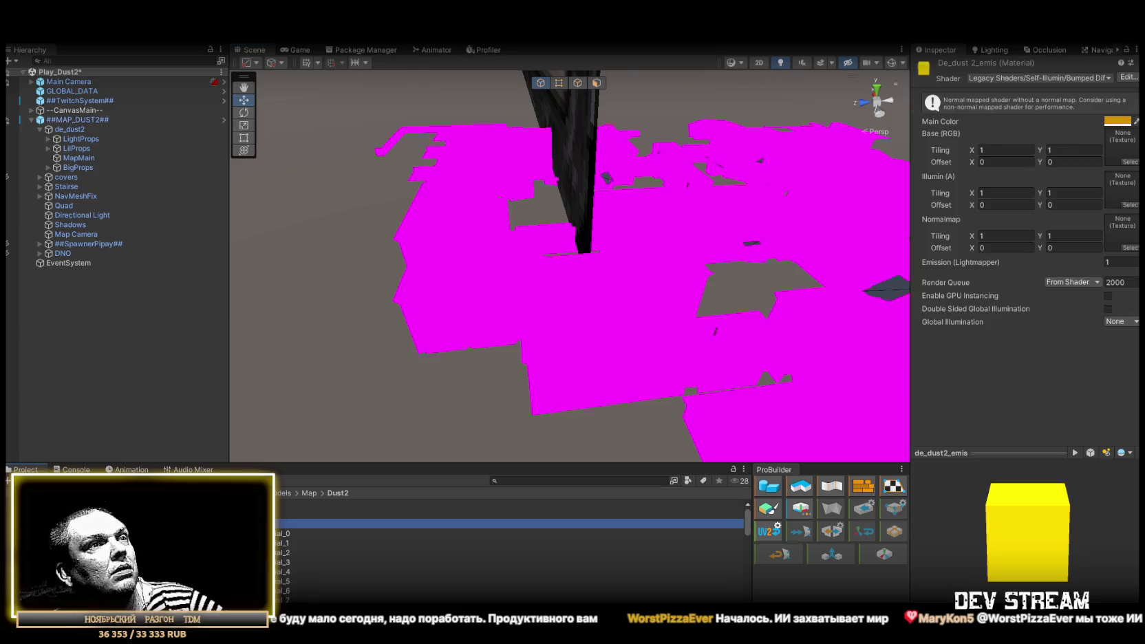
scroll(509, 551, down, 8)
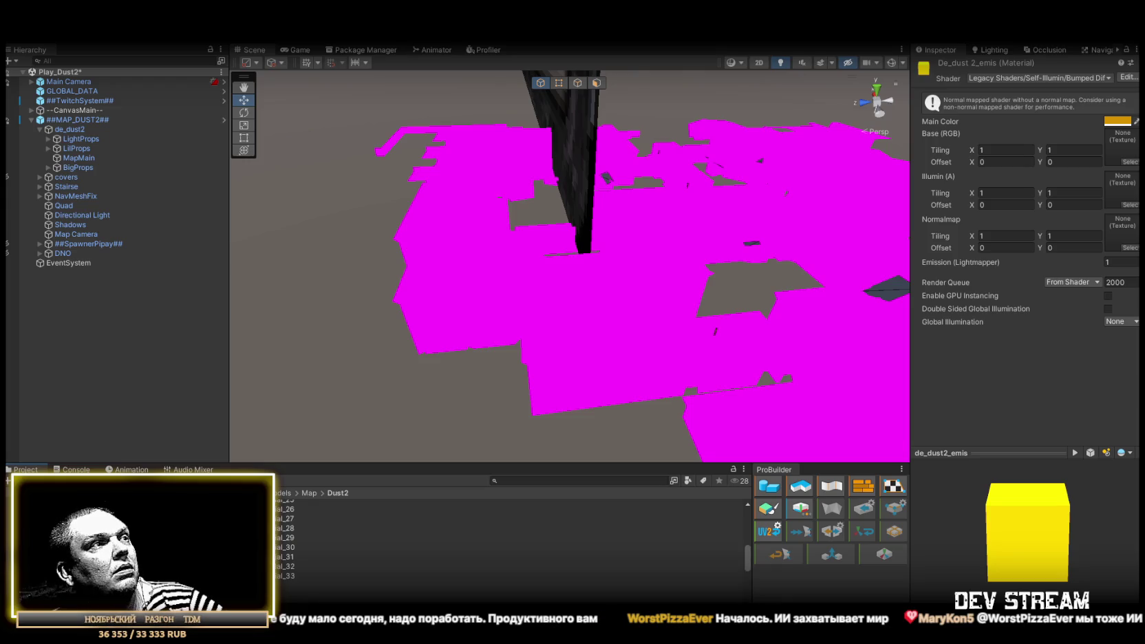
click(310, 585)
Select MapMain and put material_0 into its first Mesh Renderer material slot.
click(74, 130)
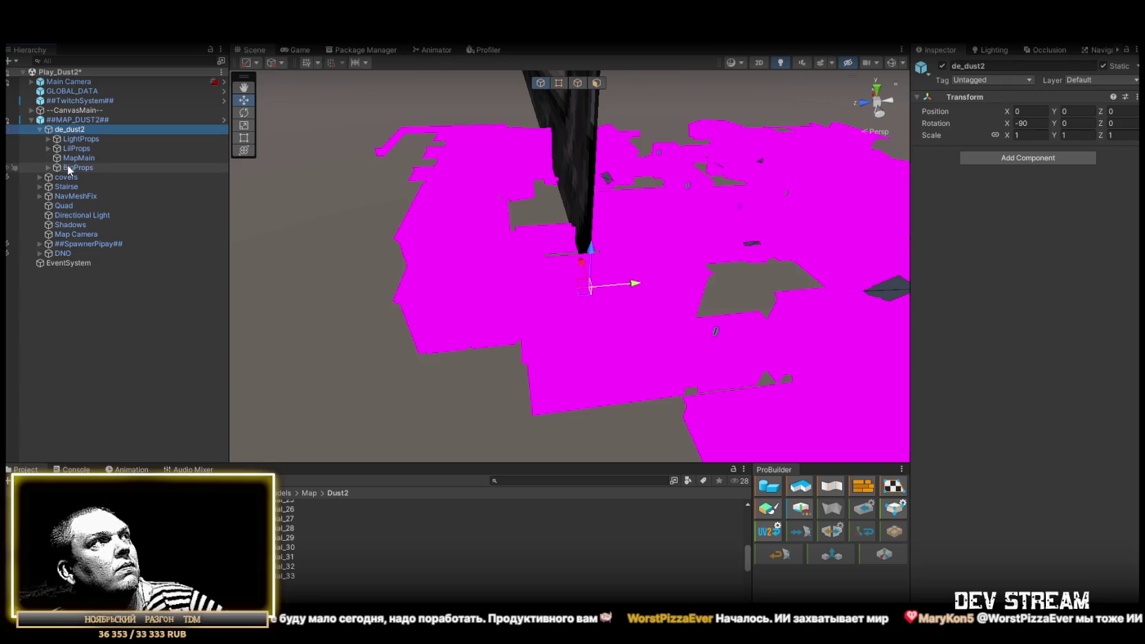
click(78, 159)
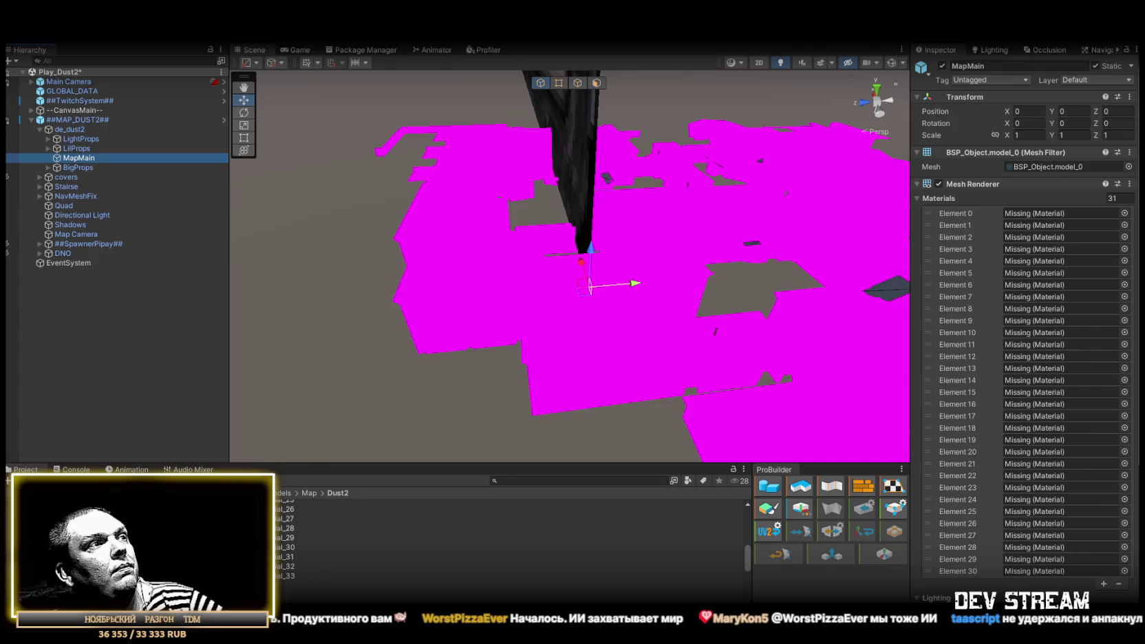
scroll(509, 537, down, 2)
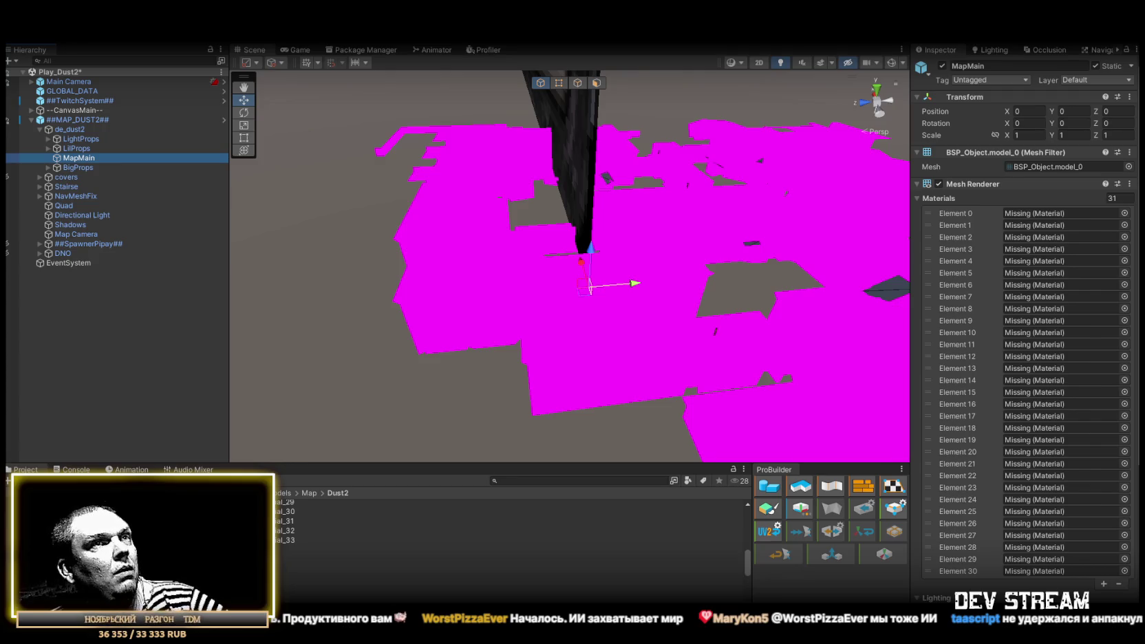
drag(282, 550, 1043, 217)
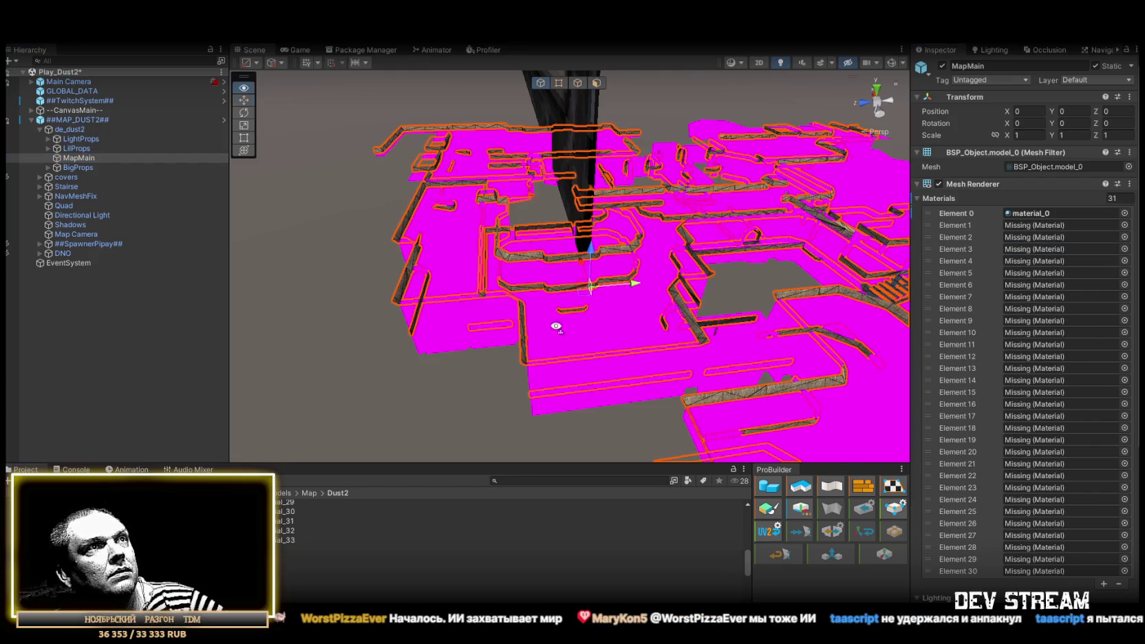
Assign material_1, material_2 and material_3 to MapMain's Elements 1–3.
scroll(554, 329, up, 10)
scroll(595, 327, up, 5)
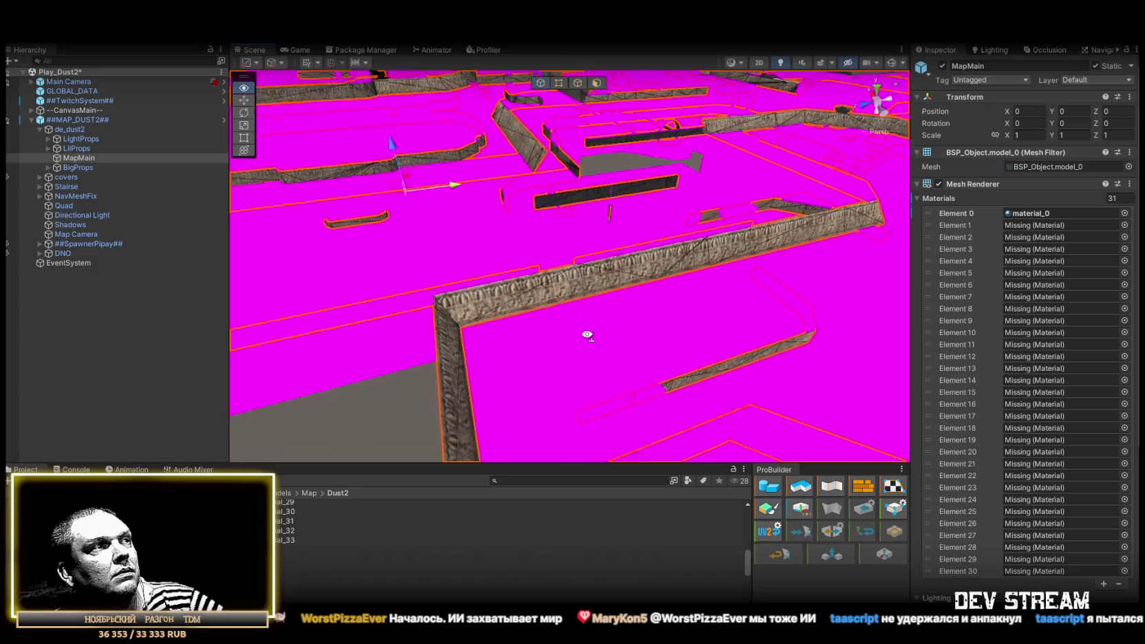
mouse_move(289, 550)
mouse_down()
mouse_move(757, 310)
mouse_move(1039, 226)
mouse_up()
drag(286, 569, 1041, 235)
scroll(718, 244, down, 8)
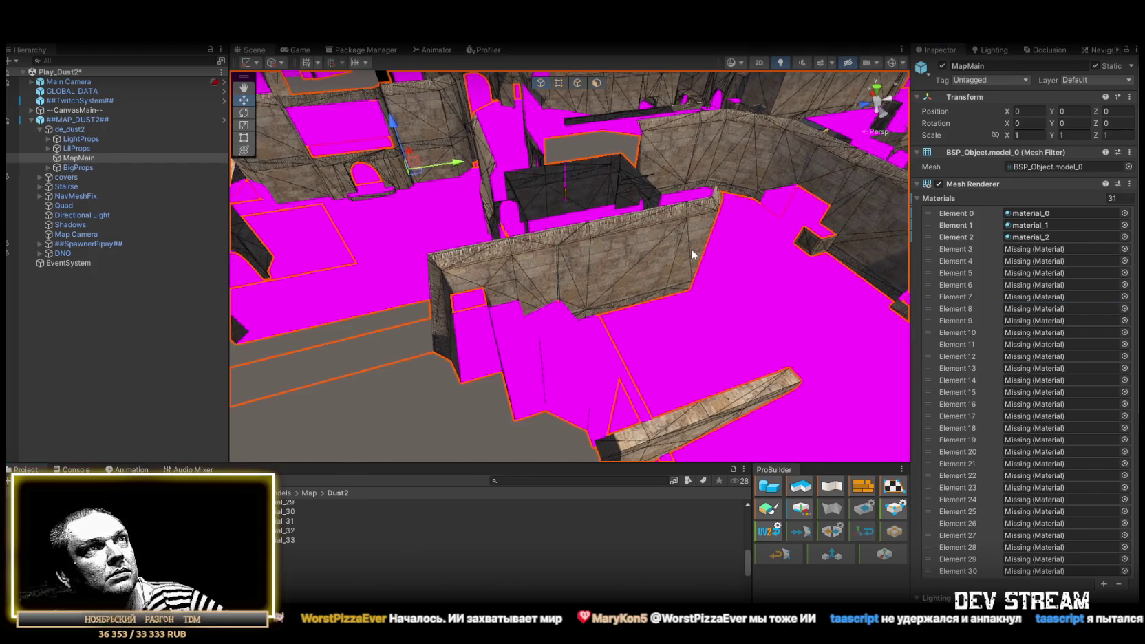
scroll(1045, 344, down, 2)
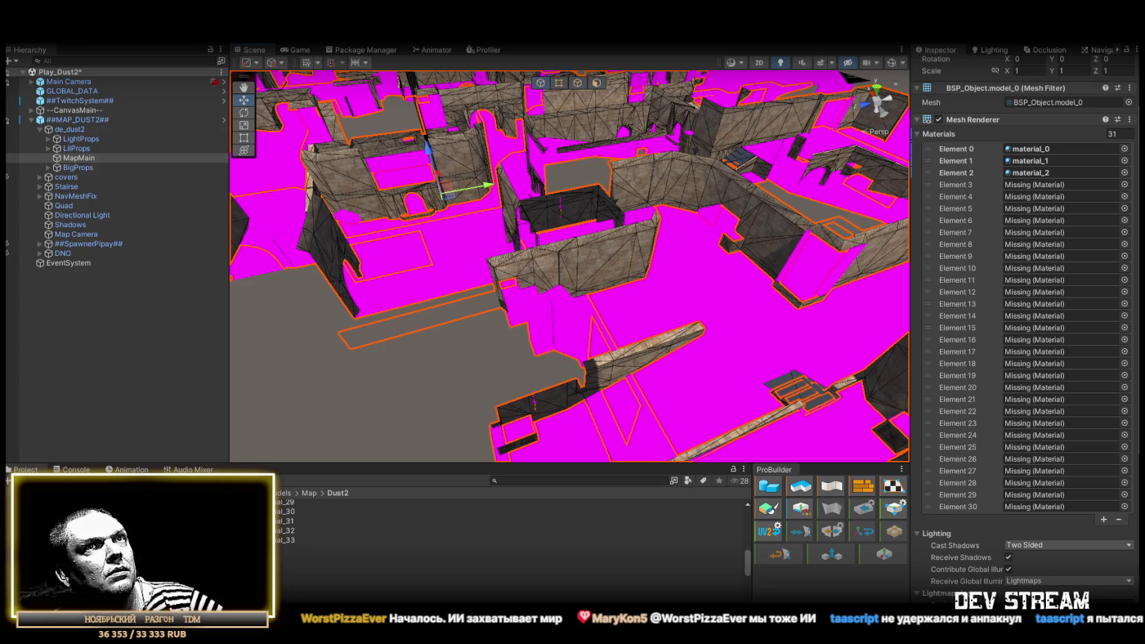
mouse_move(289, 578)
mouse_down()
mouse_move(503, 508)
mouse_move(964, 206)
mouse_move(1026, 190)
mouse_up()
drag(757, 261, 729, 287)
key(ctrl+z)
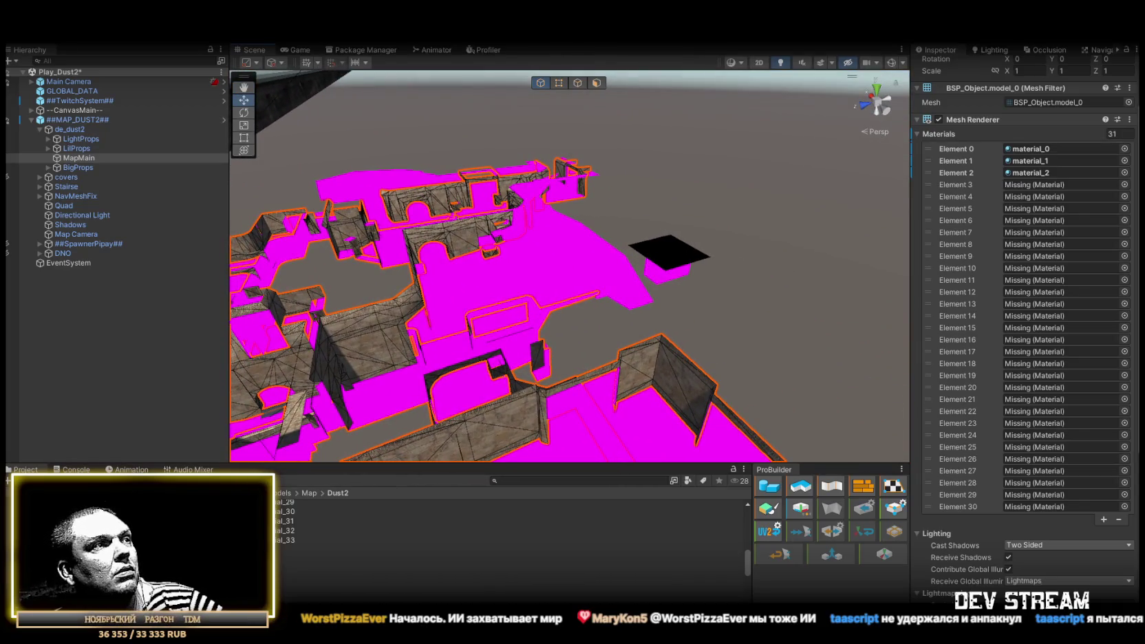
mouse_move(330, 550)
mouse_down()
mouse_move(1081, 164)
mouse_move(1041, 185)
mouse_up()
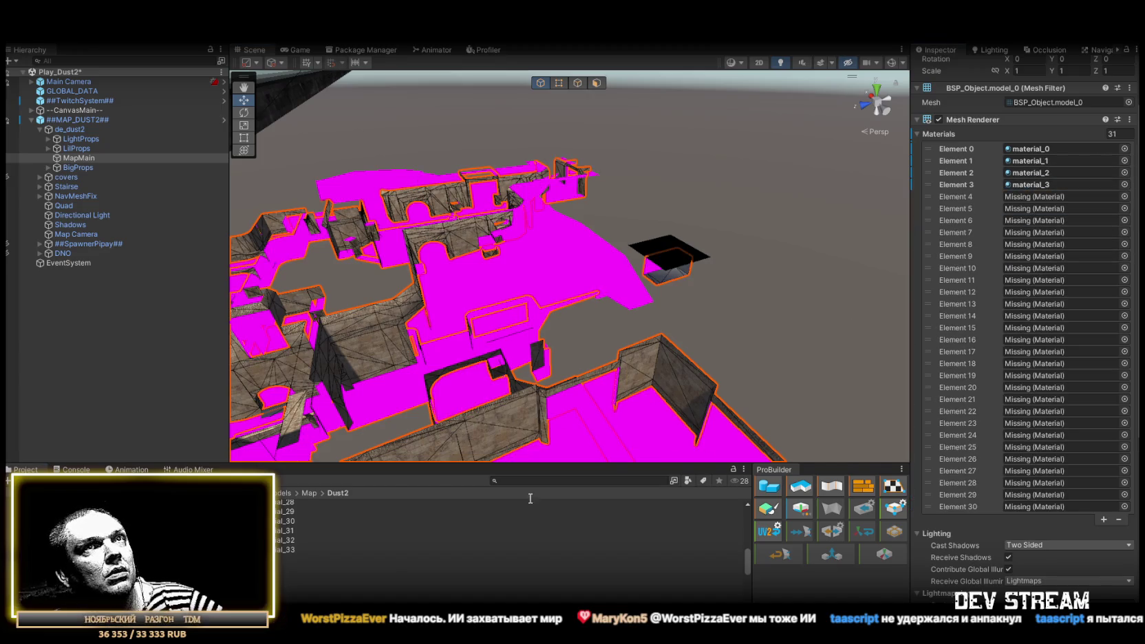
Assign material_4 through material_10 to Elements 4–10, checking the map from above.
drag(269, 551, 1021, 194)
drag(615, 282, 358, 433)
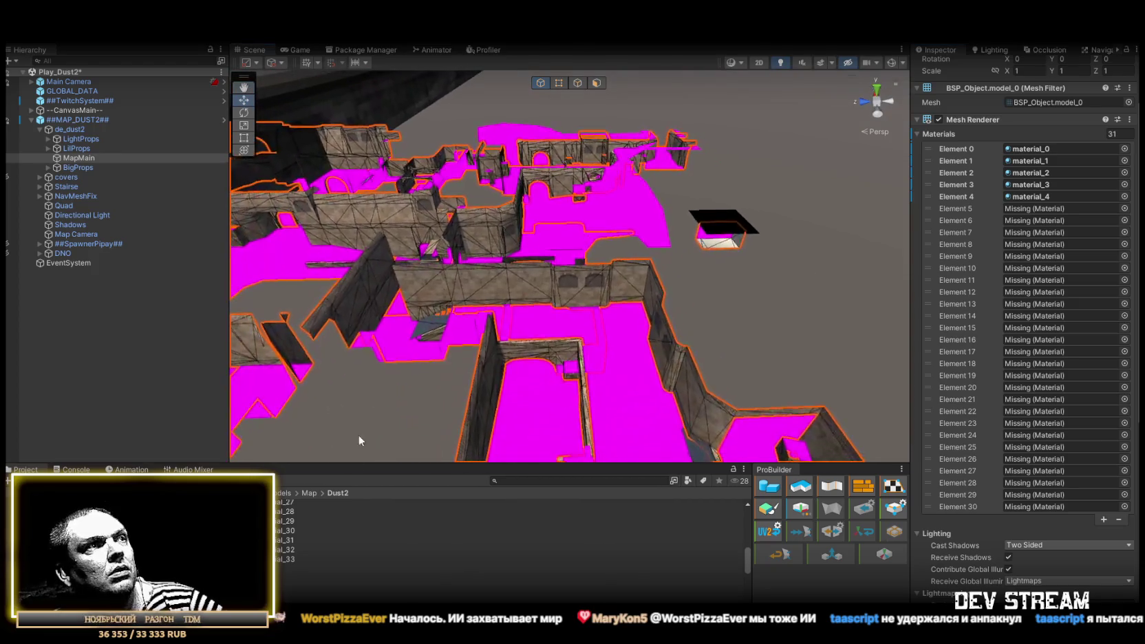
mouse_move(291, 549)
mouse_down()
mouse_move(1092, 298)
mouse_move(964, 215)
mouse_move(1019, 209)
mouse_up()
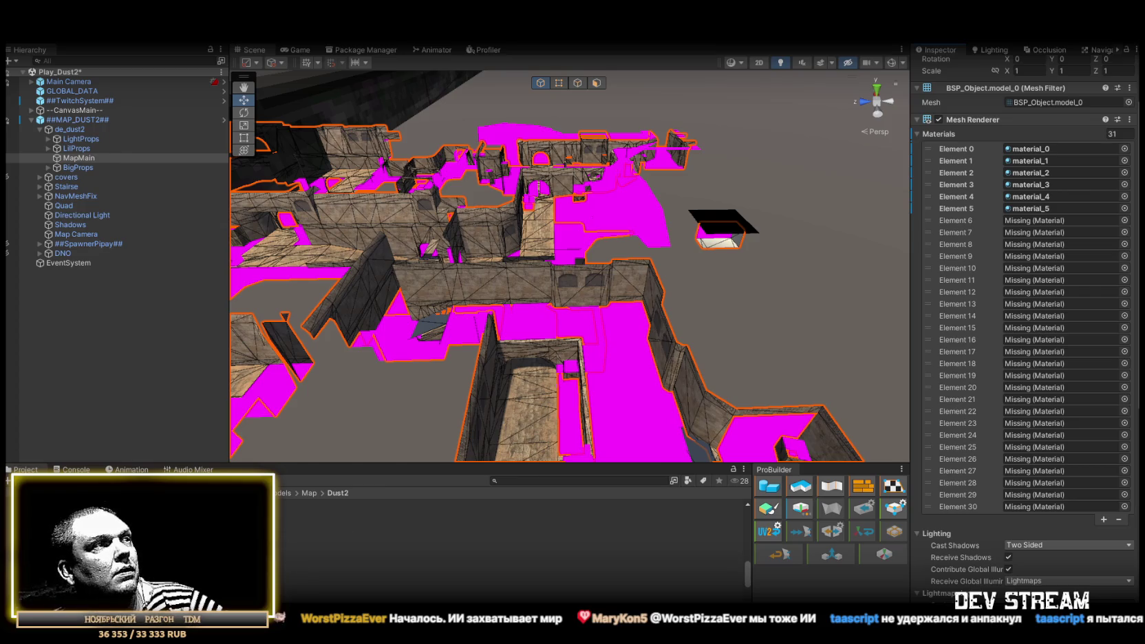
mouse_move(296, 528)
mouse_down()
mouse_move(805, 446)
mouse_move(1022, 220)
mouse_up()
mouse_move(296, 537)
mouse_down()
mouse_move(385, 441)
mouse_move(1010, 263)
mouse_move(1012, 232)
mouse_up()
mouse_move(296, 556)
mouse_down()
mouse_move(971, 236)
mouse_move(1023, 245)
mouse_up()
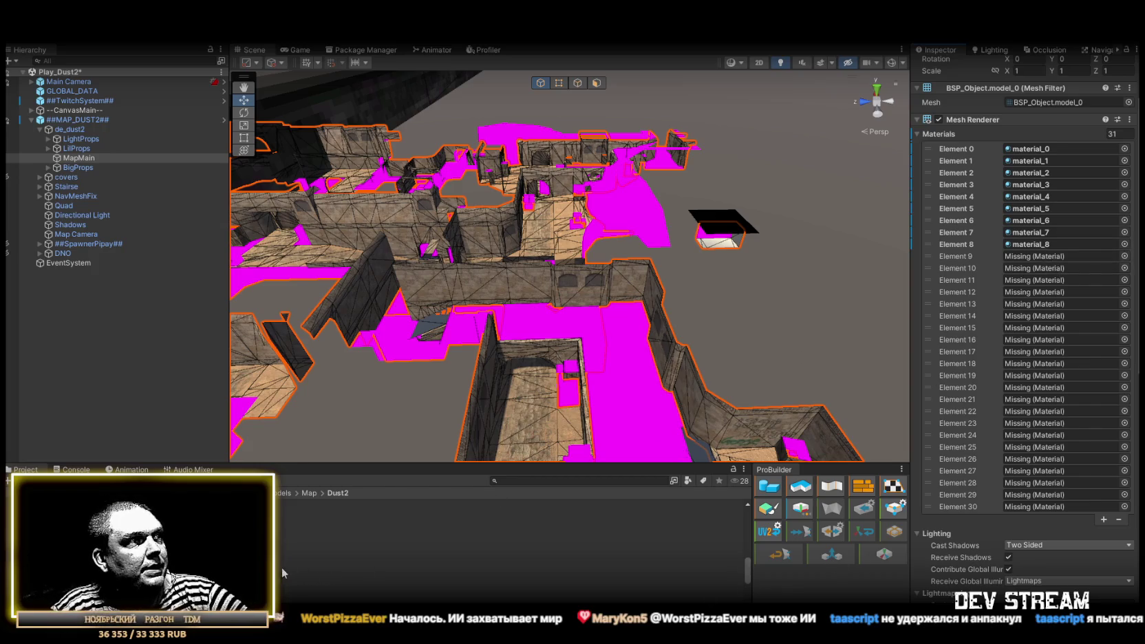
mouse_move(688, 433)
mouse_down()
mouse_move(1032, 246)
mouse_move(1032, 257)
mouse_up()
mouse_move(537, 497)
mouse_down()
mouse_move(544, 482)
mouse_move(1031, 266)
mouse_up()
drag(784, 285, 729, 261)
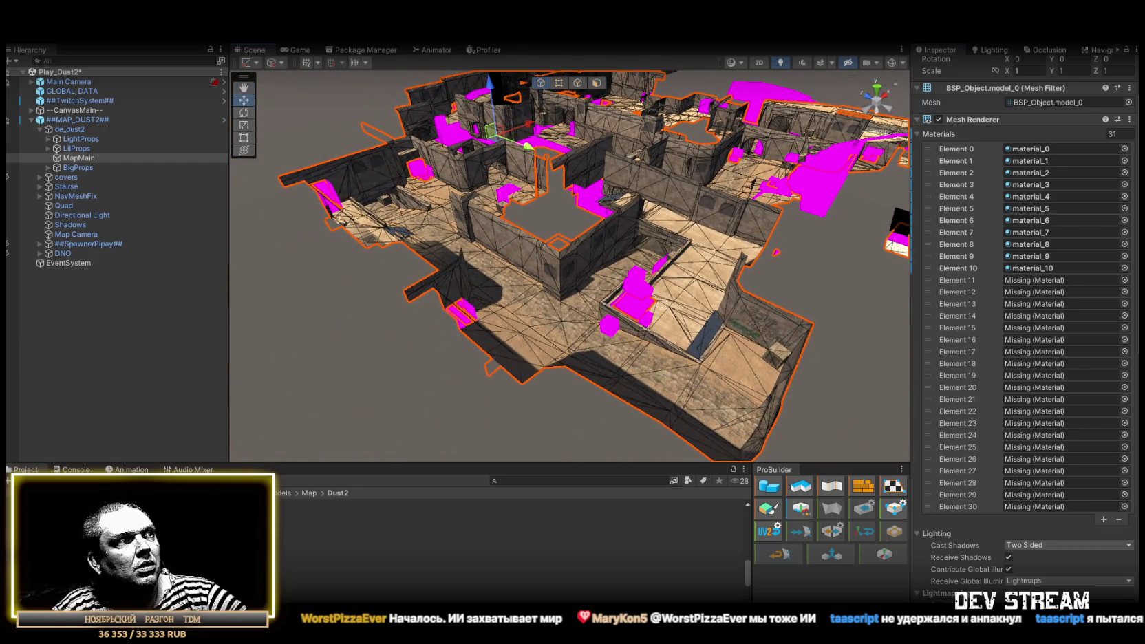
Assign material_11, material_12 and material_13 to Elements 11–13, highlighting their surfaces.
click(1036, 280)
mouse_move(788, 358)
mouse_down()
mouse_move(683, 392)
mouse_move(661, 385)
mouse_move(694, 369)
mouse_move(803, 357)
mouse_up()
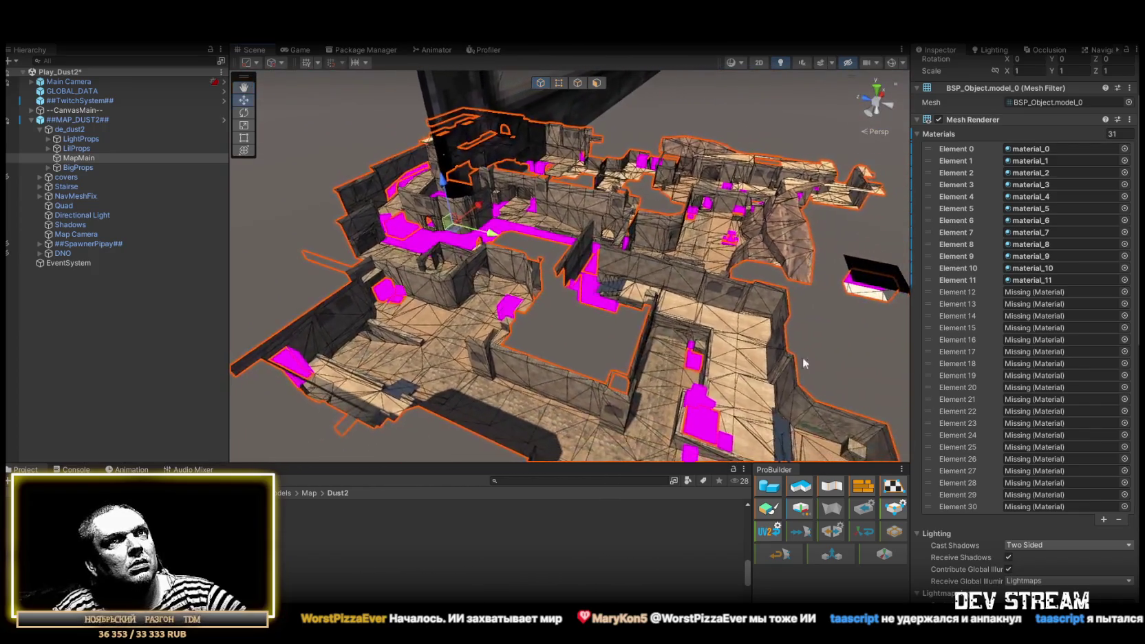
click(1029, 283)
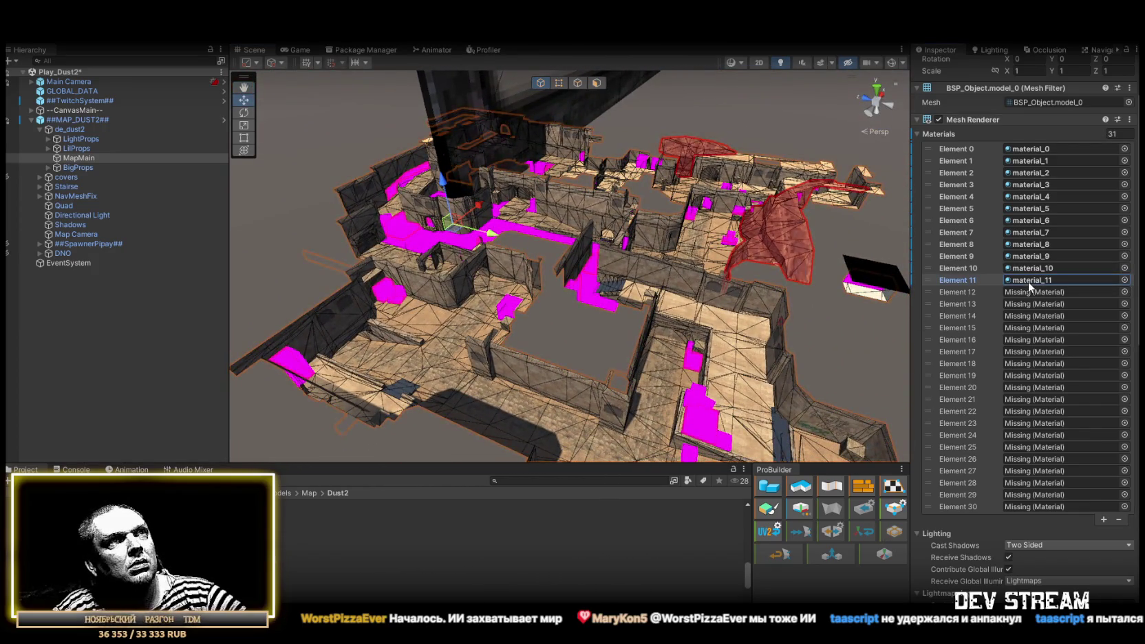
mouse_move(331, 569)
mouse_down()
mouse_move(893, 389)
mouse_move(1034, 292)
mouse_up()
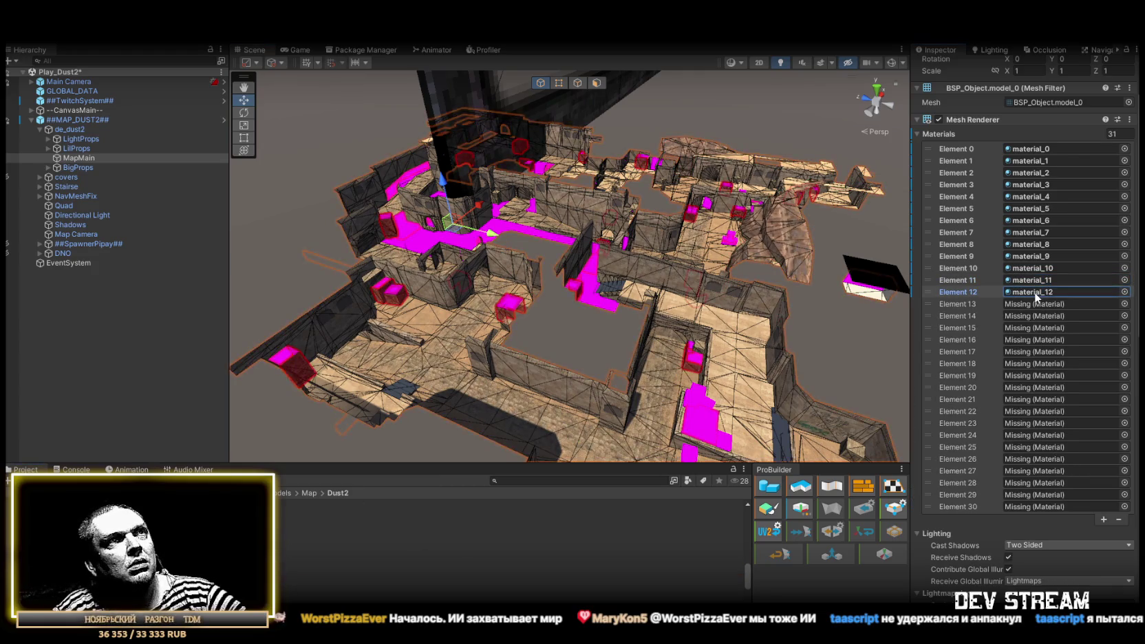
click(1035, 292)
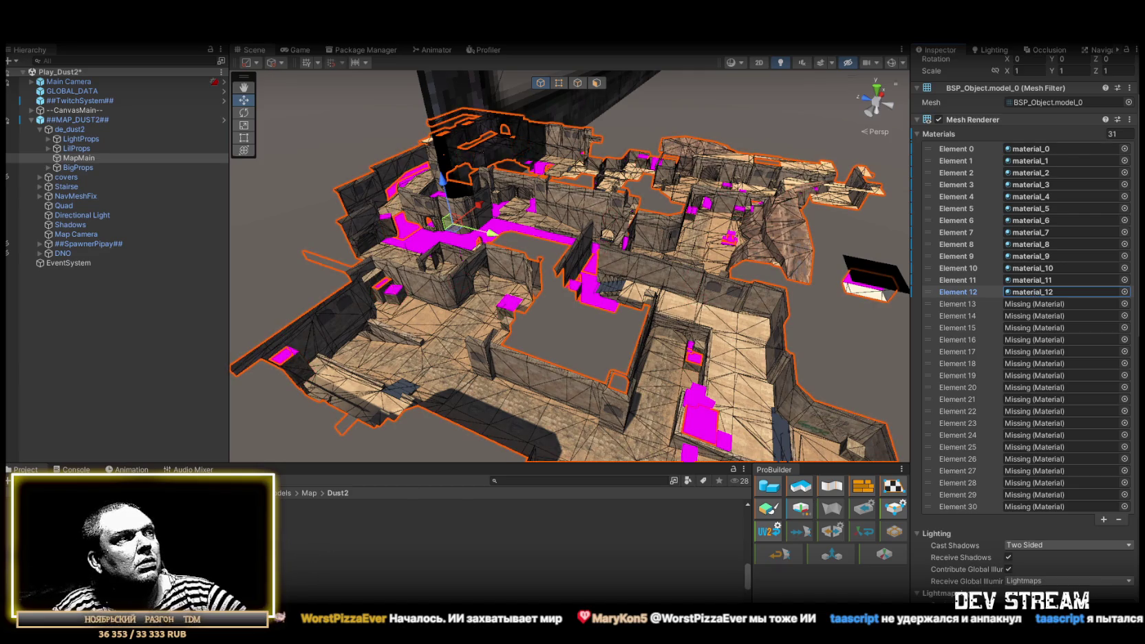
drag(330, 569, 1055, 304)
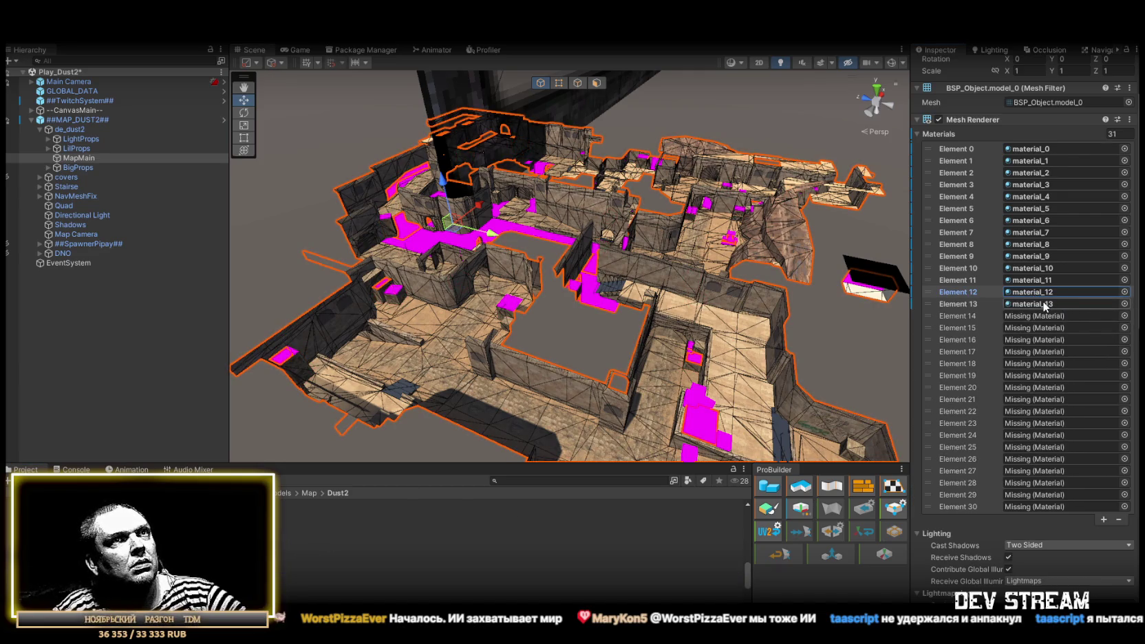
mouse_move(623, 311)
mouse_down()
mouse_move(605, 313)
mouse_move(709, 289)
mouse_up()
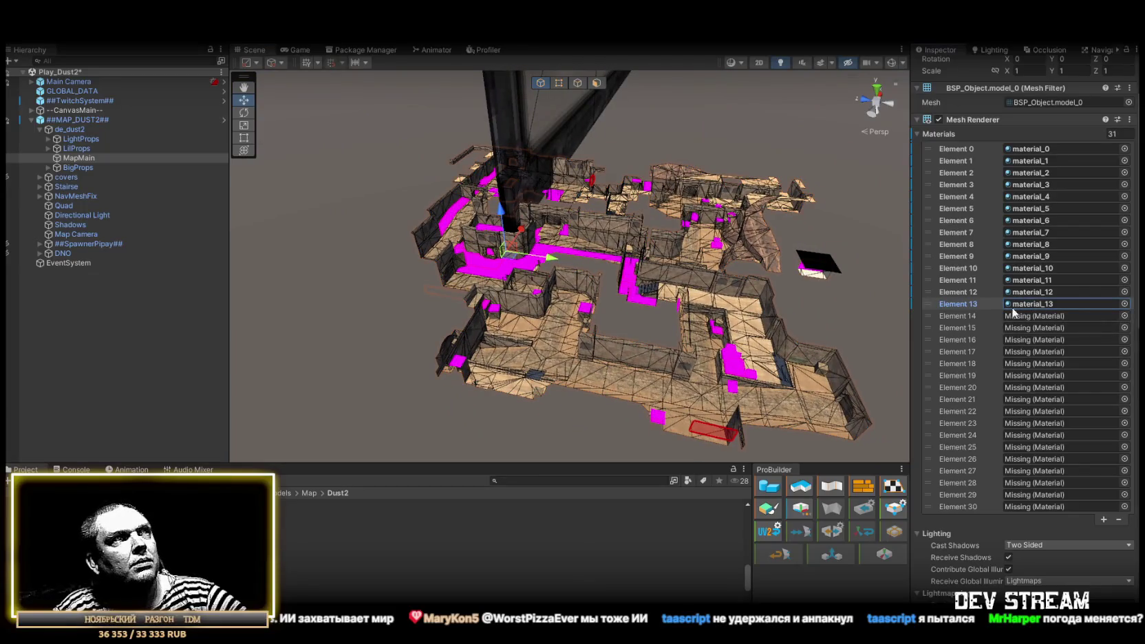
Assign material_14 and material_15 to Elements 14–15 and frame the map.
drag(482, 568, 1048, 314)
drag(623, 392, 642, 394)
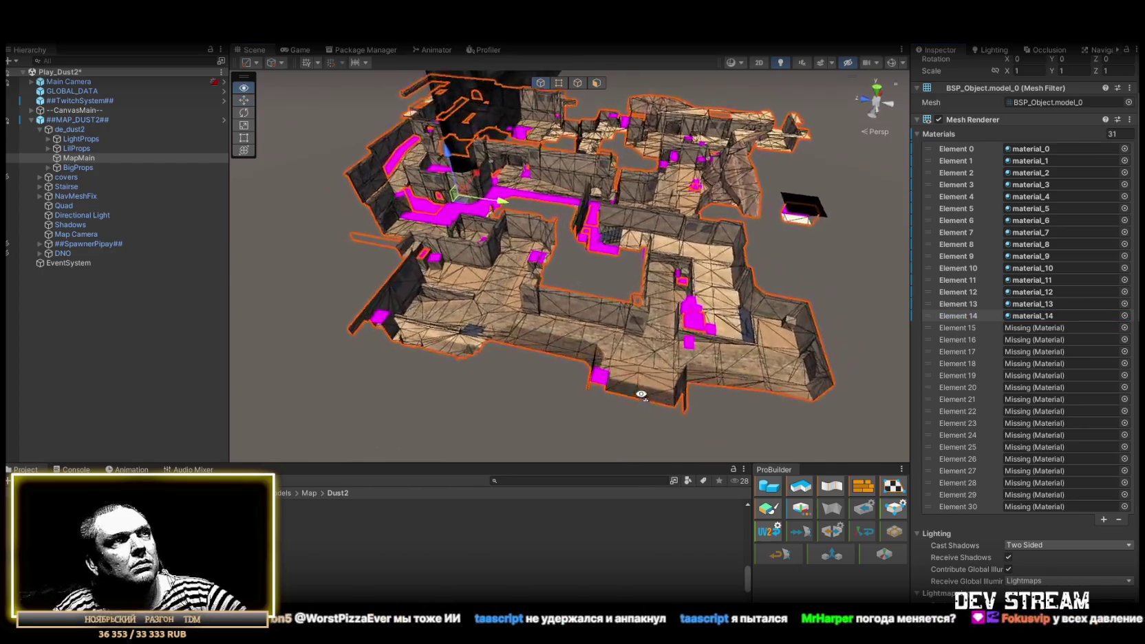
scroll(642, 394, up, 10)
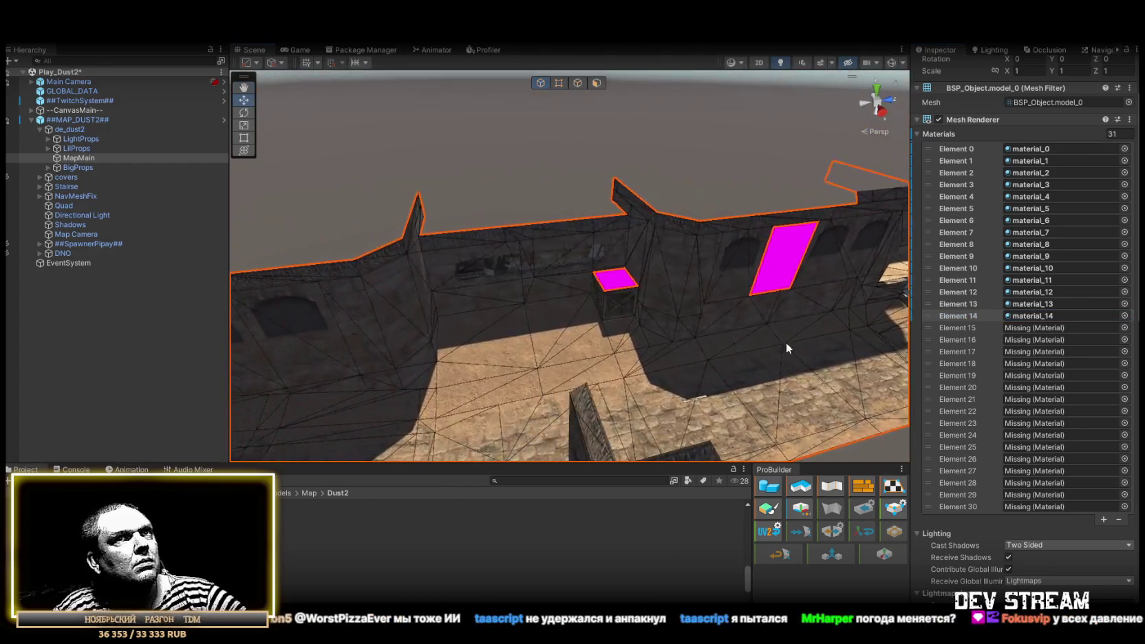
drag(585, 268, 631, 343)
scroll(631, 343, down, 10)
drag(509, 569, 1039, 327)
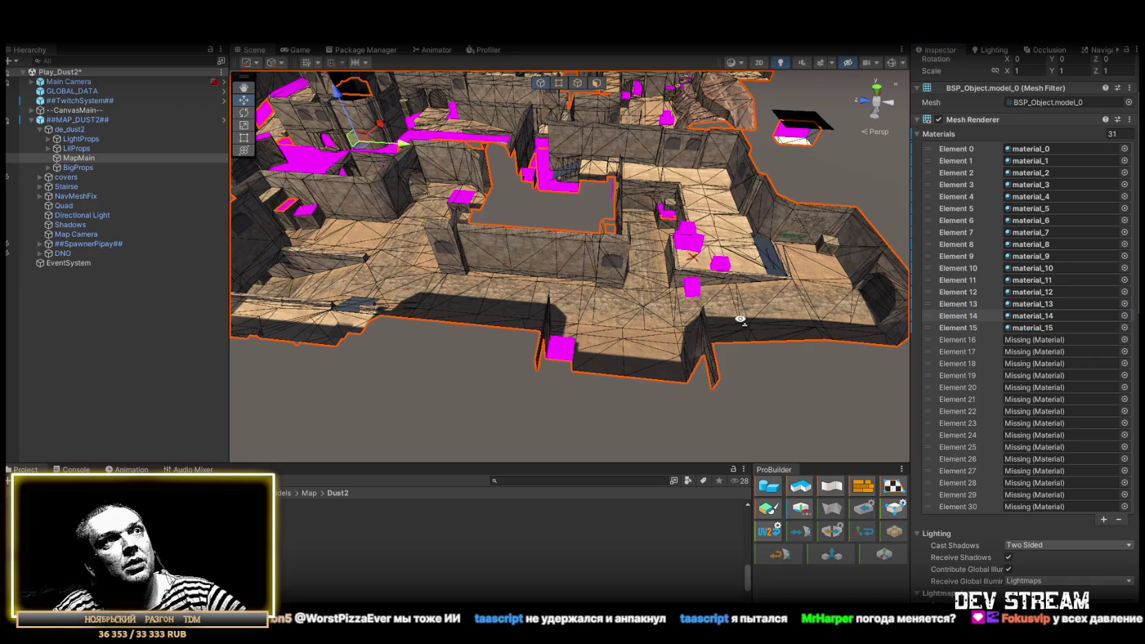
key(f)
click(1022, 328)
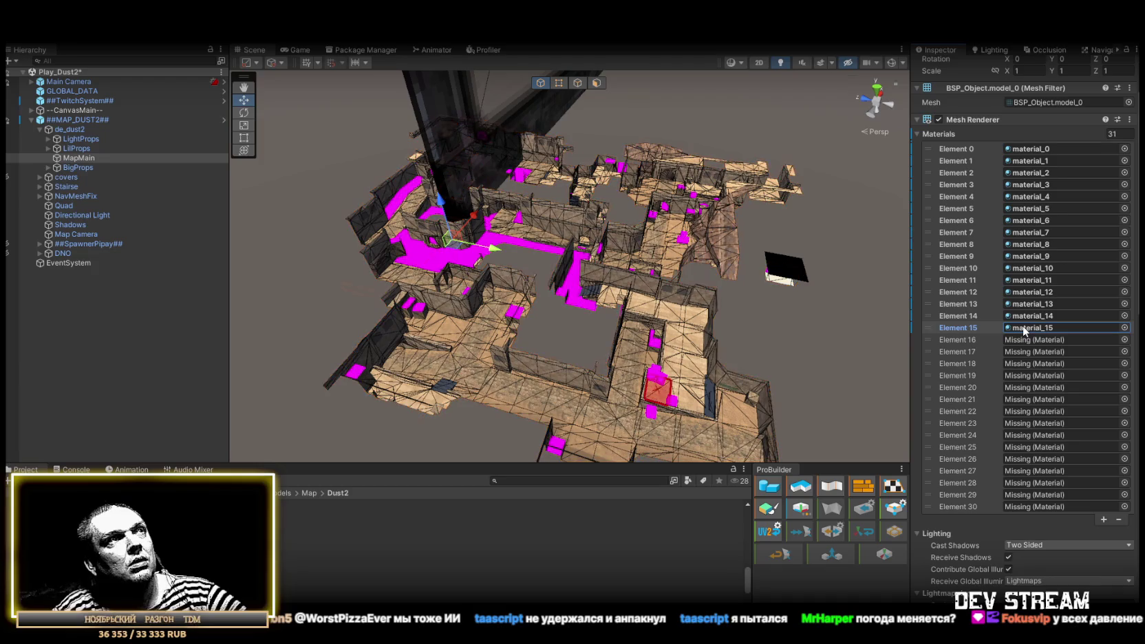
Assign material_16 and material_17 to Elements 16–17 and frame the whole map.
drag(1033, 413, 1046, 342)
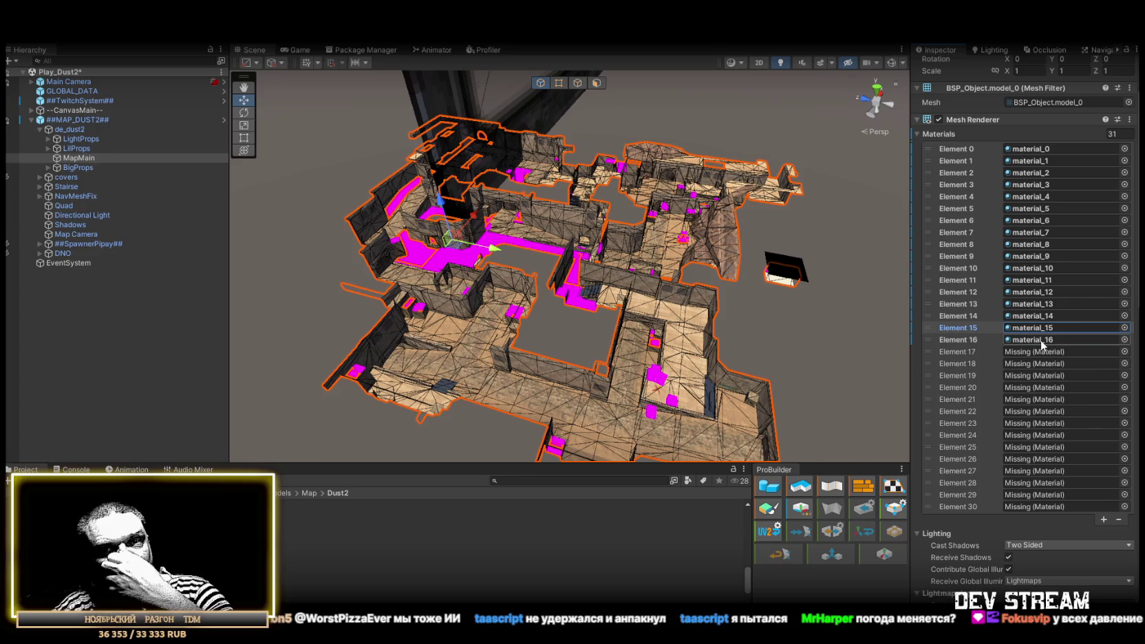
click(1041, 340)
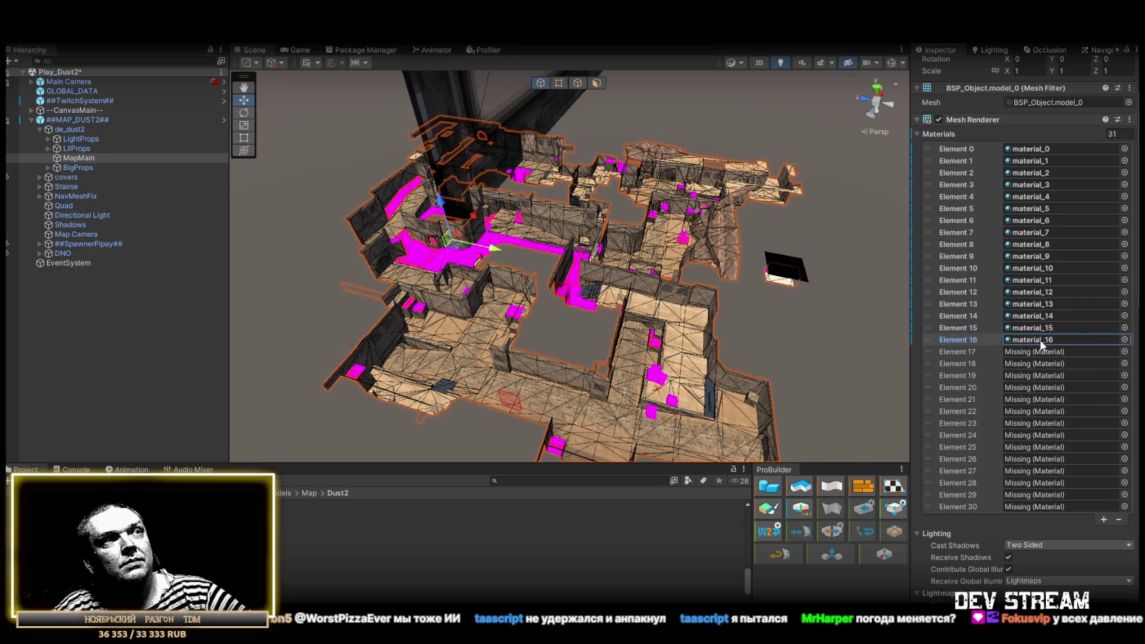
mouse_move(509, 569)
mouse_down()
mouse_move(1018, 338)
mouse_move(1031, 356)
mouse_up()
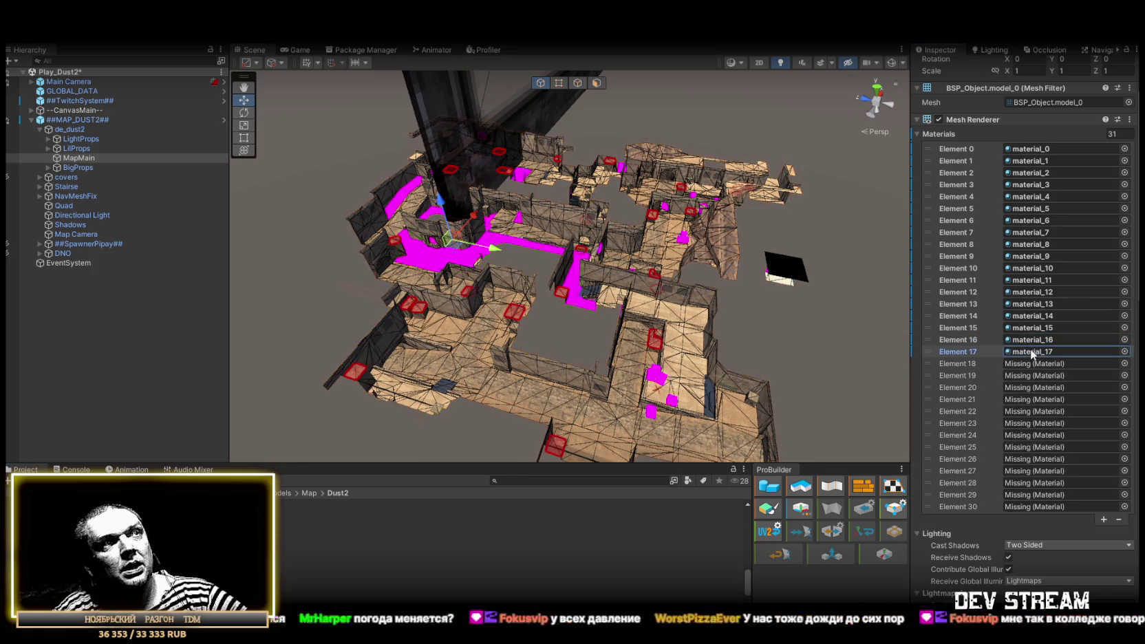
mouse_move(633, 344)
mouse_down()
mouse_move(455, 323)
mouse_move(383, 340)
mouse_move(350, 323)
mouse_move(619, 292)
mouse_up()
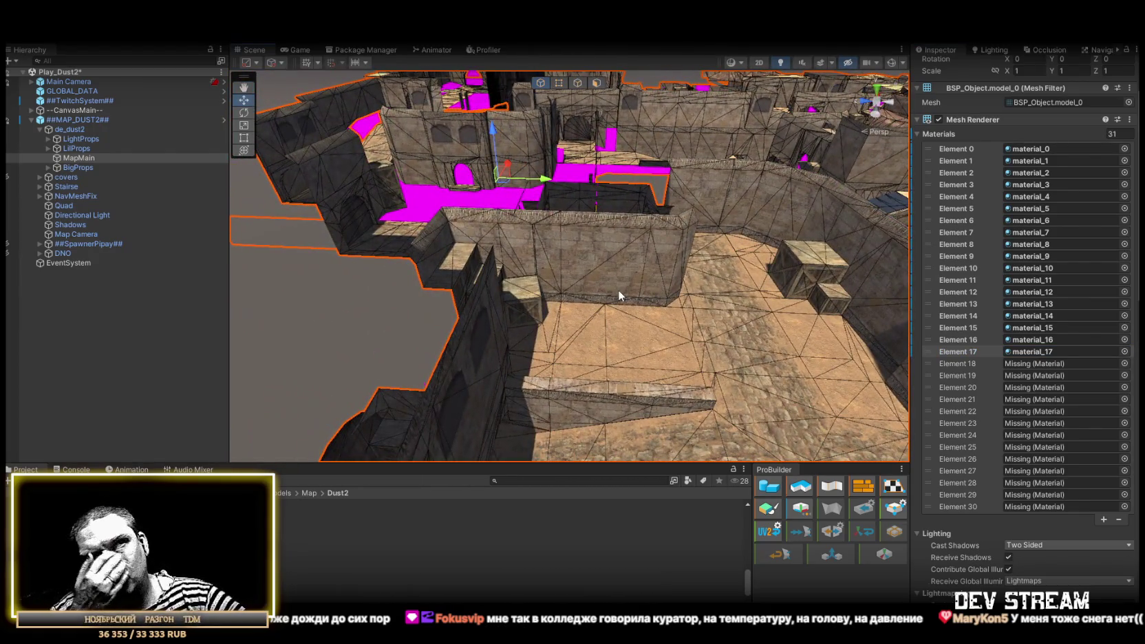
click(1047, 351)
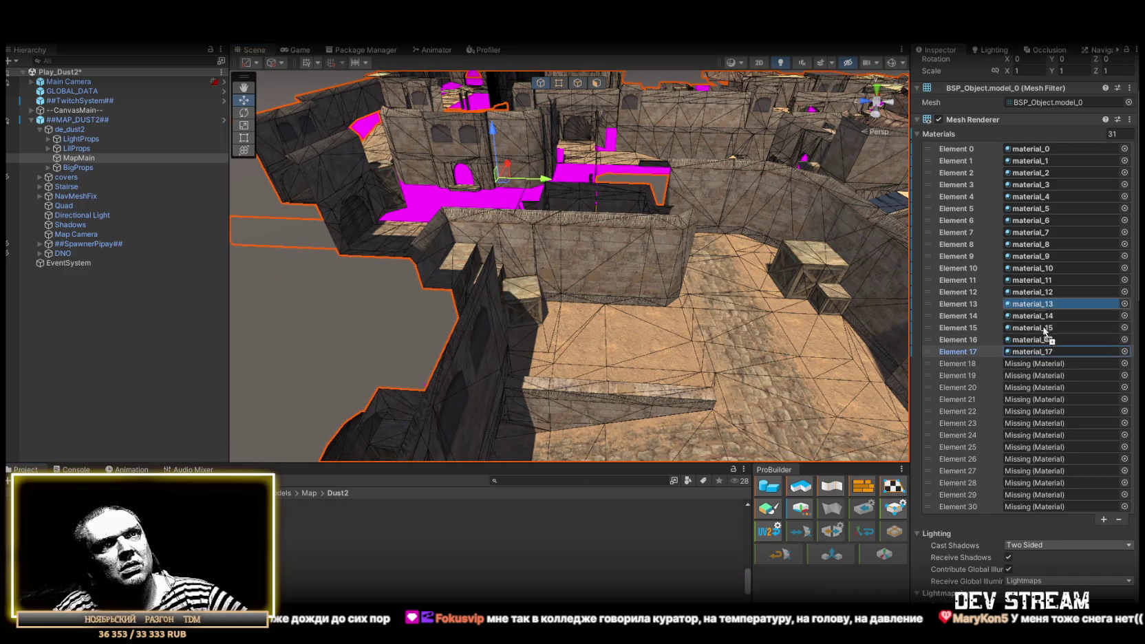
key(f)
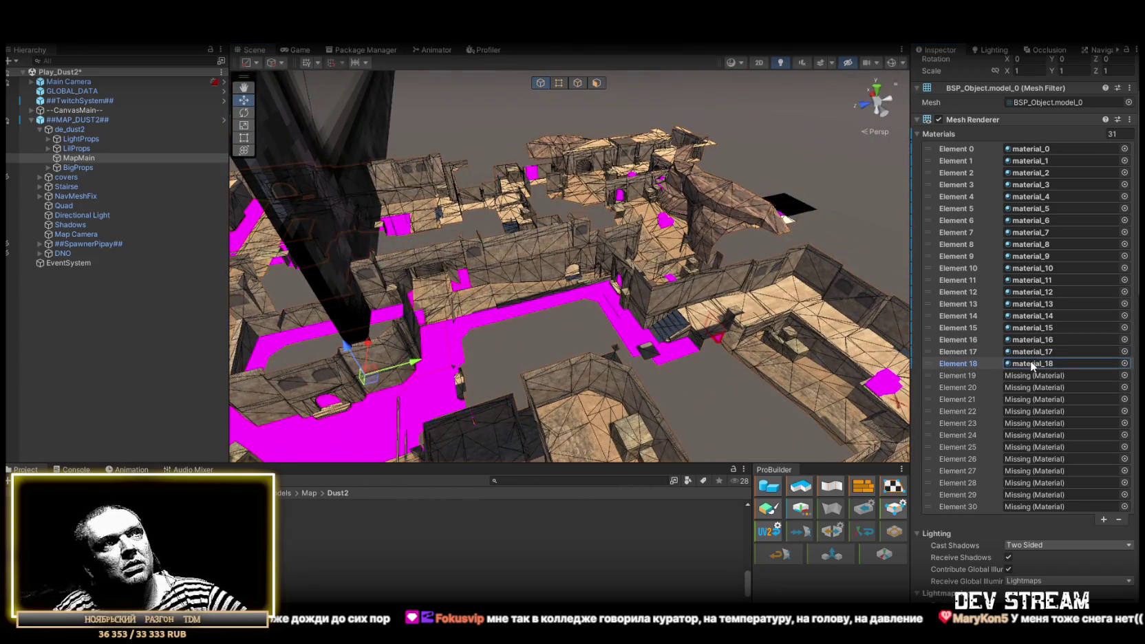
Check material_18's surfaces and fill Elements 19 and 20 of MapMain's material list.
mouse_move(751, 330)
mouse_down()
mouse_move(768, 338)
mouse_move(633, 322)
mouse_up()
scroll(633, 322, down, 10)
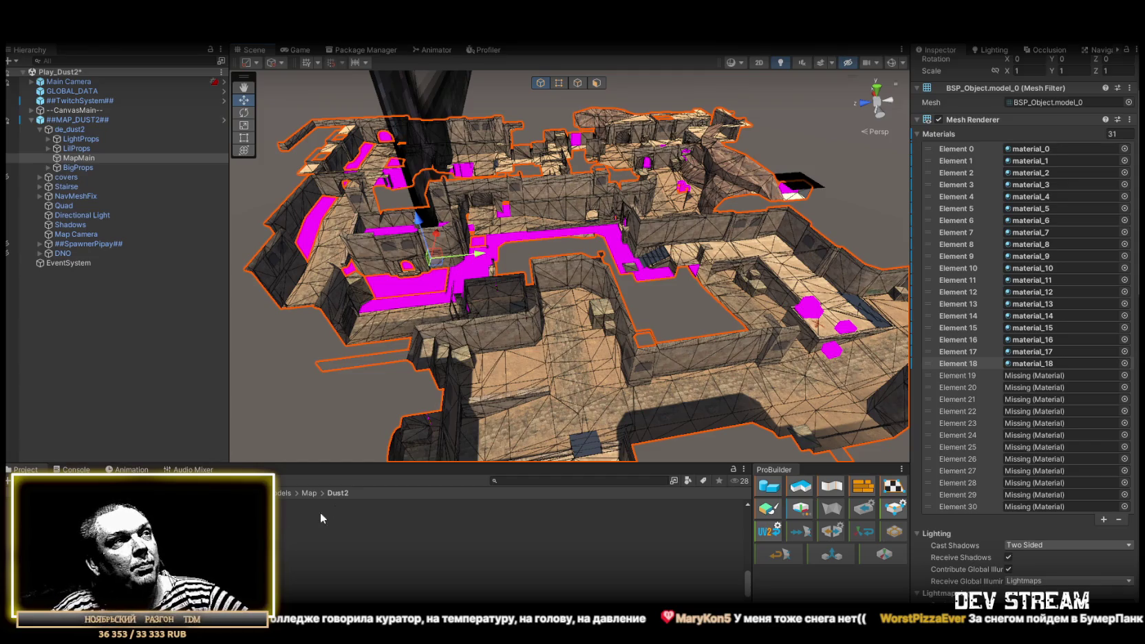
click(1031, 366)
drag(1031, 364, 892, 396)
click(1041, 373)
mouse_move(578, 310)
mouse_down()
mouse_move(587, 323)
mouse_move(603, 307)
mouse_move(619, 256)
mouse_move(300, 230)
mouse_move(401, 214)
mouse_move(585, 220)
mouse_move(749, 201)
mouse_move(771, 228)
mouse_move(545, 297)
mouse_move(503, 335)
mouse_move(513, 330)
mouse_up()
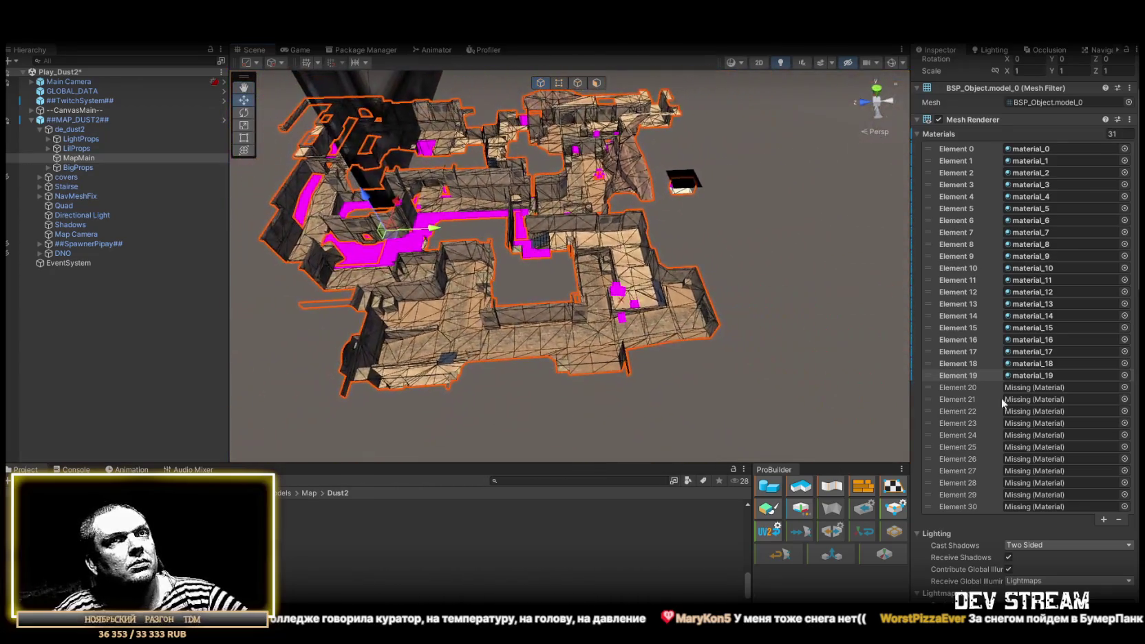
click(1036, 371)
mouse_move(1095, 368)
mouse_down()
mouse_move(1060, 365)
mouse_move(1059, 390)
mouse_up()
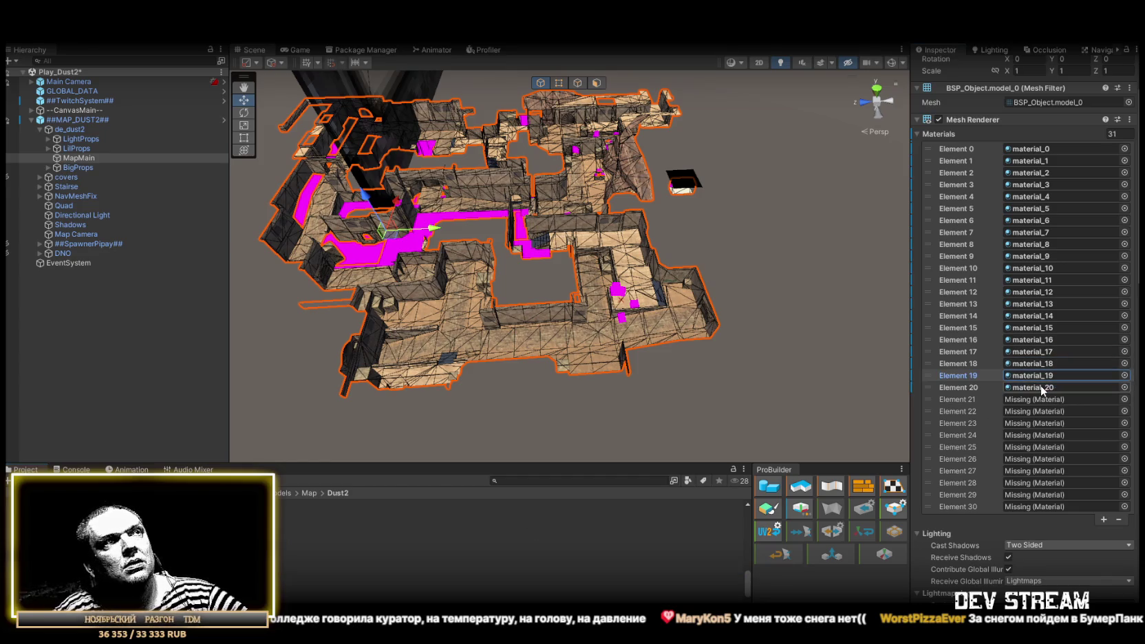
drag(681, 213, 647, 227)
key(f)
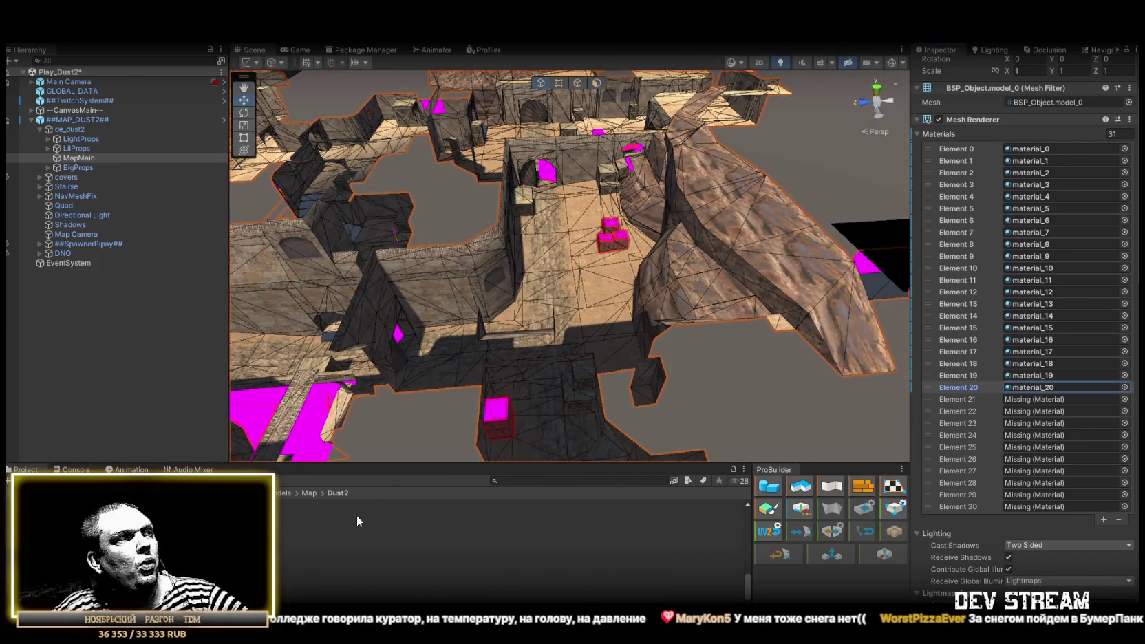
Fill Elements 21 to 23 with material_21, material_22 and material_23.
mouse_move(1030, 392)
mouse_down()
mouse_move(1063, 423)
mouse_move(1085, 396)
mouse_move(1058, 397)
mouse_up()
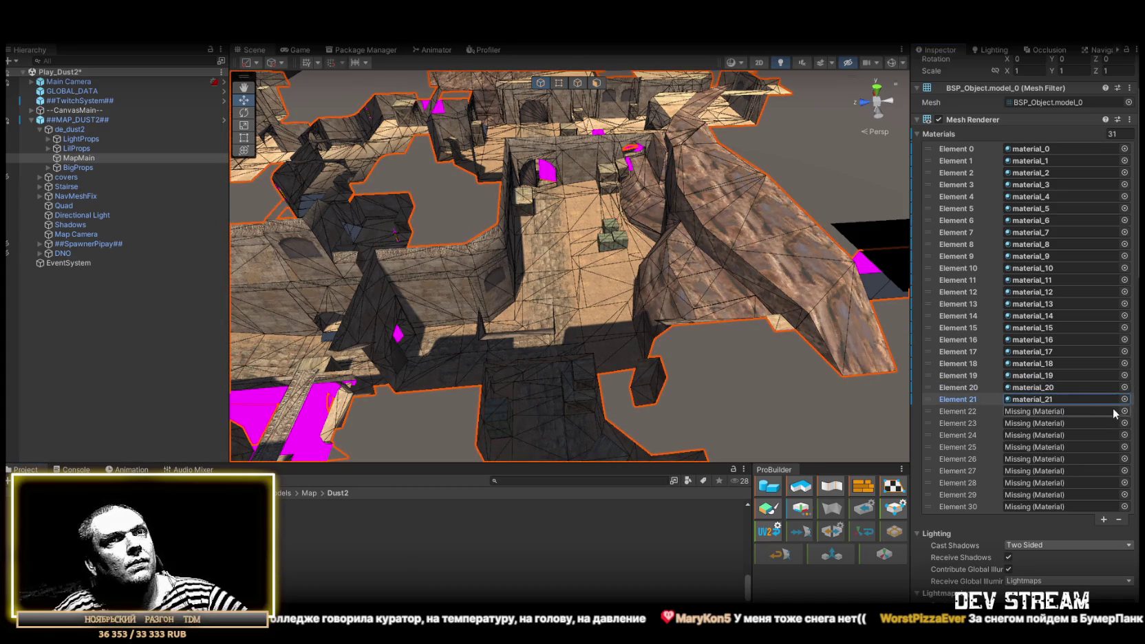
drag(1063, 411, 1027, 414)
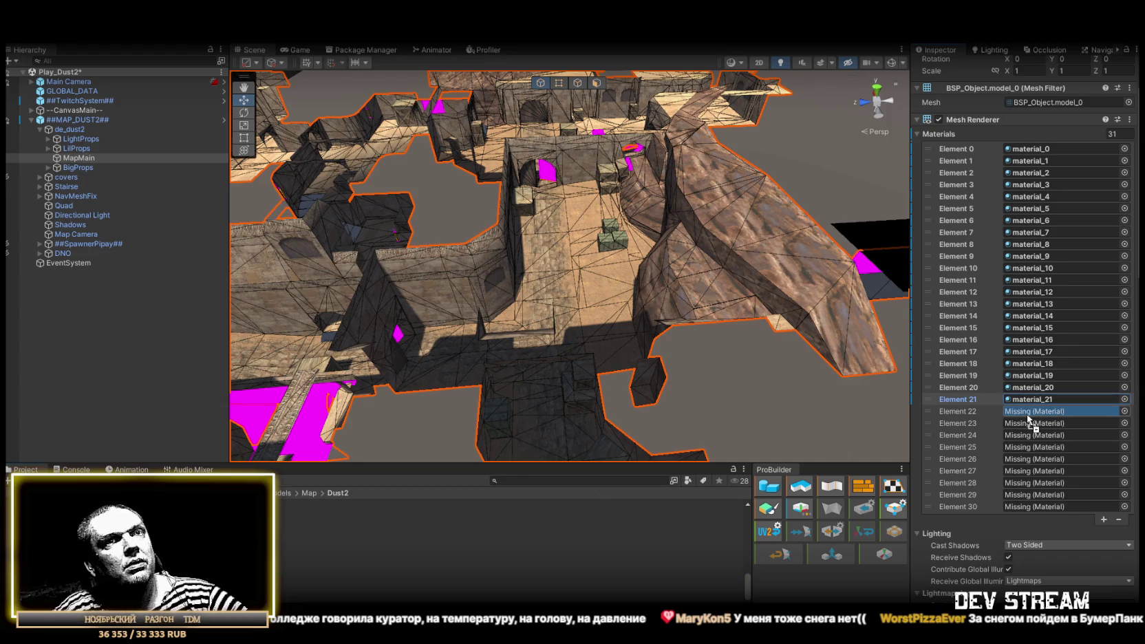
scroll(301, 358, down, 5)
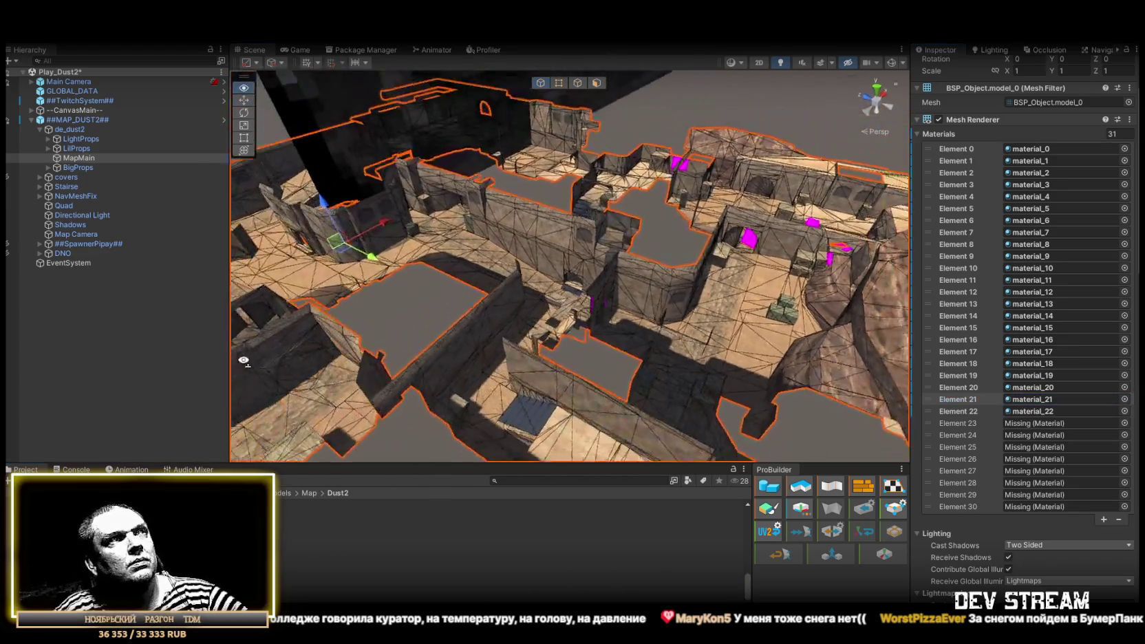
scroll(301, 358, down, 1)
scroll(1038, 443, down, 2)
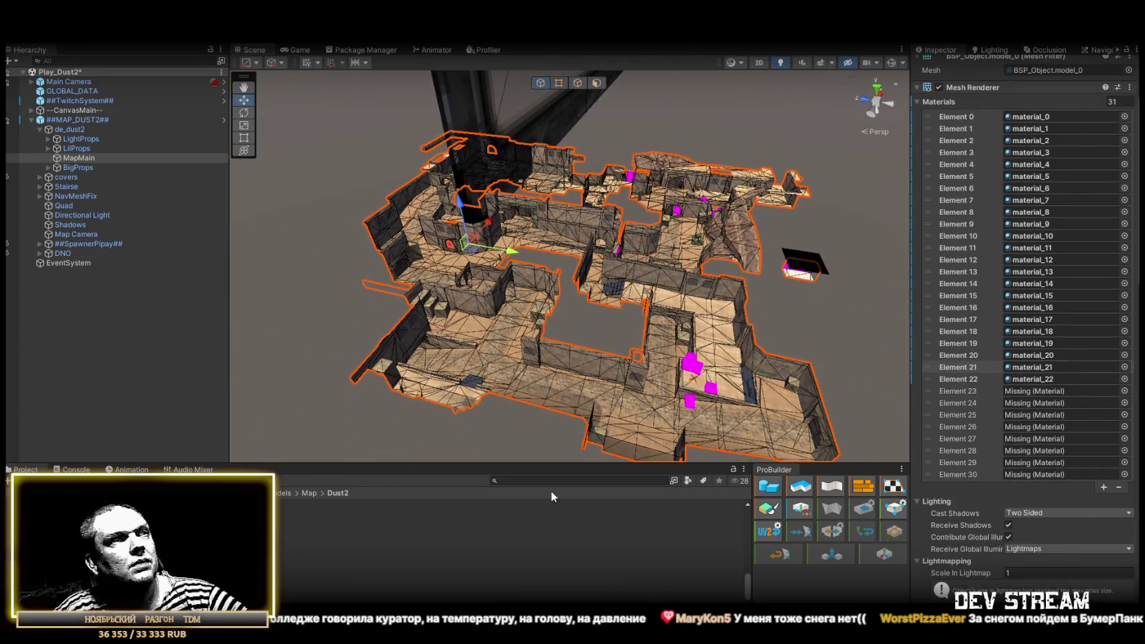
drag(1038, 387, 1037, 389)
click(1037, 390)
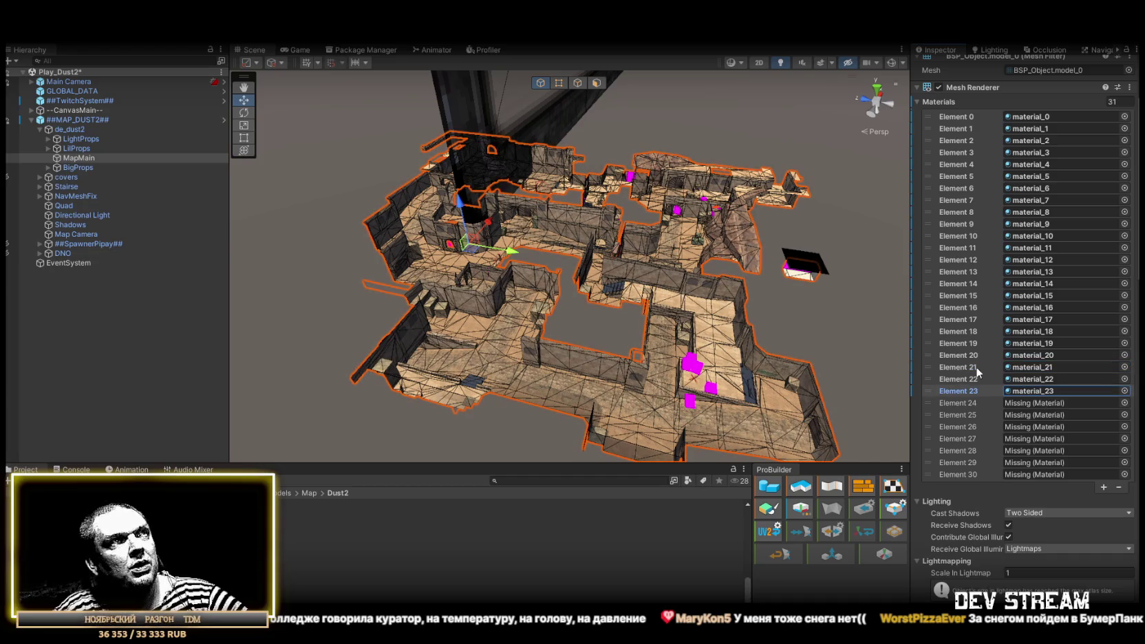
Assign material_24 through material_27 to Elements 24–27.
mouse_move(413, 569)
mouse_down()
mouse_move(1058, 405)
mouse_move(1038, 404)
mouse_up()
mouse_move(413, 570)
mouse_down()
mouse_move(1041, 438)
mouse_move(1037, 413)
mouse_up()
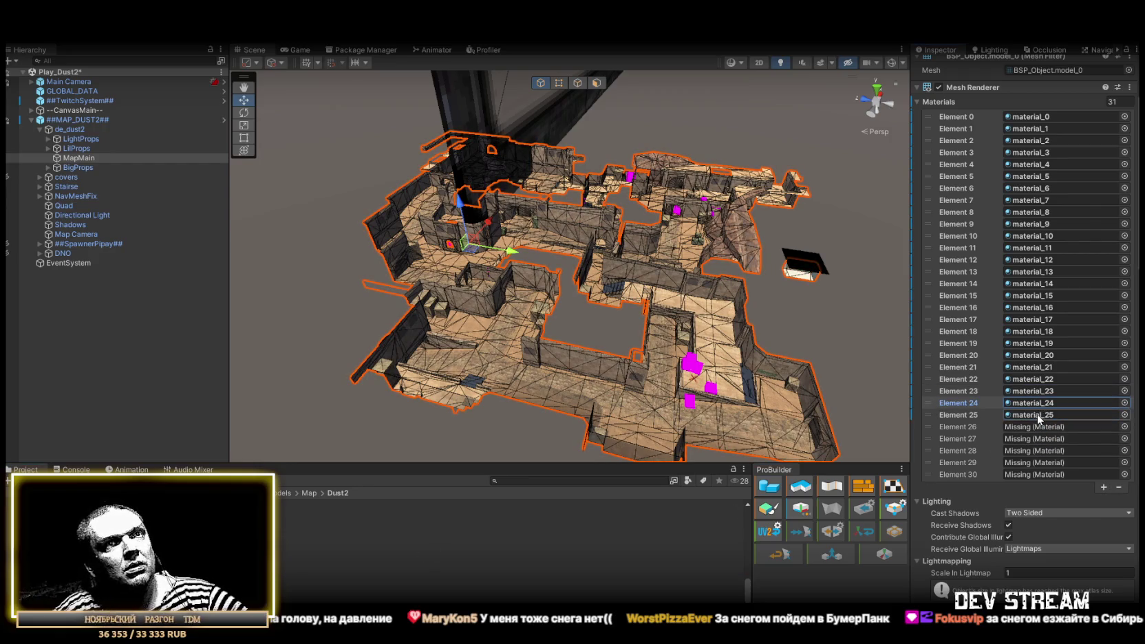
mouse_move(279, 569)
mouse_down()
mouse_move(1047, 438)
mouse_move(1040, 425)
mouse_up()
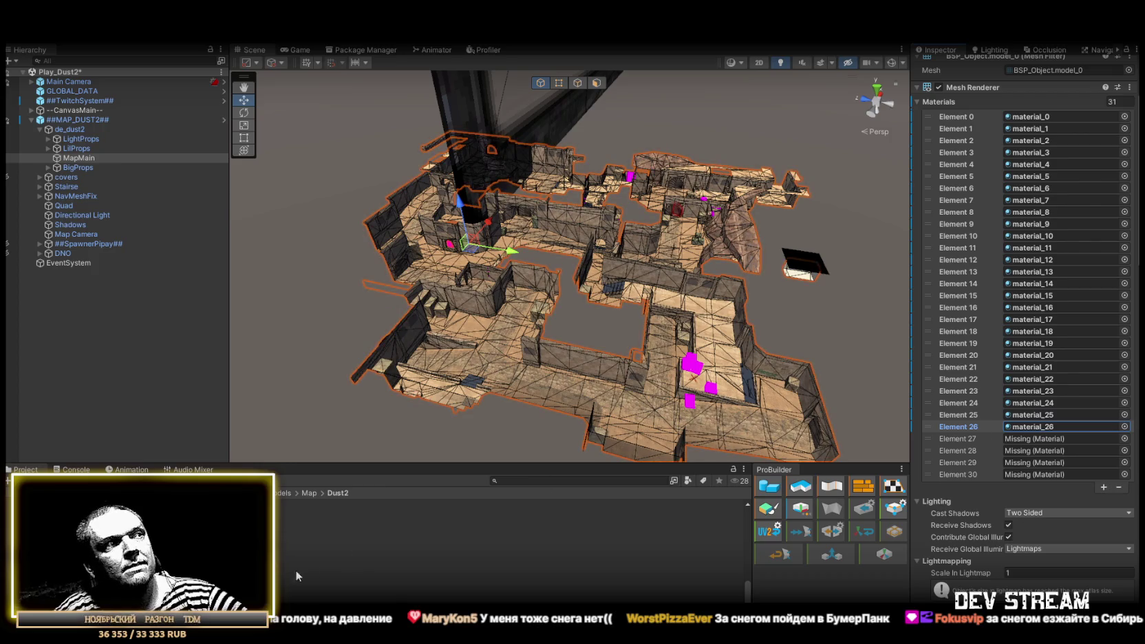
mouse_move(289, 569)
mouse_down()
mouse_move(1064, 436)
mouse_move(1049, 440)
mouse_up()
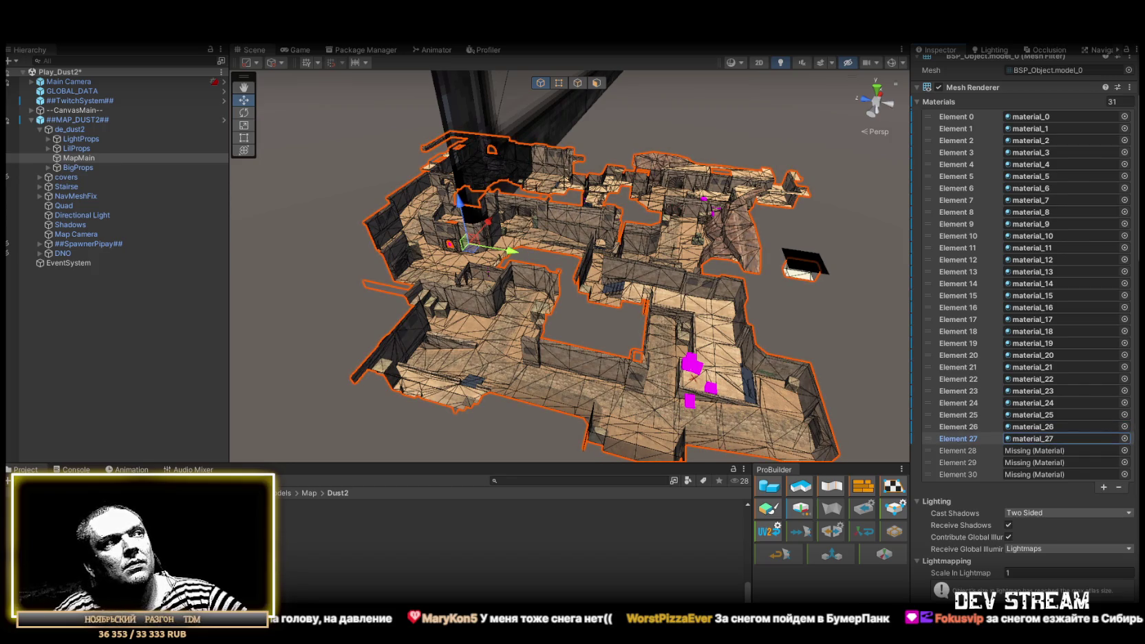
click(289, 569)
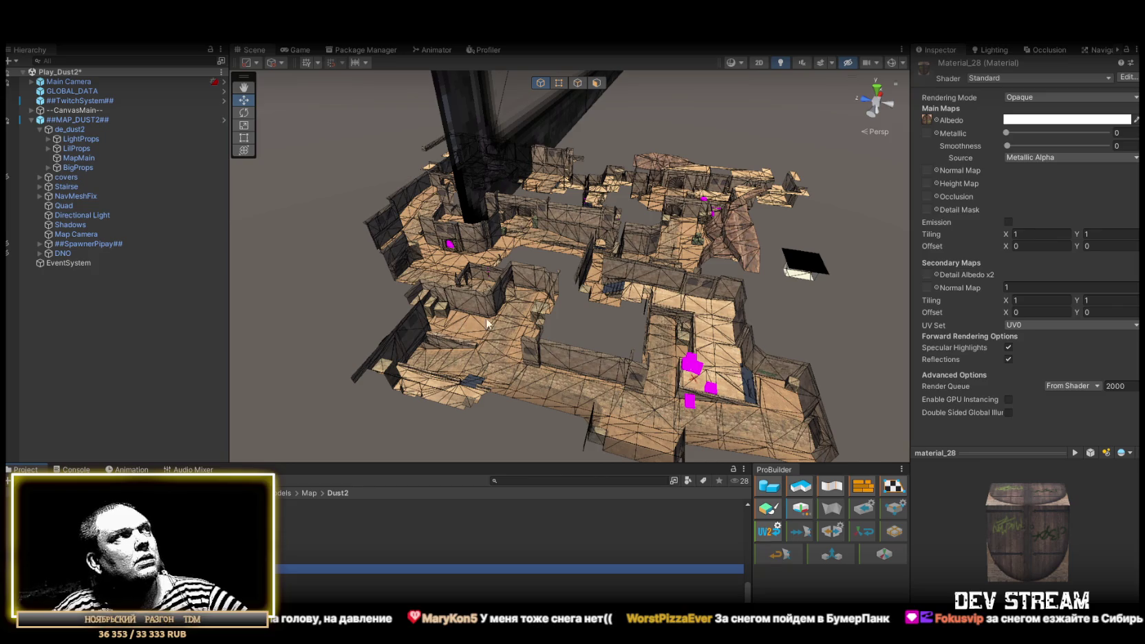
Reselect MapMain and assign material_28, material_29 and material_30 to Elements 28–30.
click(78, 158)
scroll(1045, 412, down, 2)
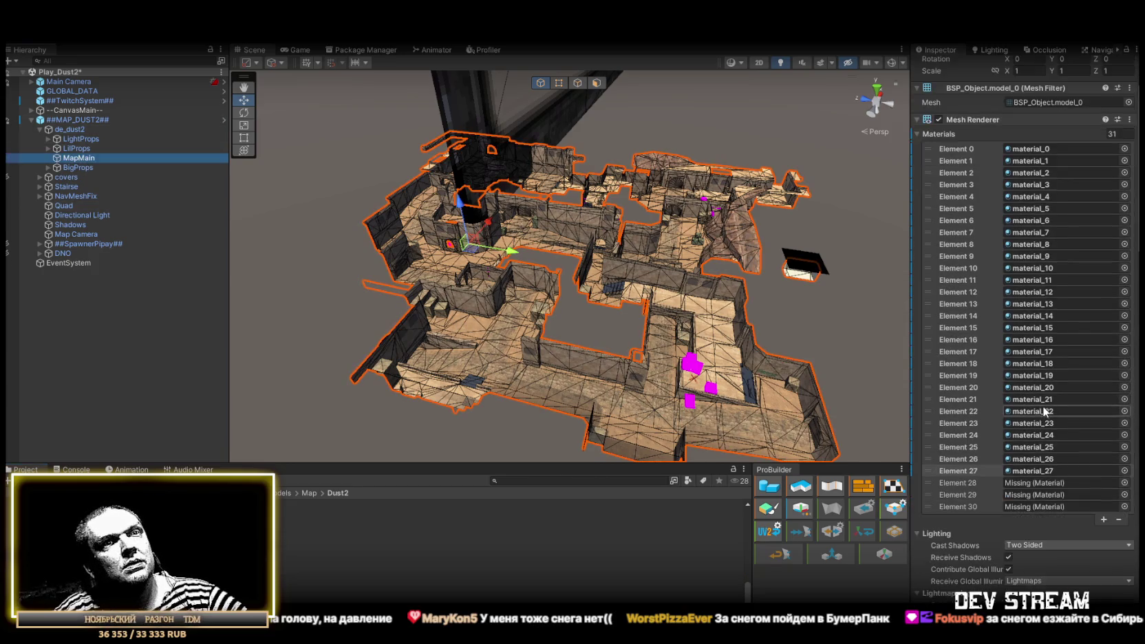
scroll(1045, 411, down, 2)
click(1044, 439)
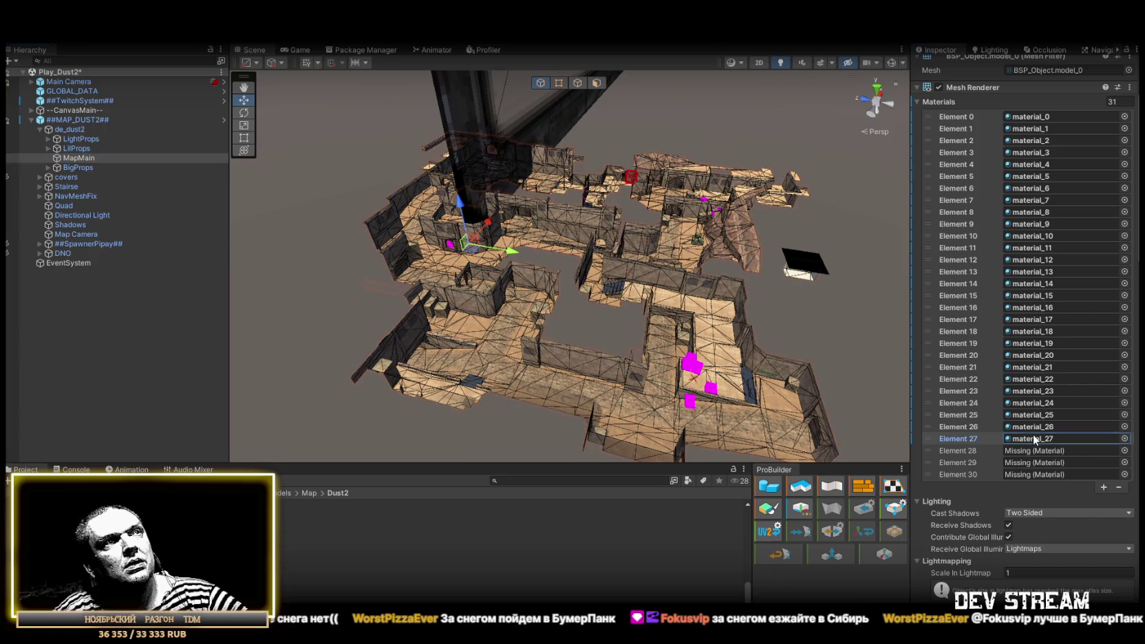
click(1029, 451)
click(1033, 450)
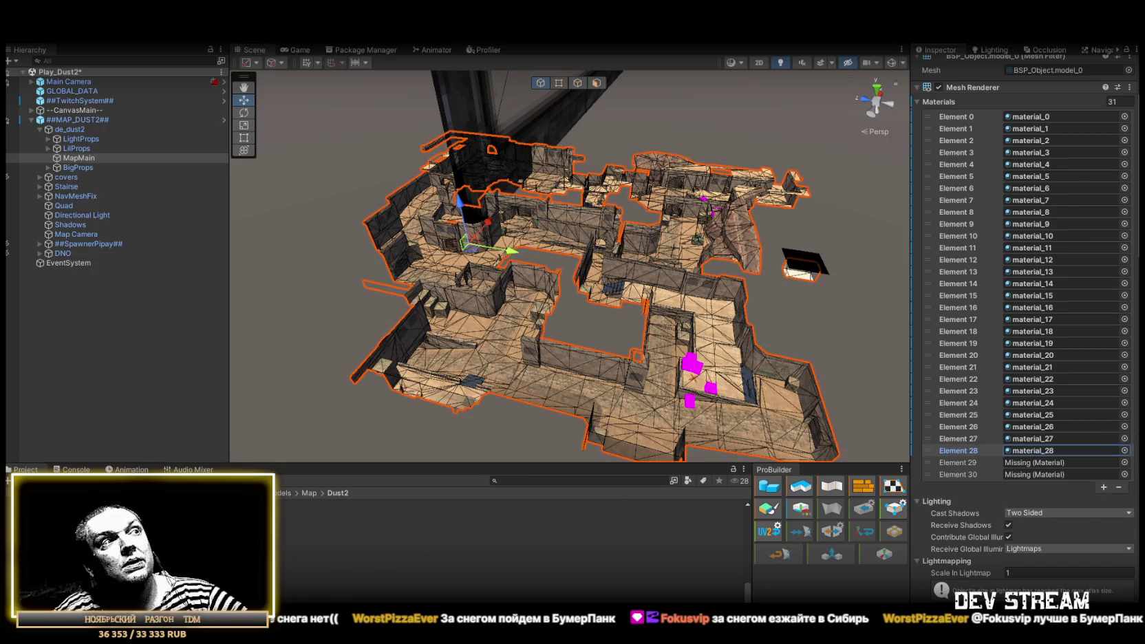
click(1032, 462)
click(1043, 463)
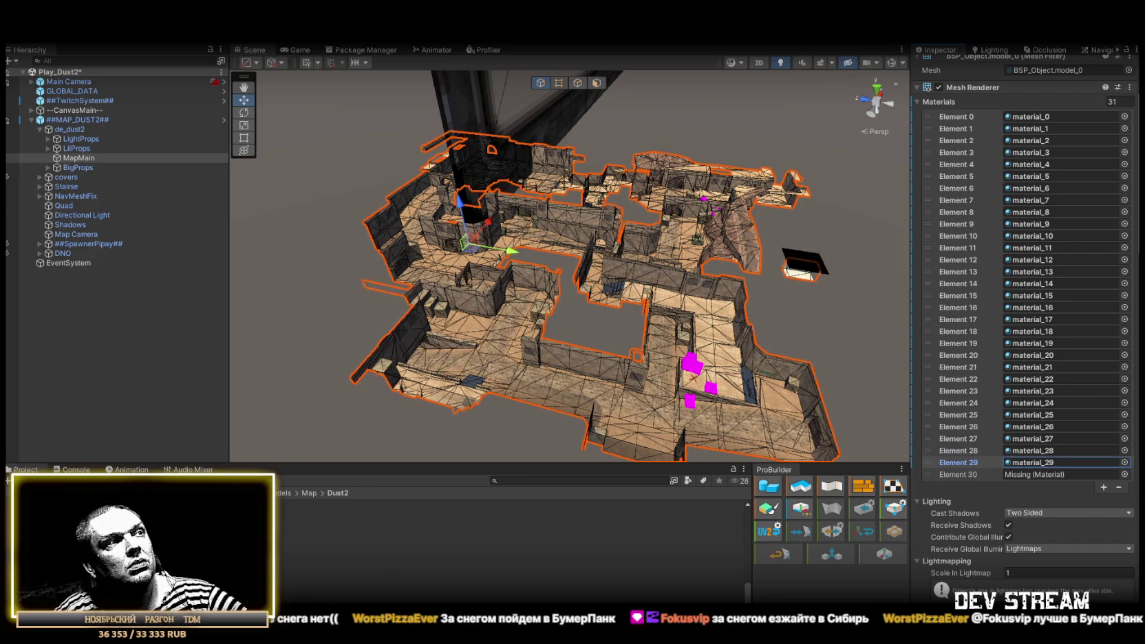
drag(1091, 483, 1049, 476)
mouse_move(792, 331)
mouse_down()
mouse_move(686, 223)
mouse_move(543, 282)
mouse_up()
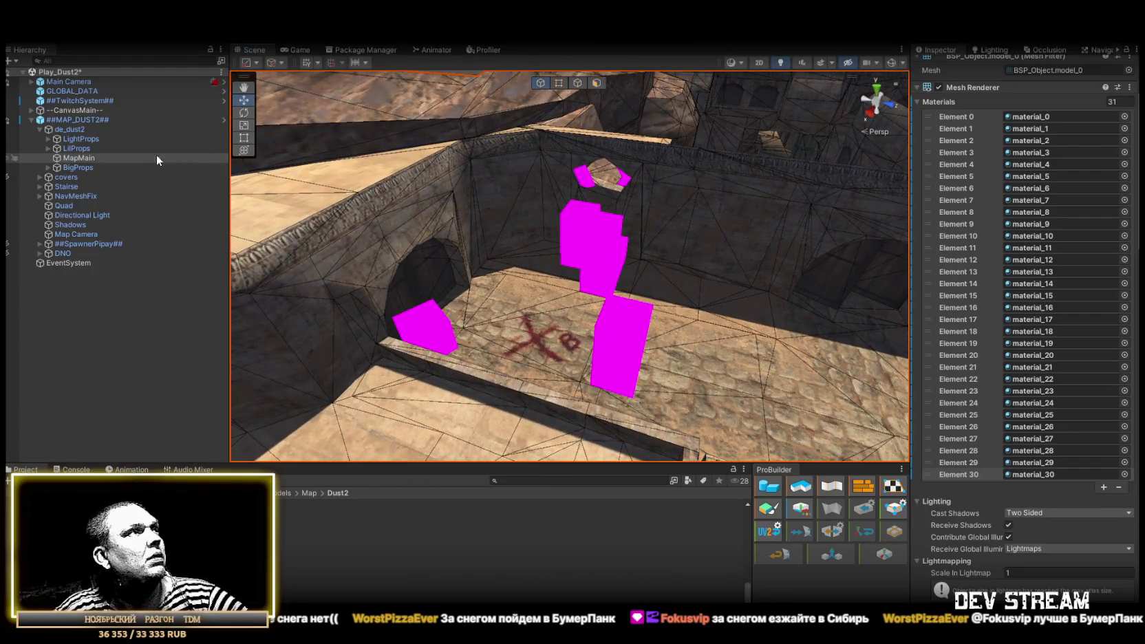
Review the LightProps children model_6, 10, 14, 19 and 23, which use de_dust2_emis.
click(48, 139)
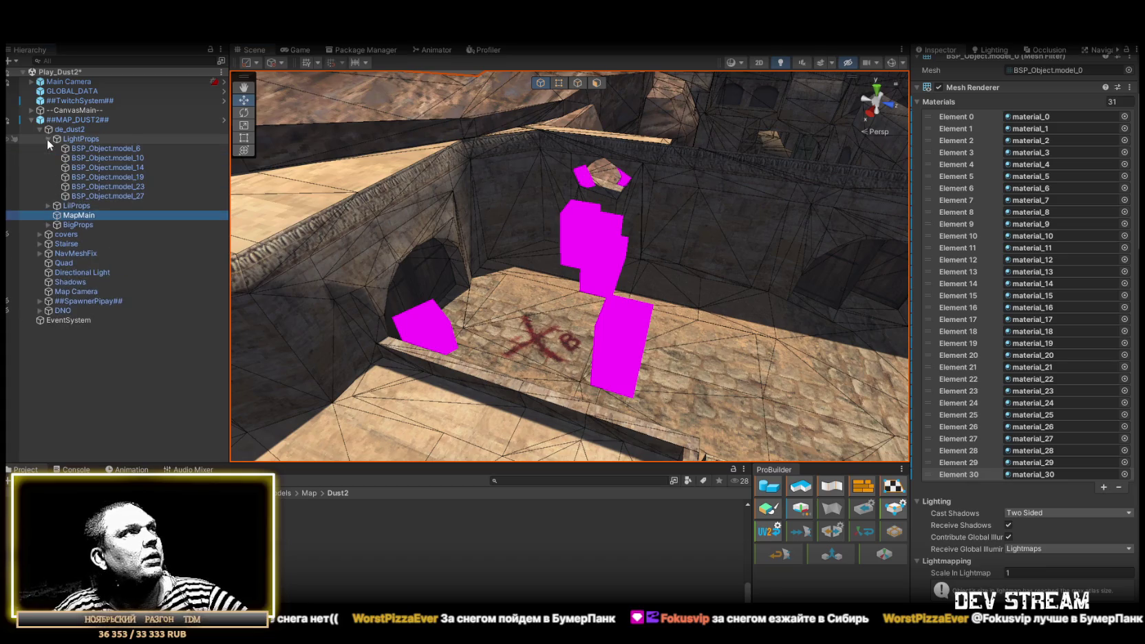
click(115, 149)
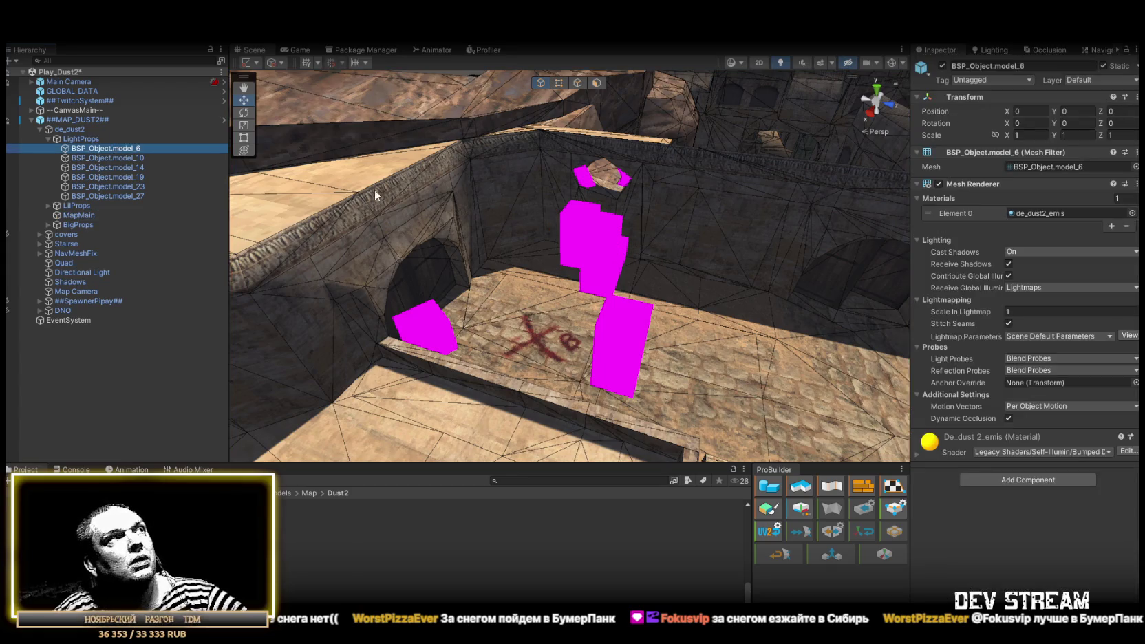
click(114, 159)
click(124, 168)
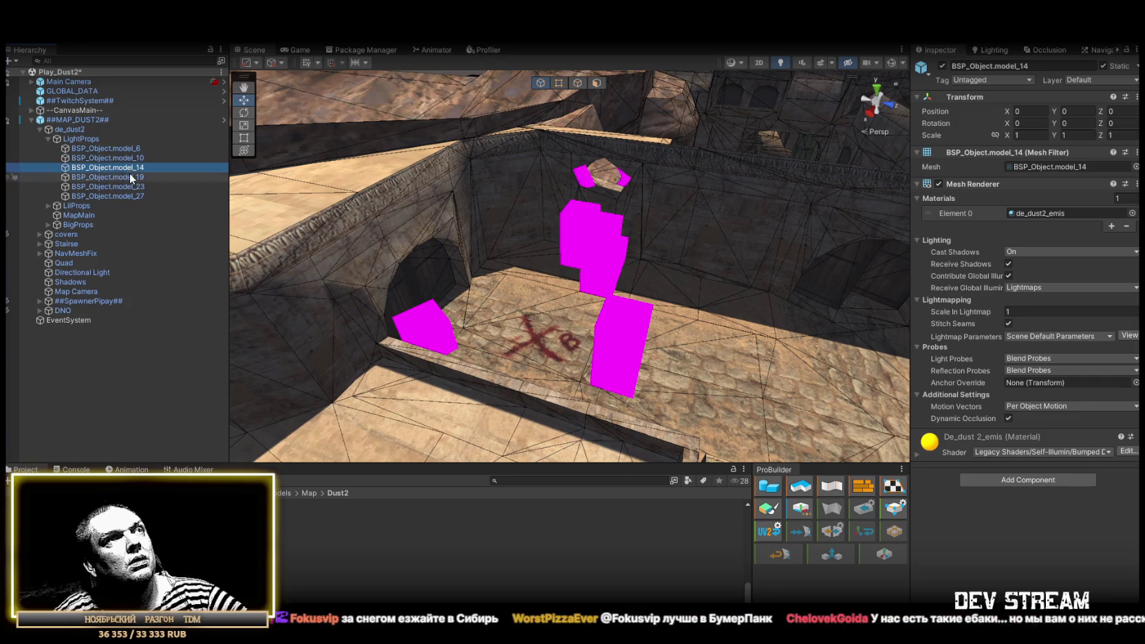
click(131, 178)
click(130, 187)
click(45, 137)
Expand LilProps and select BSP_Object.model_4, whose material is missing.
click(68, 150)
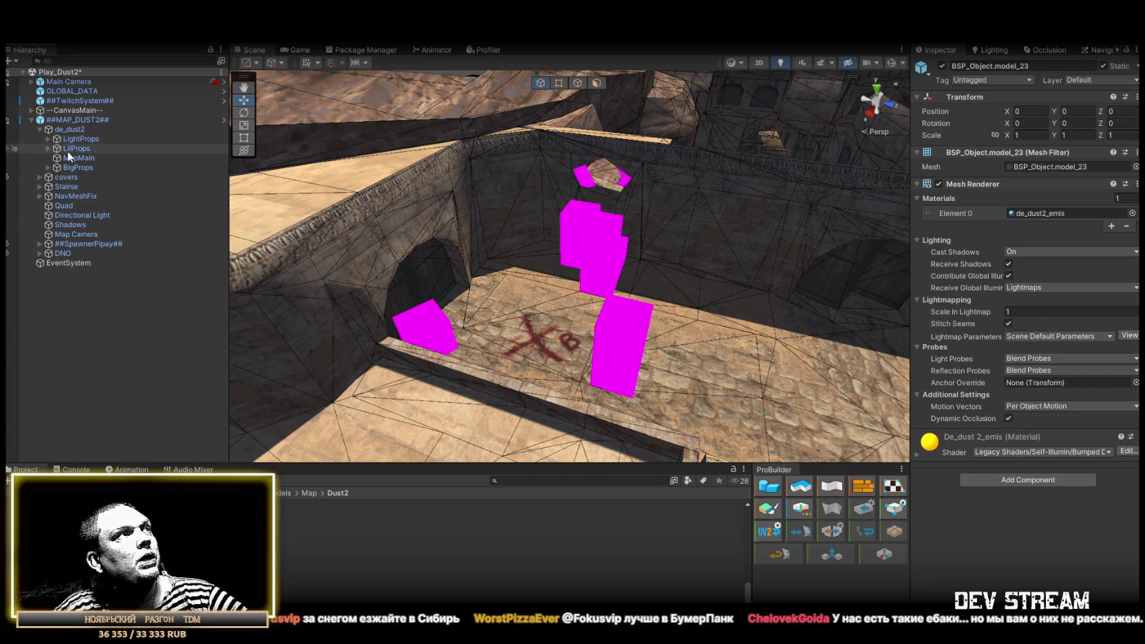
click(45, 148)
click(99, 157)
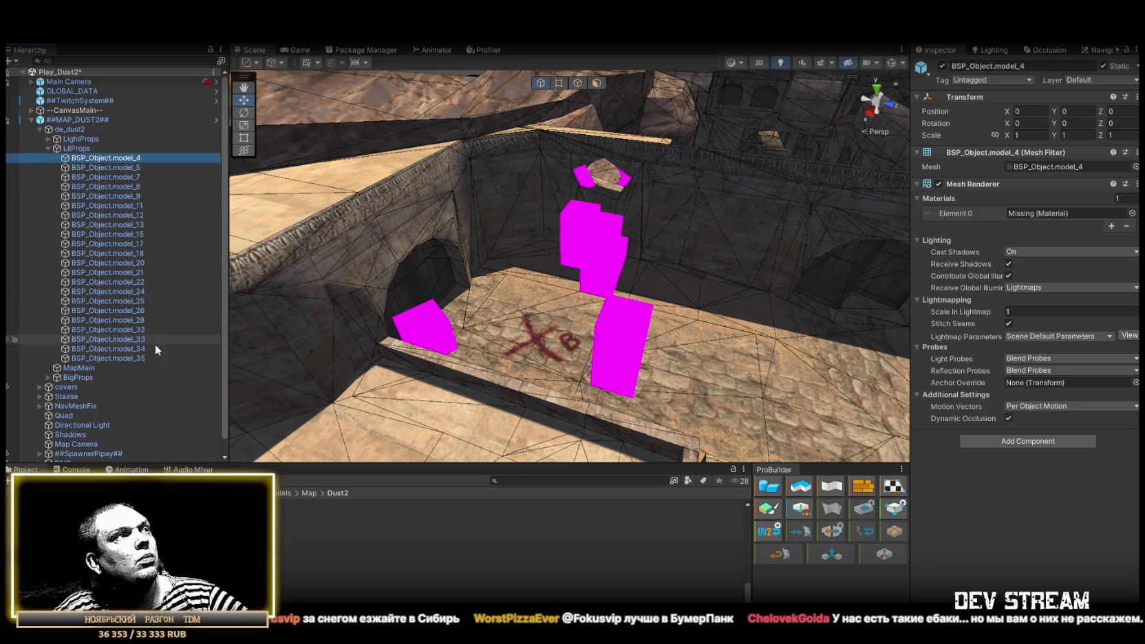
Select all LilProps objects and apply material_31 to them.
shift+click(131, 358)
mouse_move(709, 265)
mouse_down()
mouse_move(924, 262)
mouse_move(1072, 335)
mouse_move(150, 332)
mouse_move(501, 276)
mouse_move(486, 235)
mouse_move(363, 208)
mouse_up()
key(f)
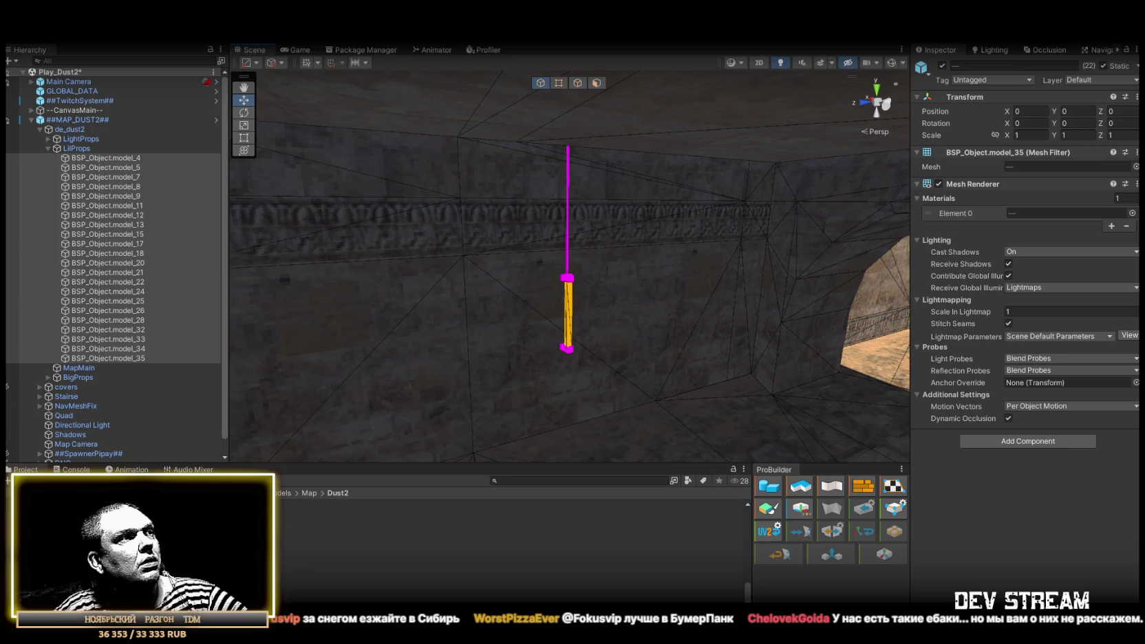
mouse_move(349, 567)
mouse_down()
mouse_move(982, 340)
mouse_move(1035, 221)
mouse_up()
mouse_move(728, 272)
mouse_down()
mouse_move(723, 251)
mouse_move(794, 235)
mouse_move(767, 247)
mouse_move(762, 294)
mouse_move(729, 309)
mouse_move(659, 269)
mouse_move(606, 282)
mouse_up()
mouse_move(15, 294)
mouse_down()
mouse_move(54, 313)
mouse_move(753, 343)
mouse_up()
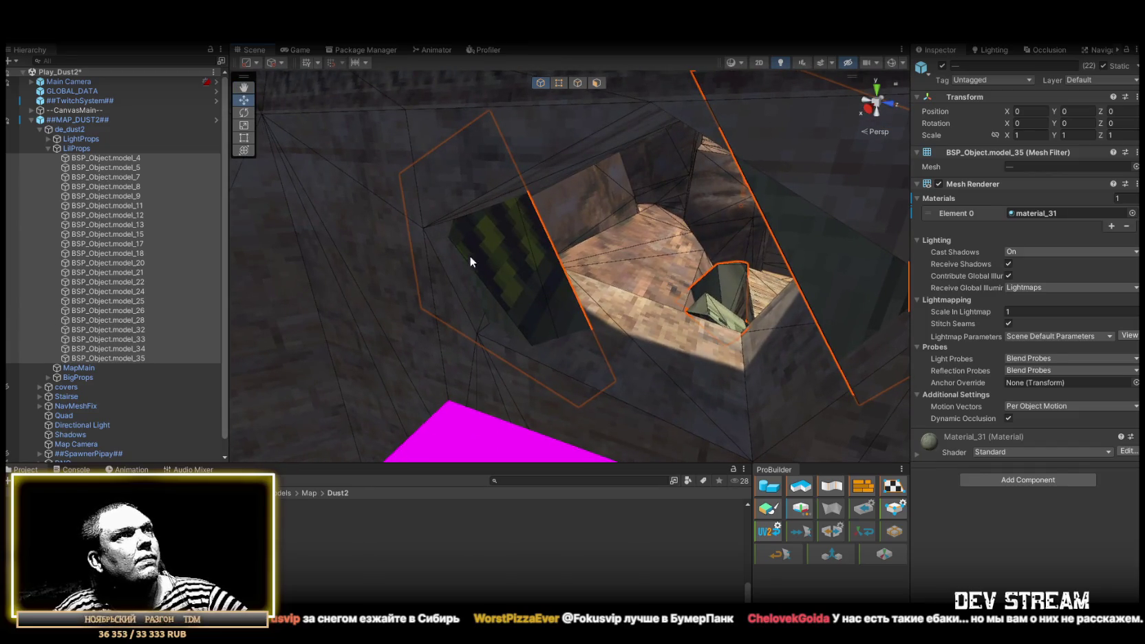
Give model_33 through model_35 material_32.
shift+click(135, 340)
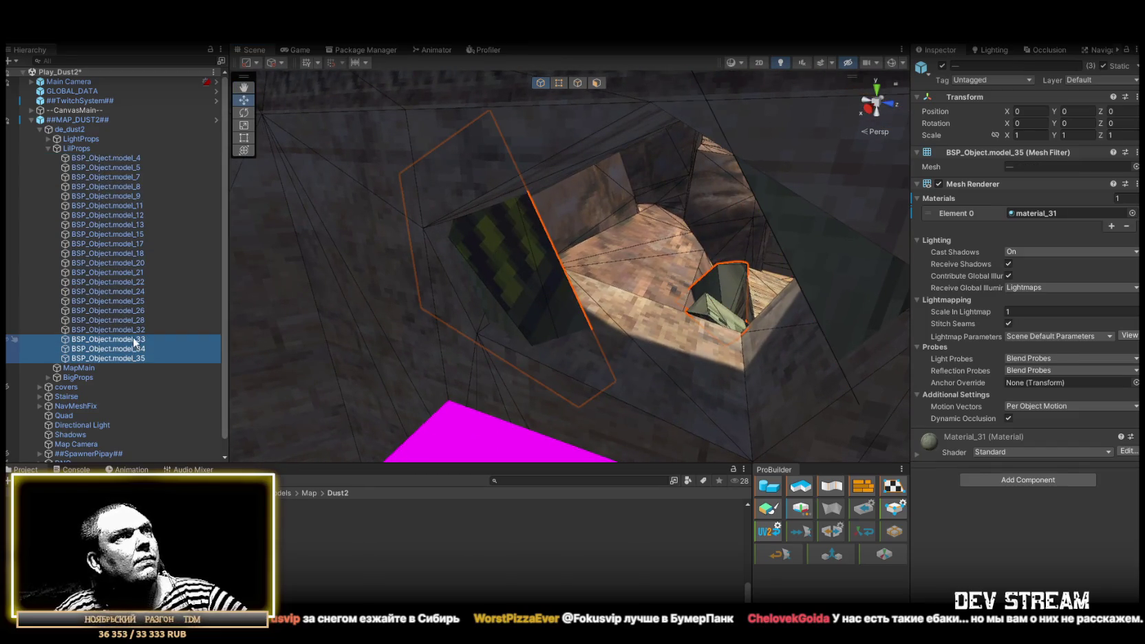
mouse_move(619, 331)
mouse_down()
mouse_move(685, 337)
mouse_move(709, 303)
mouse_move(1009, 443)
mouse_up()
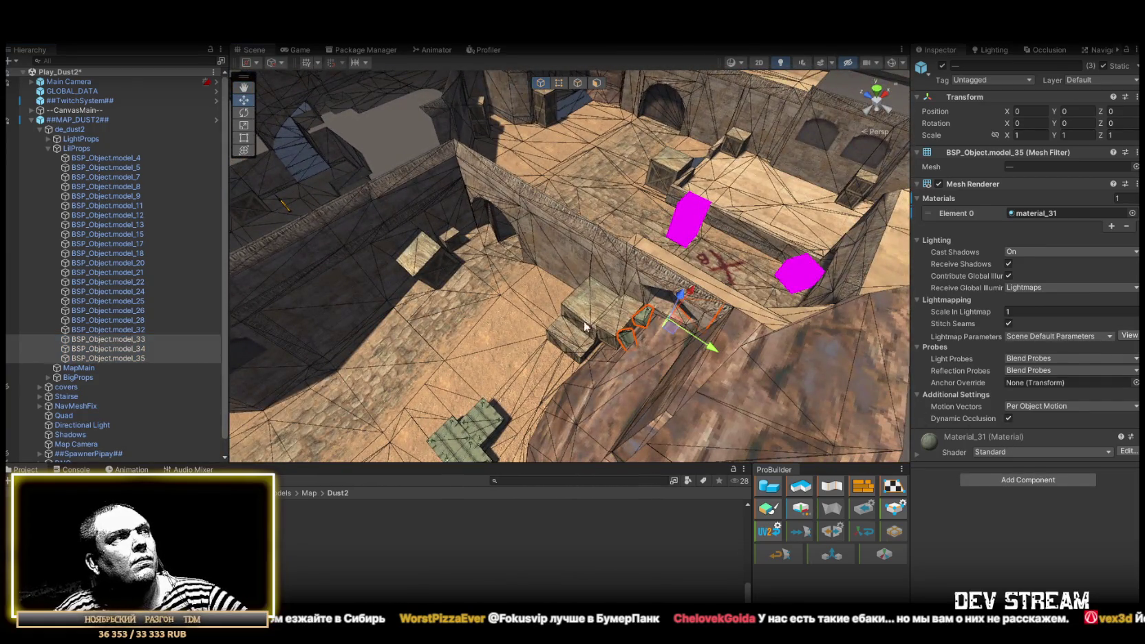
scroll(599, 337, up, 5)
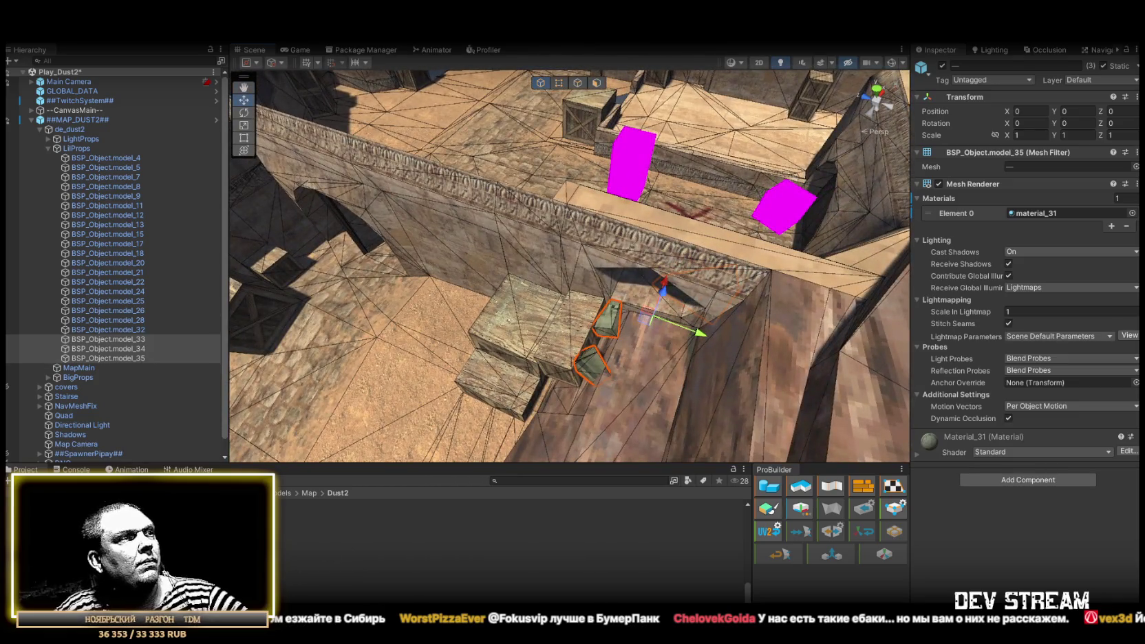
mouse_move(138, 530)
mouse_down()
mouse_move(619, 386)
mouse_move(964, 302)
mouse_move(1060, 215)
mouse_up()
mouse_move(706, 302)
mouse_down()
mouse_move(878, 283)
mouse_move(838, 301)
mouse_up()
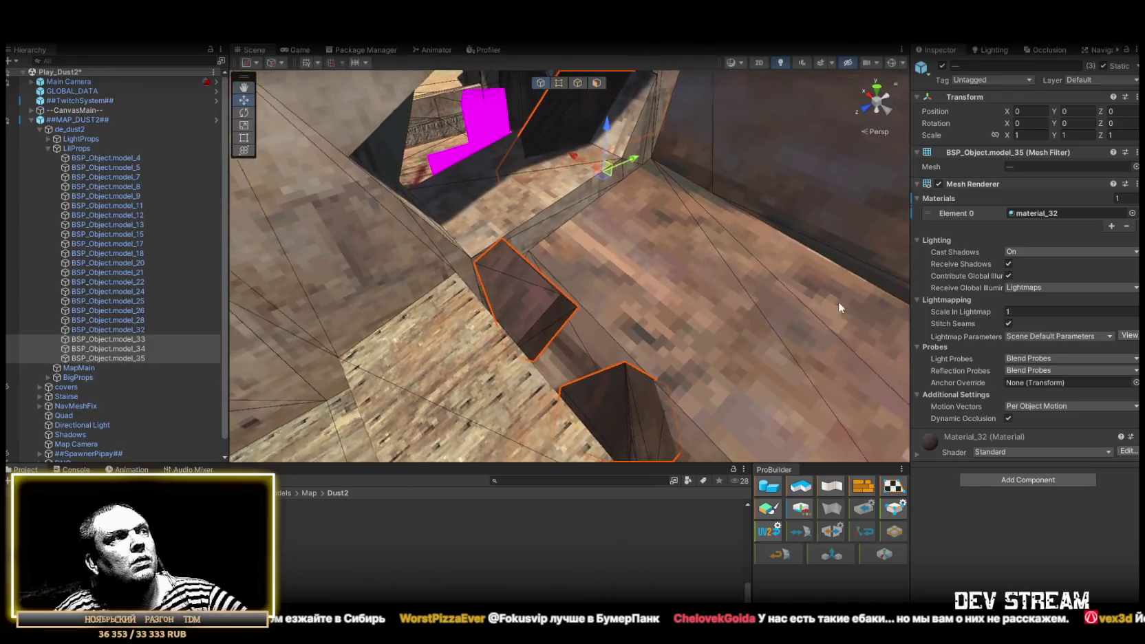
Assign material_32 to model_4–model_32 and material_33 to model_33–model_35.
click(118, 329)
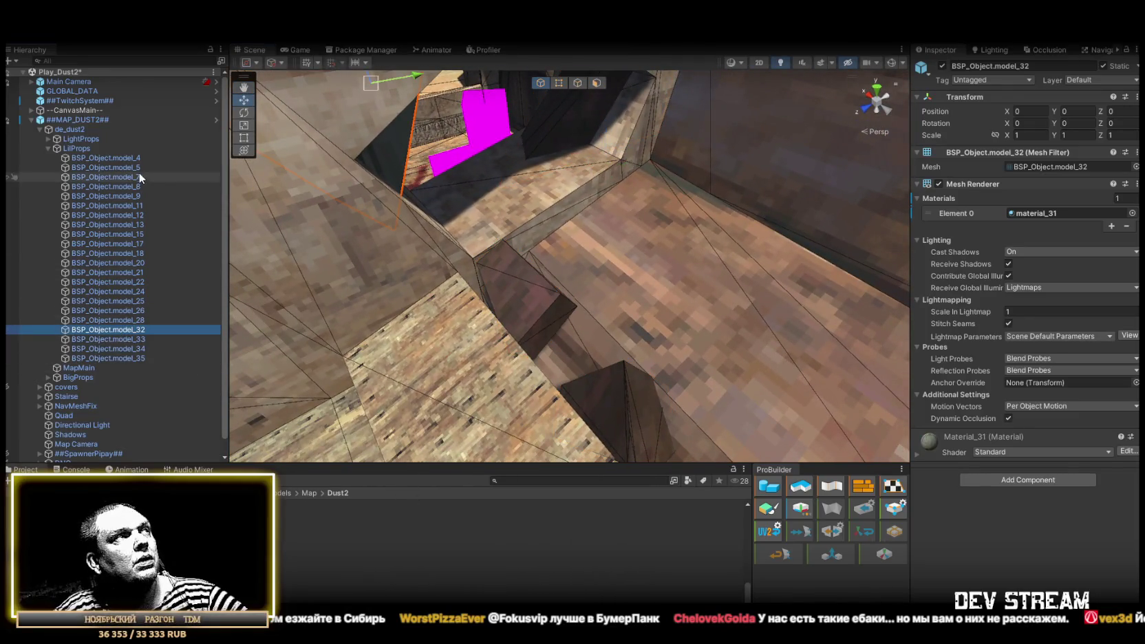
shift+click(137, 159)
mouse_move(482, 543)
mouse_down()
mouse_move(688, 386)
mouse_move(977, 220)
mouse_move(1042, 217)
mouse_up()
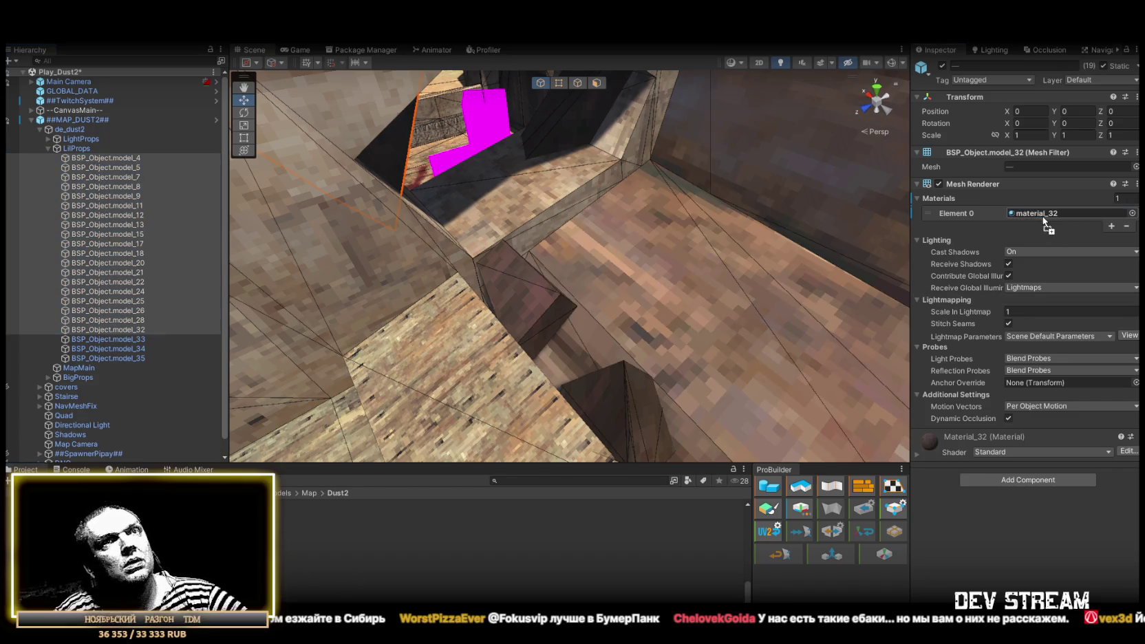
click(132, 338)
shift+click(132, 359)
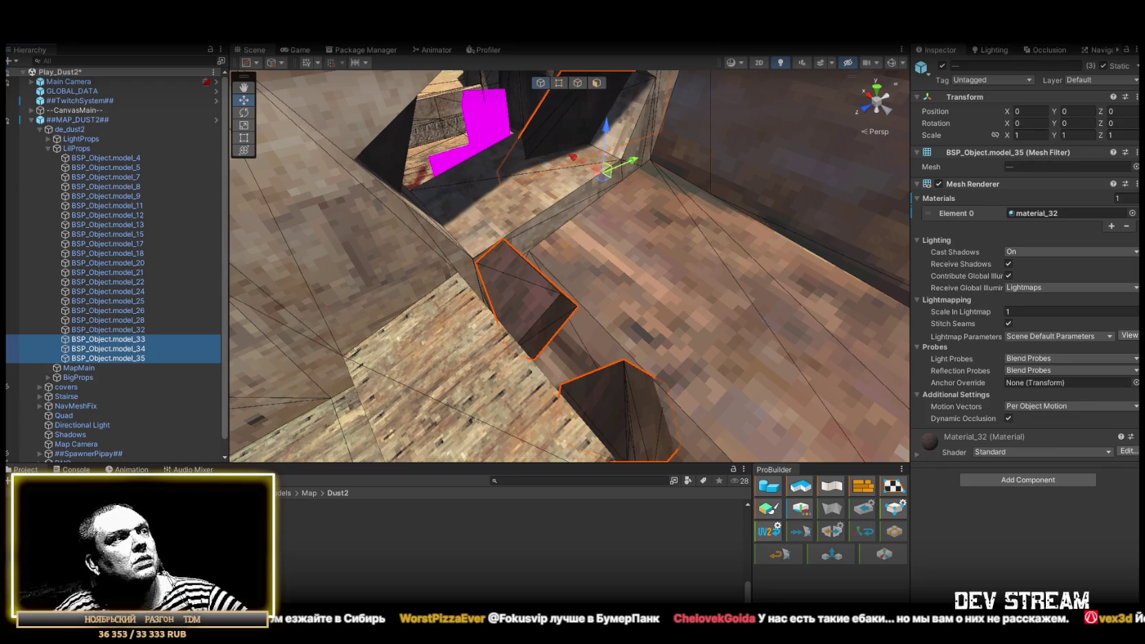
mouse_move(413, 536)
mouse_down()
mouse_move(689, 275)
mouse_move(1024, 193)
mouse_move(1040, 215)
mouse_up()
mouse_move(757, 228)
mouse_down()
mouse_move(659, 228)
mouse_move(620, 248)
mouse_move(736, 218)
mouse_up()
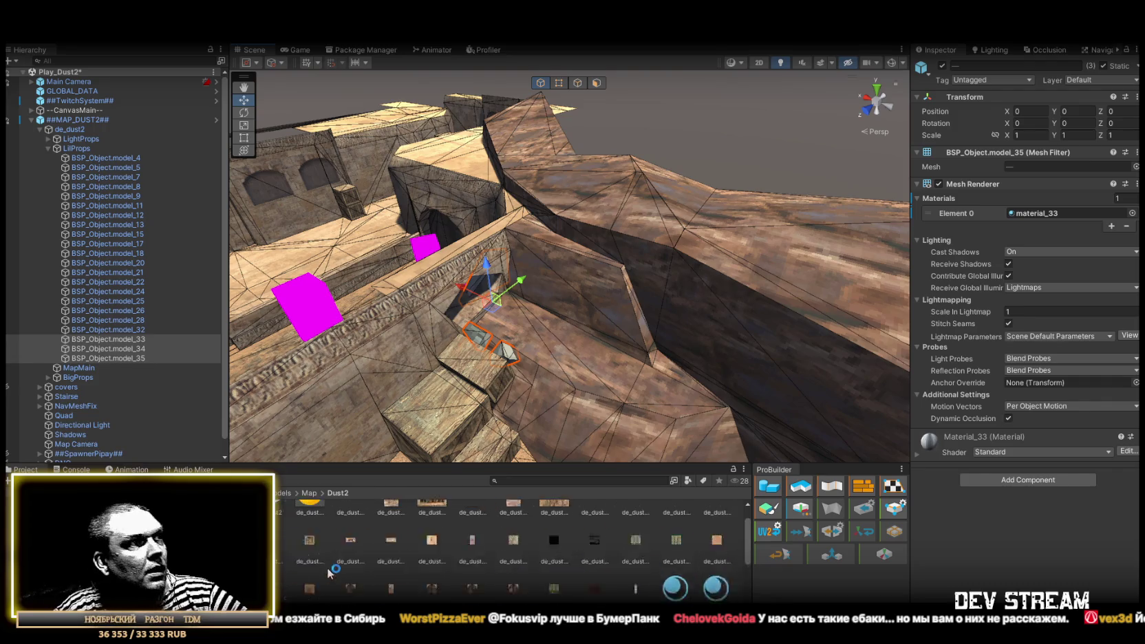
Replace material_33 with material_11 in Element 0 of model_33 through model_35.
scroll(413, 561, down, 2)
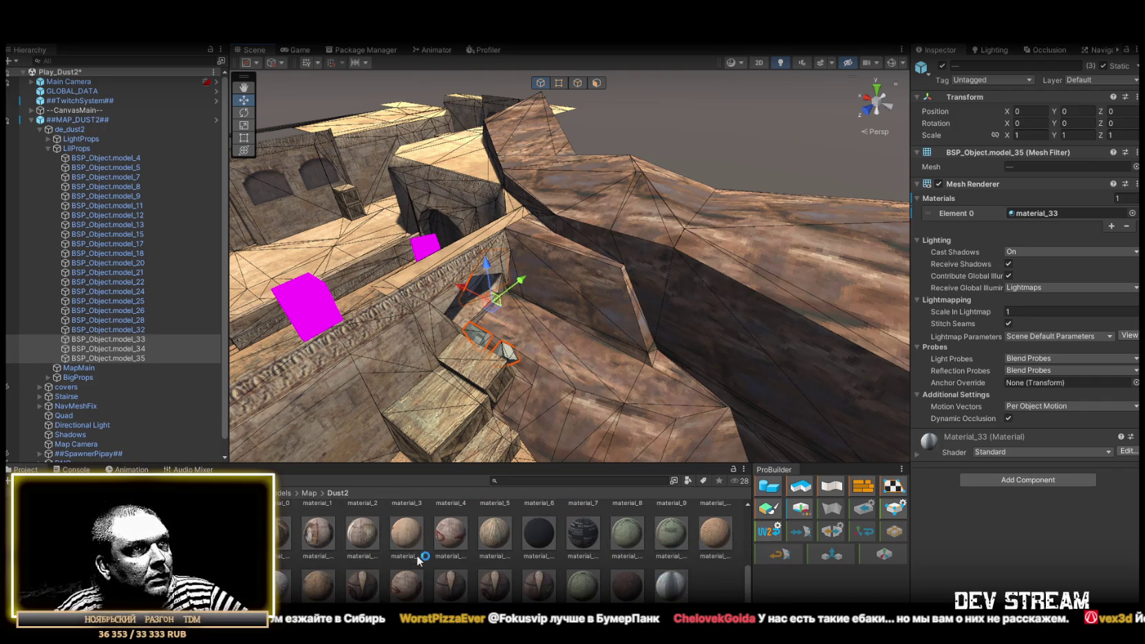
scroll(417, 561, up, 1)
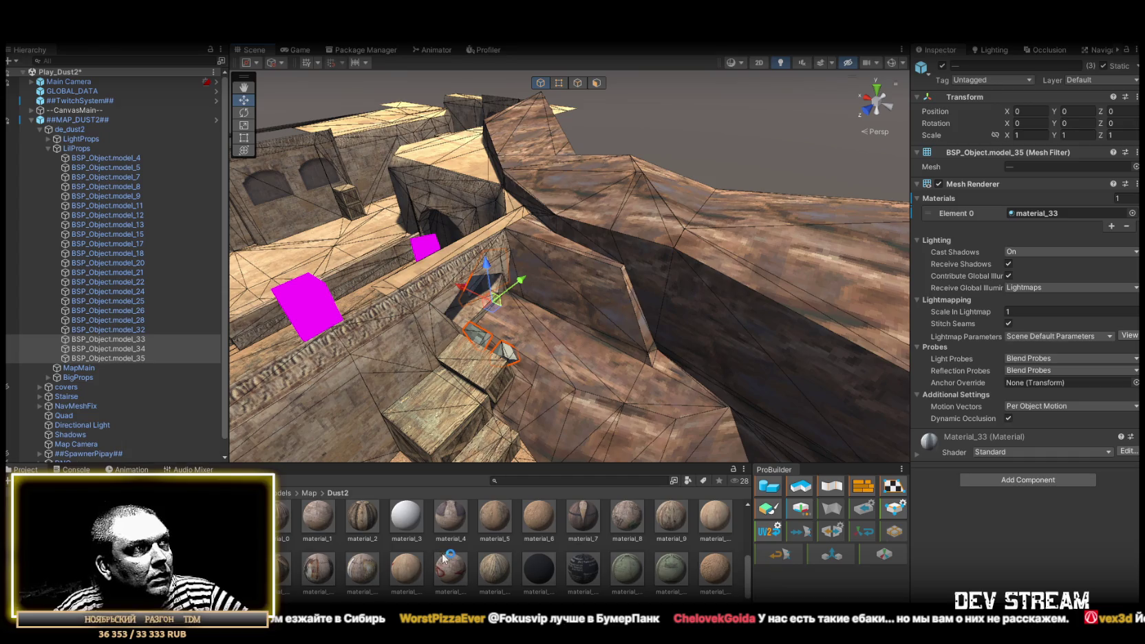
drag(1048, 225, 1046, 213)
mouse_move(674, 241)
mouse_down()
mouse_move(540, 300)
mouse_move(450, 291)
mouse_move(589, 178)
mouse_move(678, 235)
mouse_move(489, 252)
mouse_up()
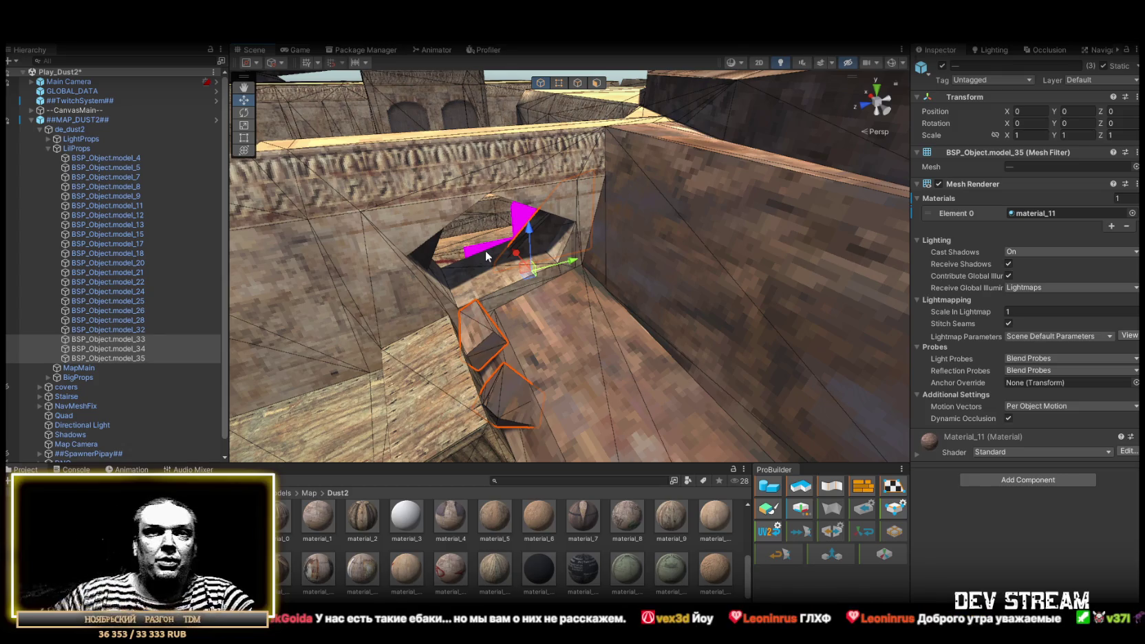
mouse_move(485, 251)
mouse_down()
mouse_move(559, 226)
mouse_move(274, 298)
mouse_move(310, 258)
mouse_up()
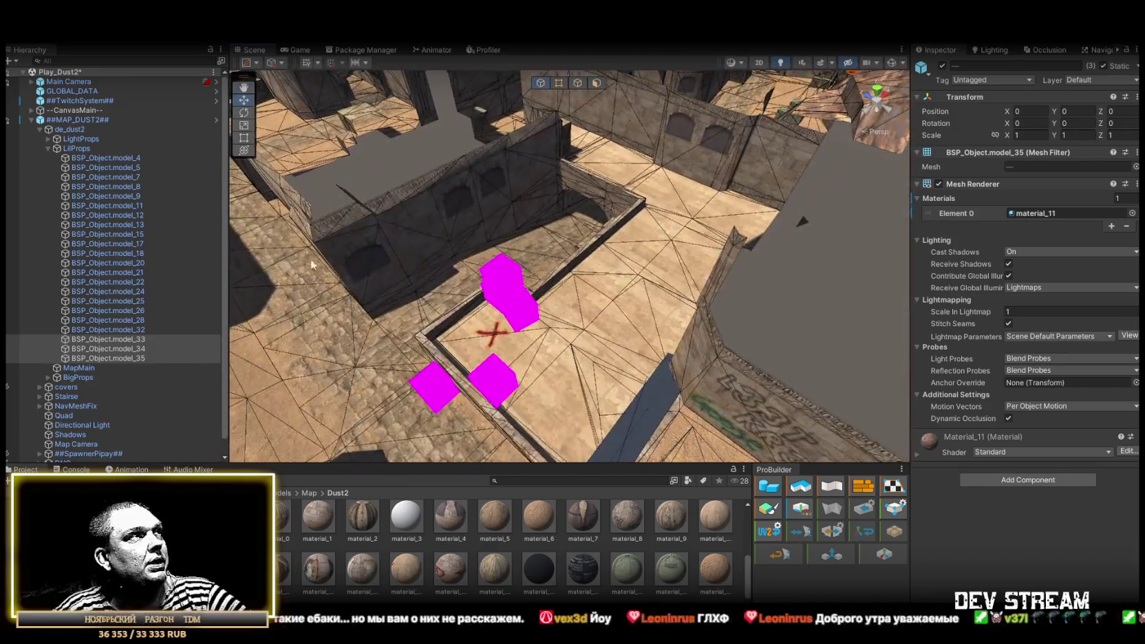
Select BigProps crates model_1 through model_31 and assign material_21 and material_20 to their two slots.
click(48, 148)
click(48, 167)
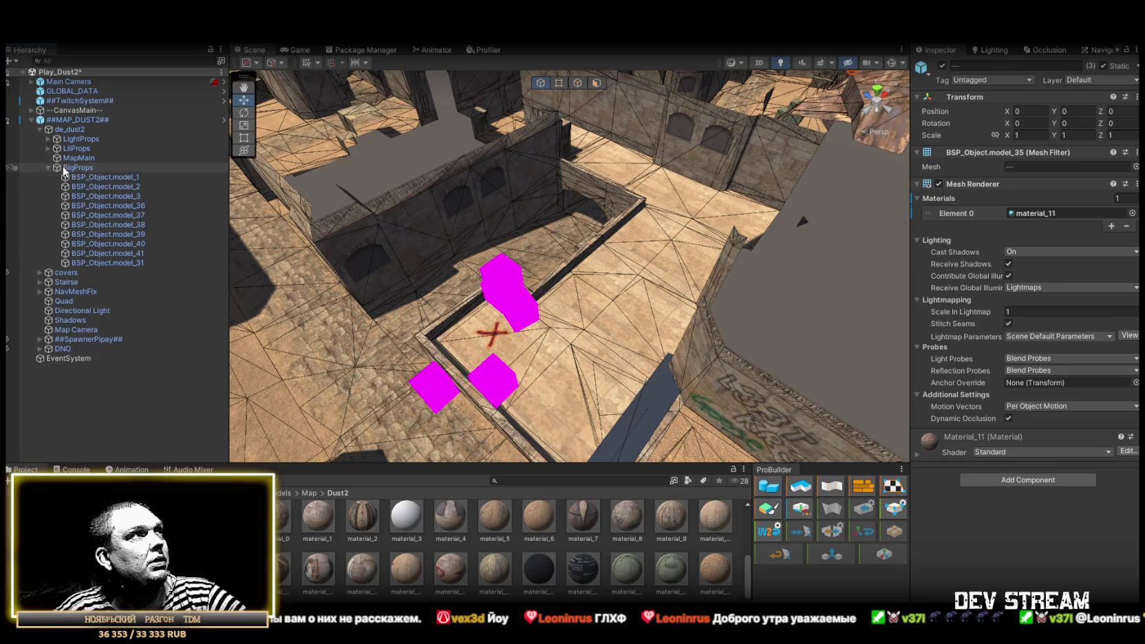
click(104, 178)
shift+click(130, 254)
shift+click(159, 263)
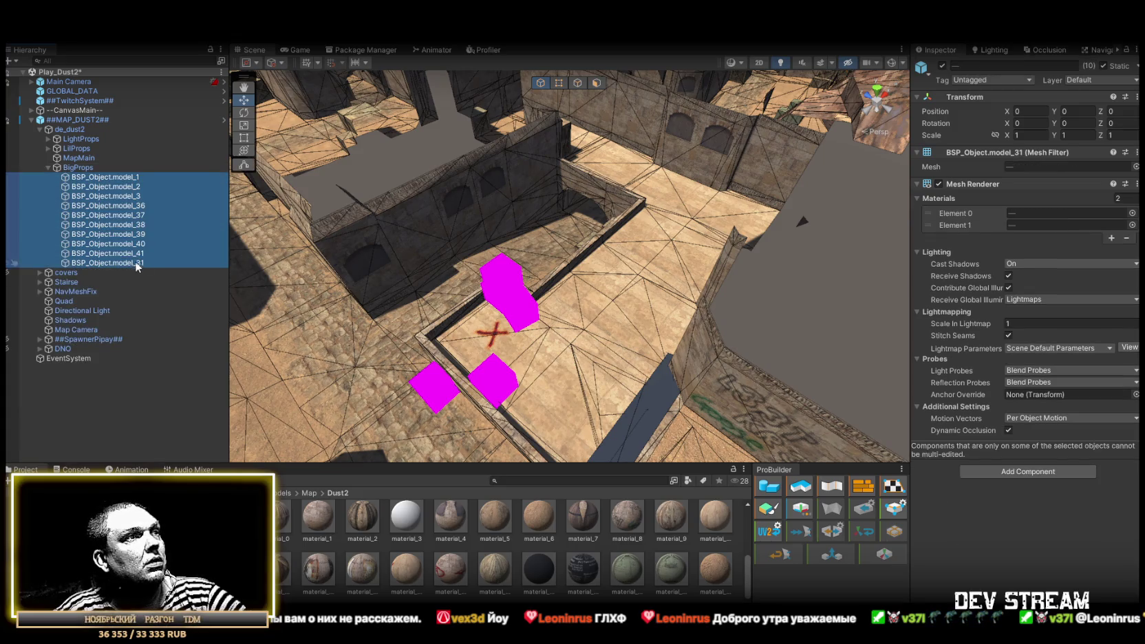
scroll(480, 521, down, 1)
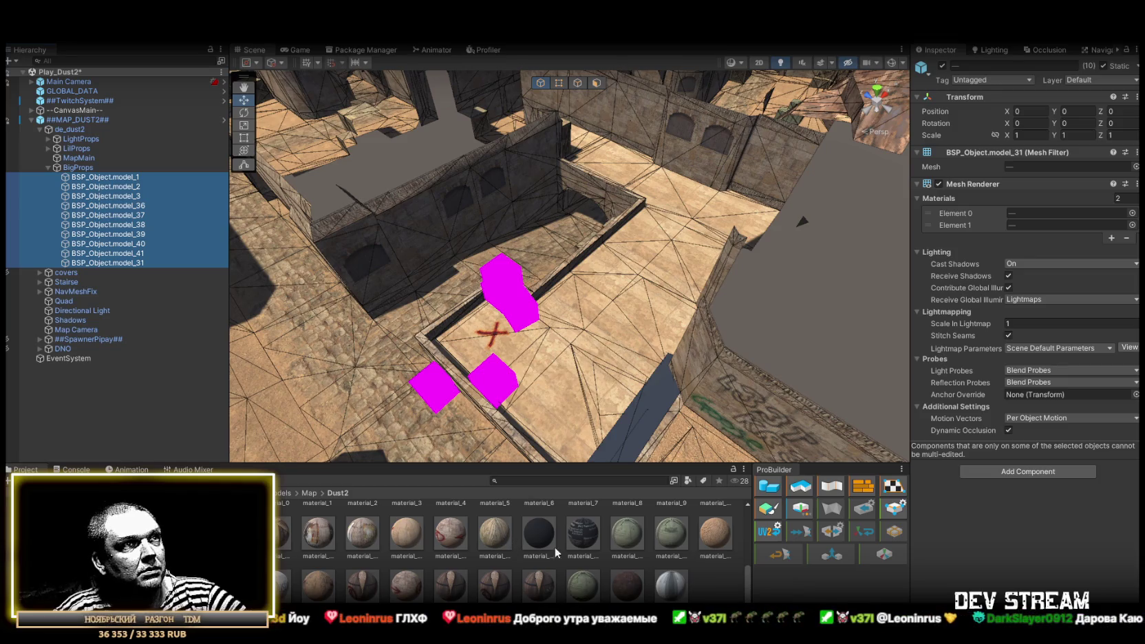
mouse_move(598, 578)
mouse_down()
mouse_move(977, 358)
mouse_move(1031, 236)
mouse_move(1030, 222)
mouse_move(1004, 216)
mouse_up()
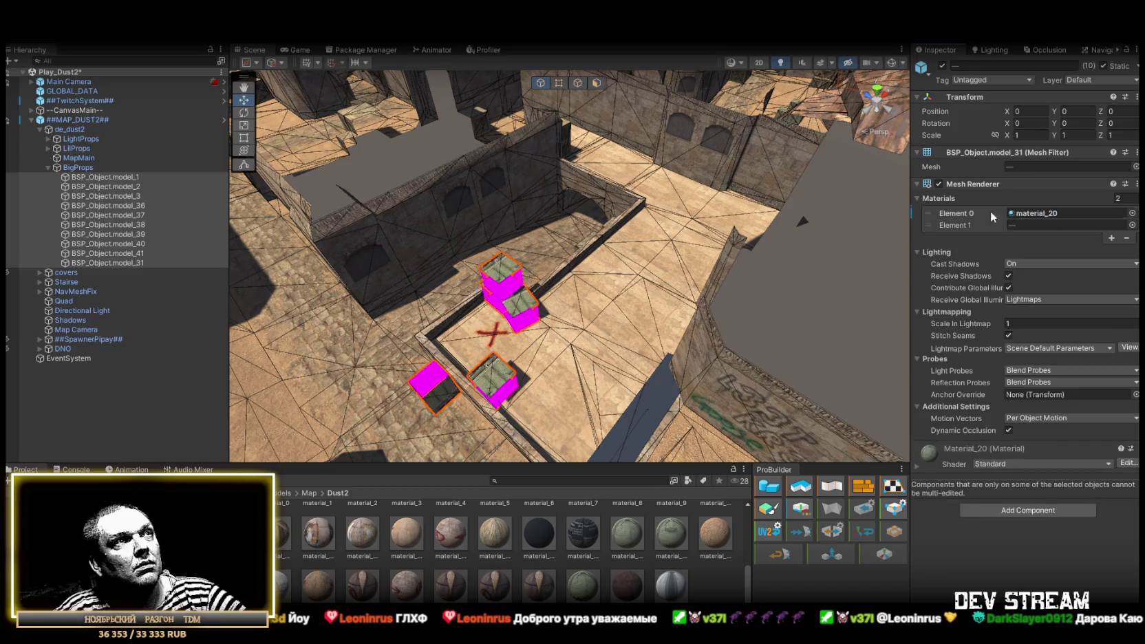
key(f)
drag(675, 534, 1071, 224)
drag(669, 536, 1033, 225)
mouse_move(688, 269)
mouse_down()
mouse_move(789, 199)
mouse_move(849, 209)
mouse_move(753, 235)
mouse_move(833, 208)
mouse_up()
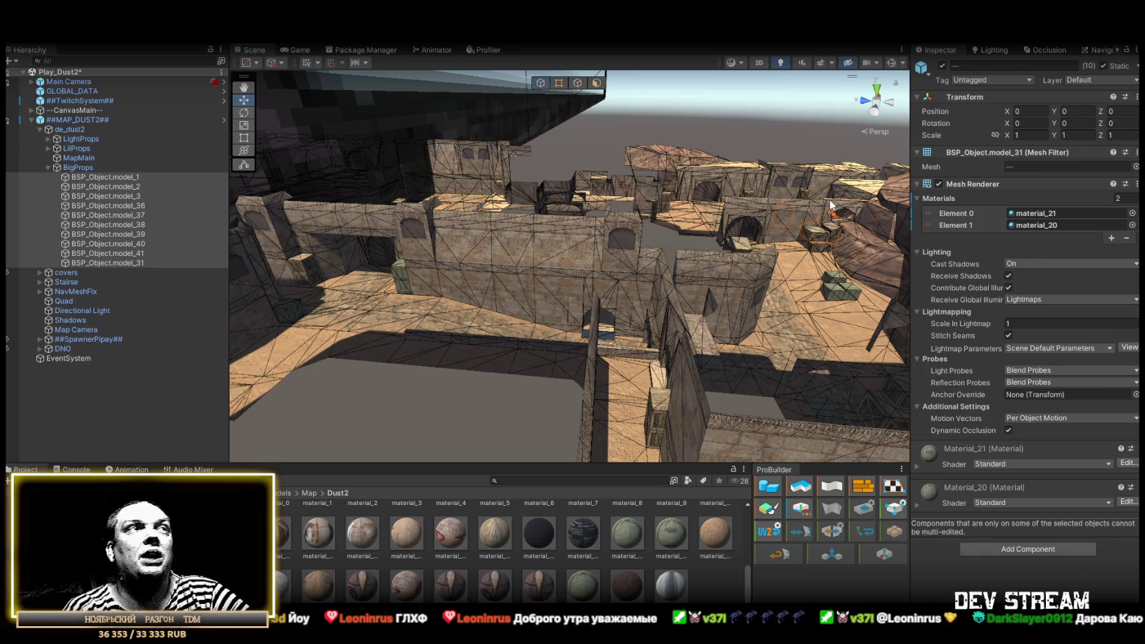
mouse_move(637, 275)
mouse_down()
mouse_move(798, 267)
mouse_move(924, 303)
mouse_move(733, 270)
mouse_up()
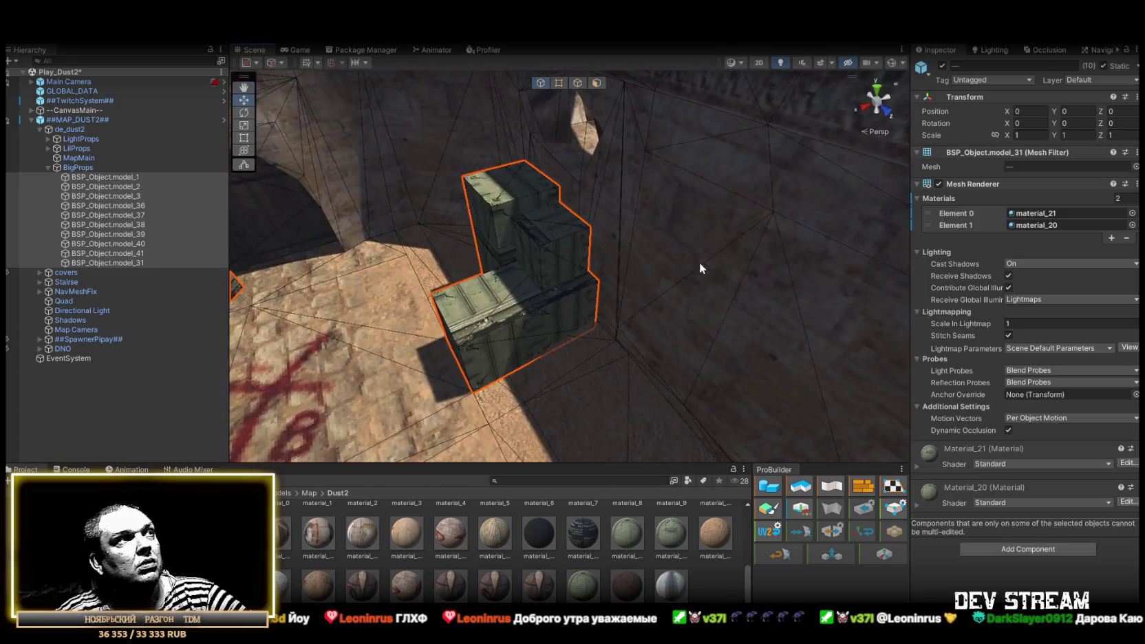
Check the material slots of crate BSP_Object.model_31.
click(115, 260)
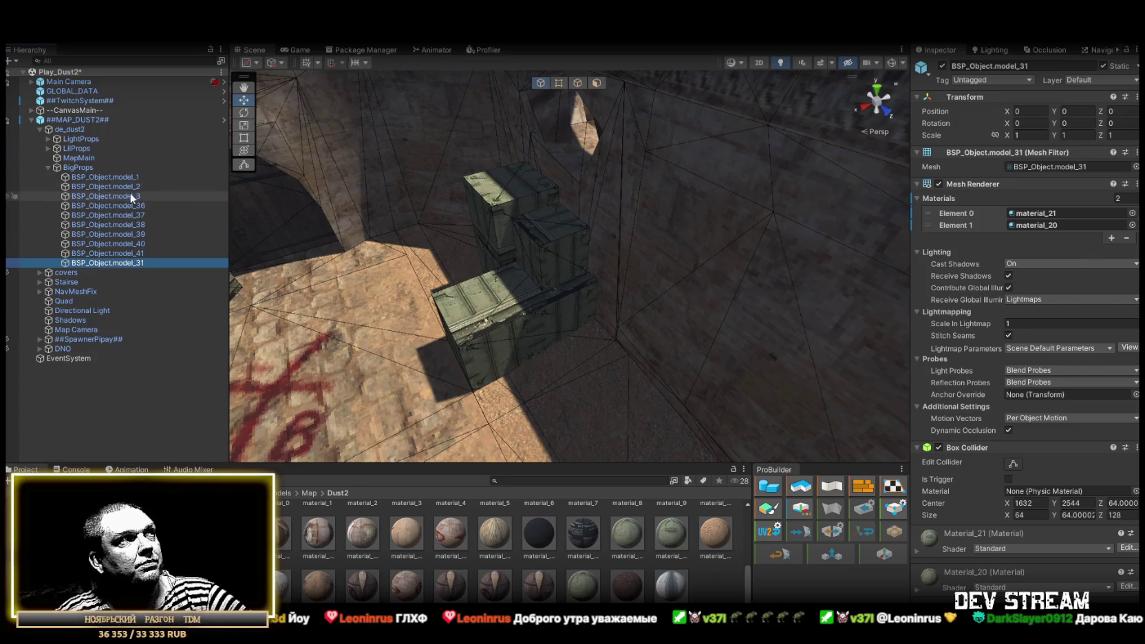
shift+click(165, 178)
click(958, 226)
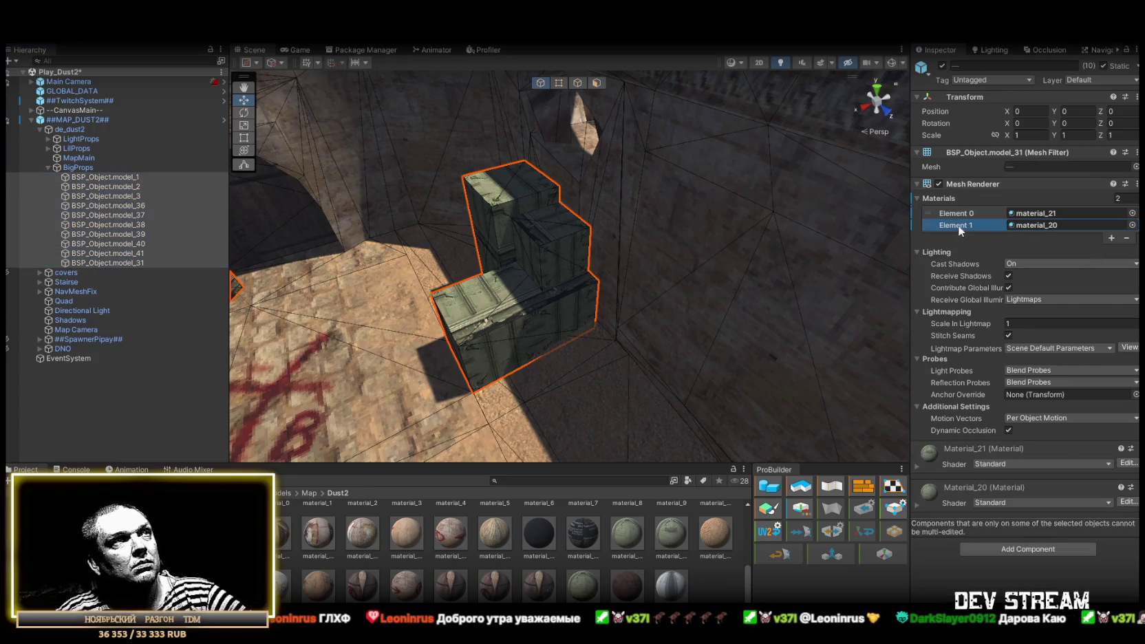
click(144, 263)
click(962, 222)
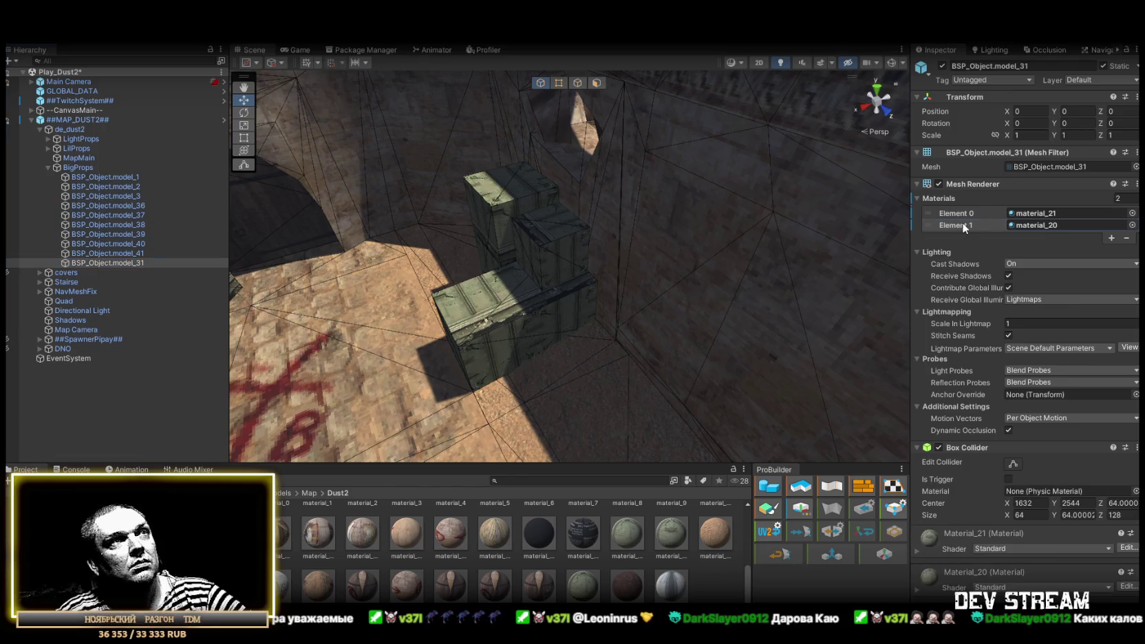
click(957, 212)
scroll(237, 243, down, 5)
Step through crates model_41 and model_40 to model_36 and swap model_36's two materials.
click(237, 244)
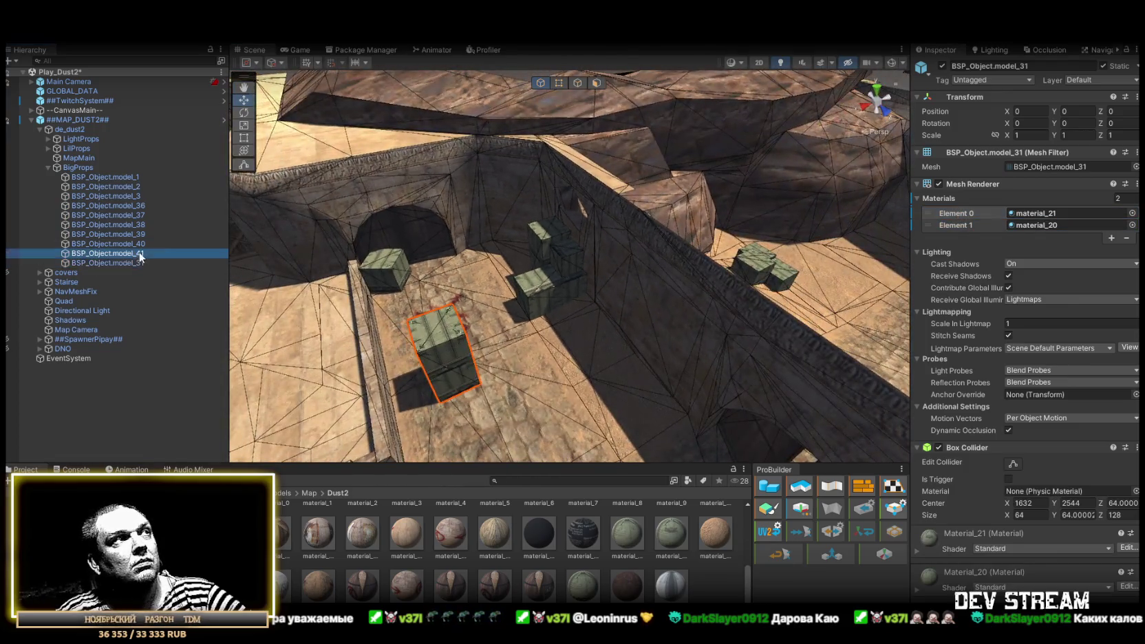
click(967, 224)
click(961, 214)
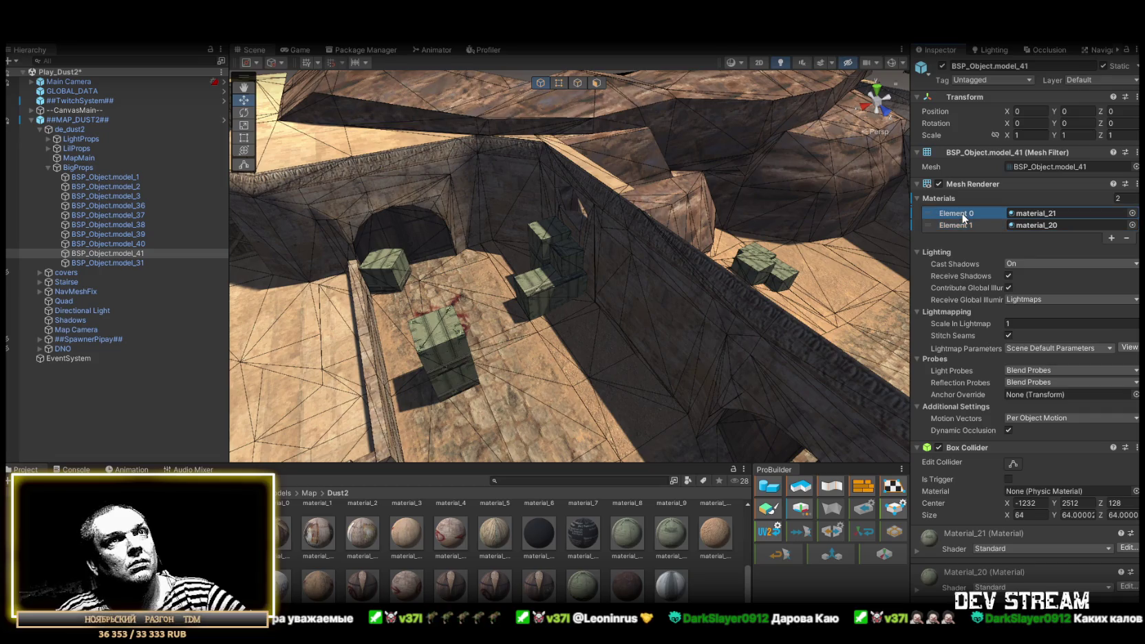
click(130, 243)
click(131, 225)
click(133, 215)
click(132, 206)
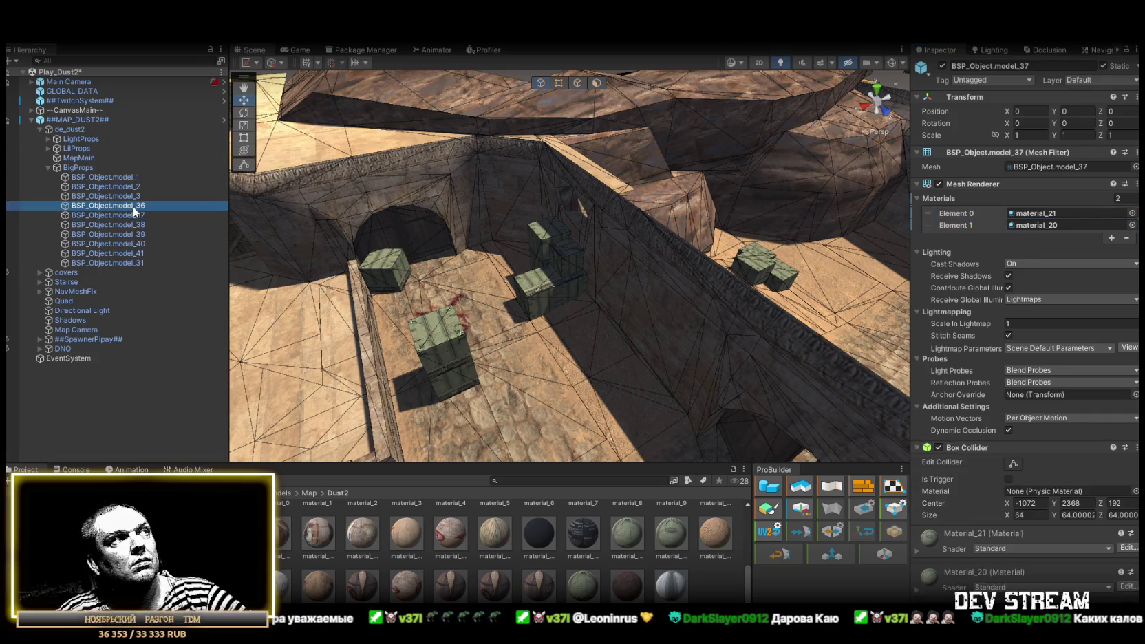
click(957, 213)
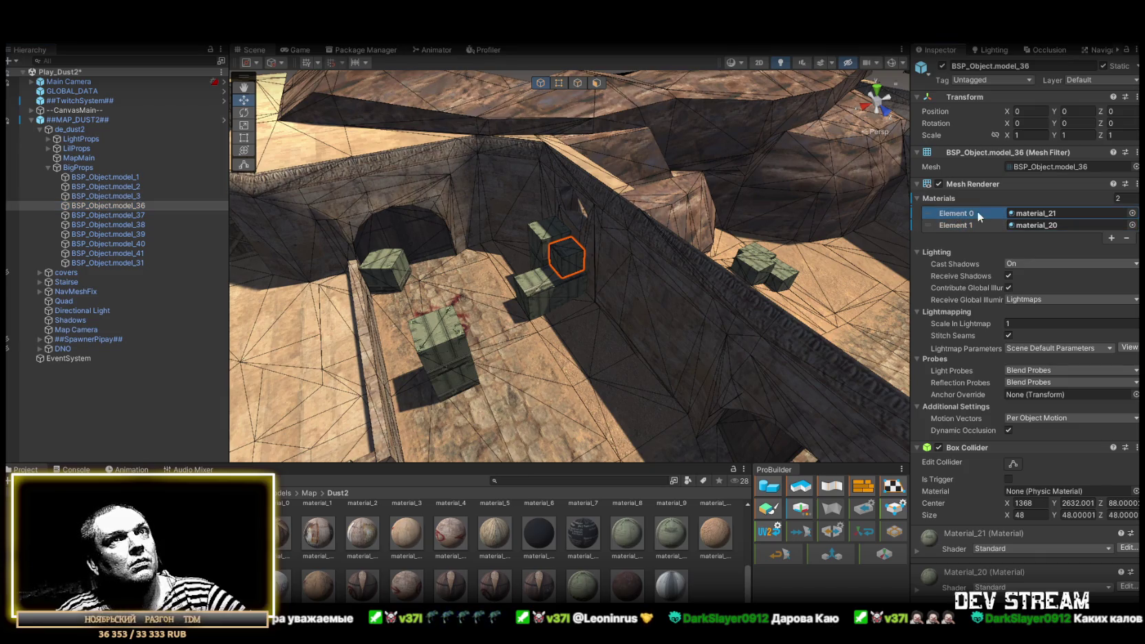
key(f)
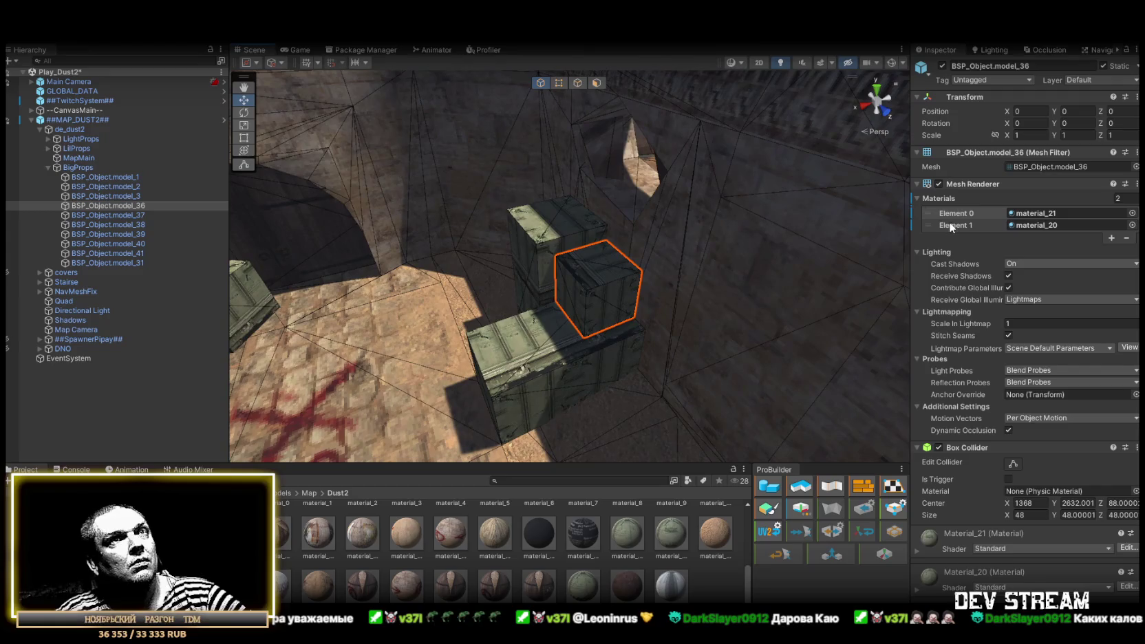
drag(934, 223, 931, 215)
Swap the two crate materials on BSP_Object.model_1.
drag(606, 214, 588, 236)
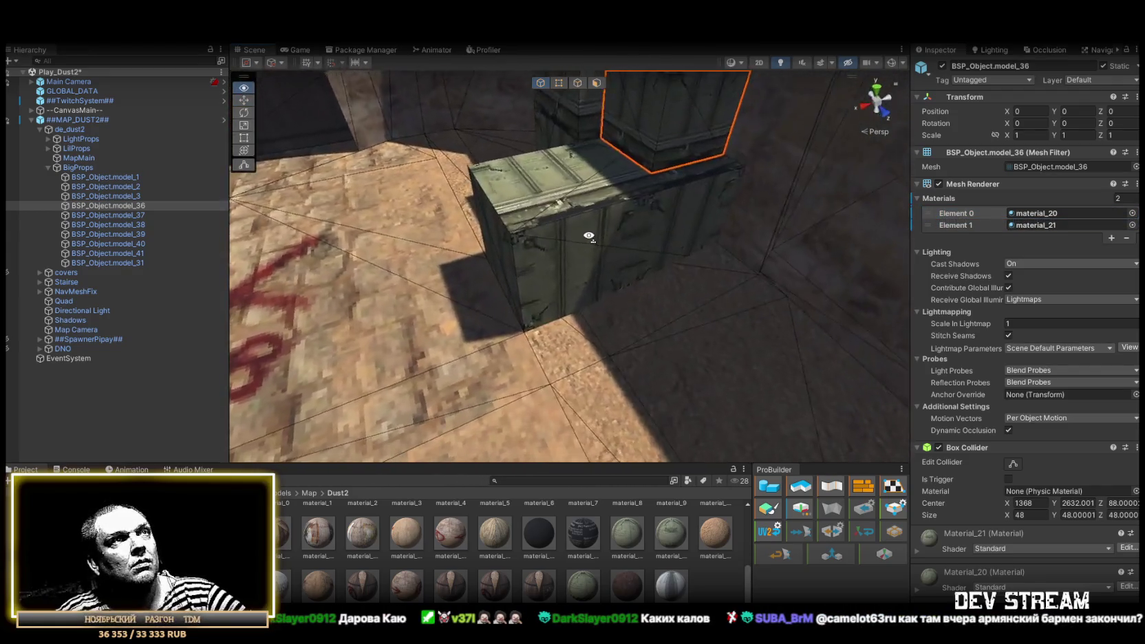
click(129, 197)
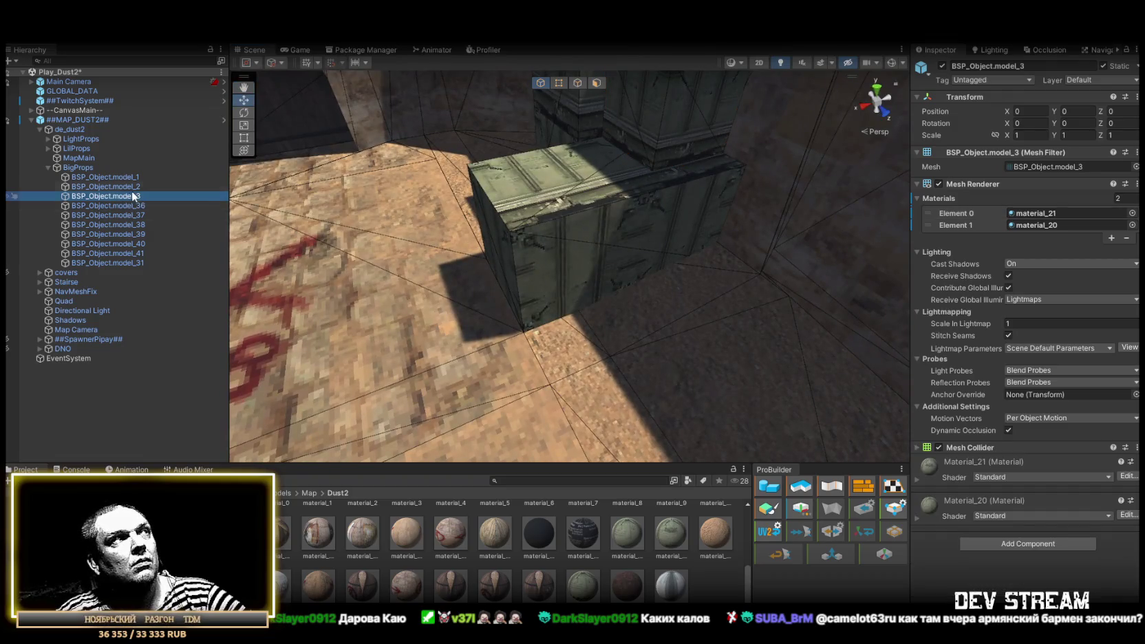
click(129, 177)
drag(952, 225, 952, 214)
drag(730, 207, 691, 163)
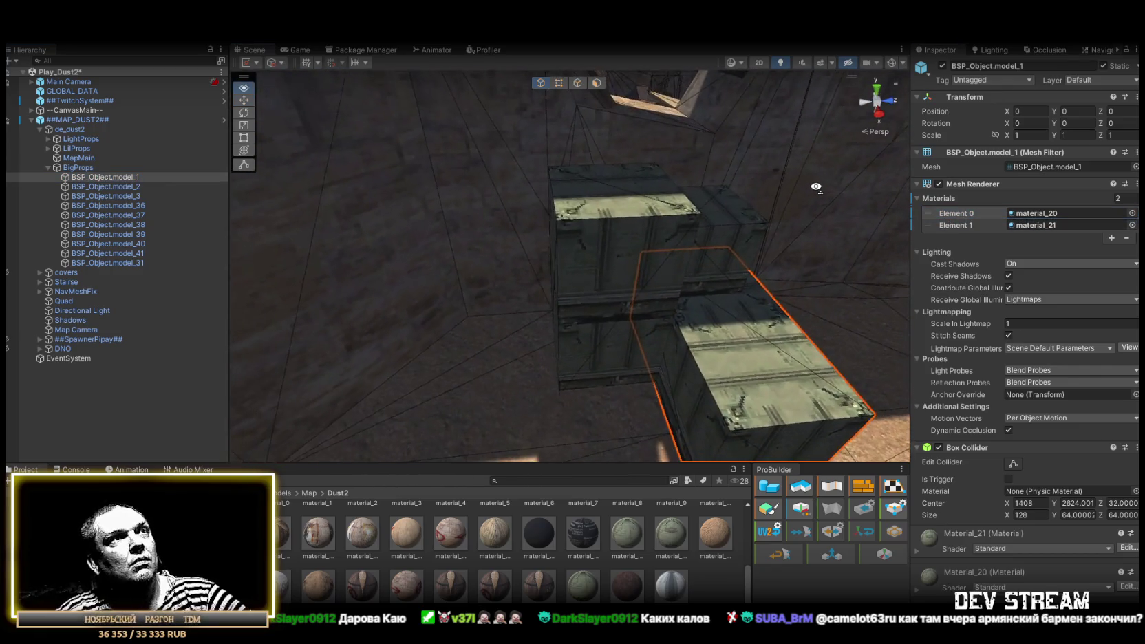
Select crate BSP_Object.model_2, orbit around it, and pull back to a map overview.
click(119, 183)
mouse_move(705, 211)
mouse_down()
mouse_move(682, 248)
mouse_move(693, 249)
mouse_move(678, 171)
mouse_move(783, 179)
mouse_move(700, 290)
mouse_up()
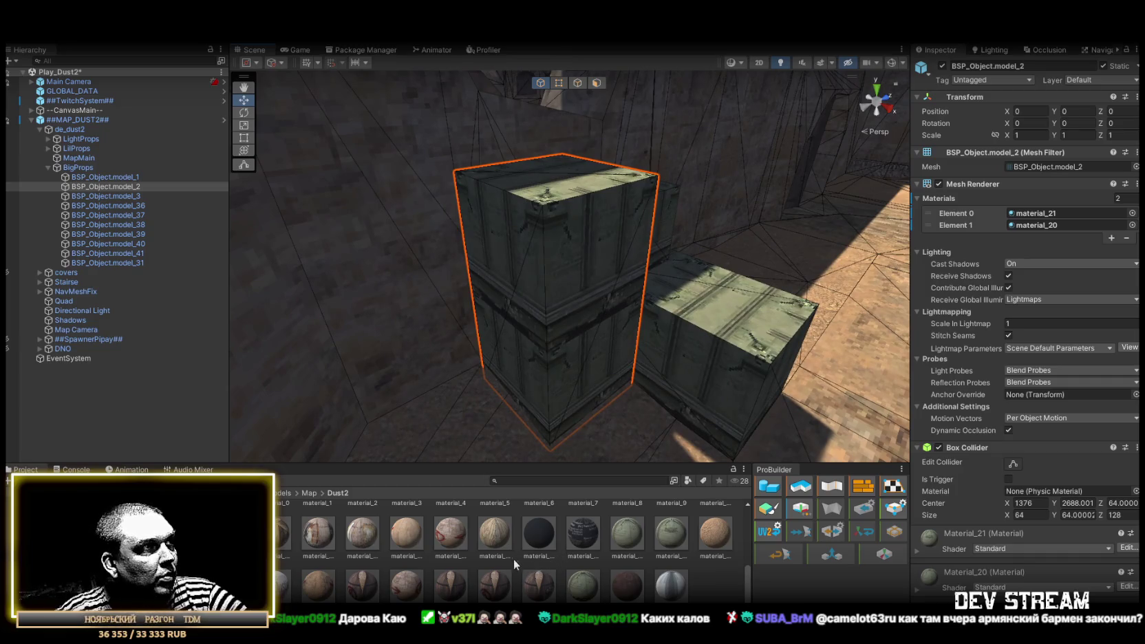
scroll(497, 554, up, 2)
scroll(514, 554, down, 2)
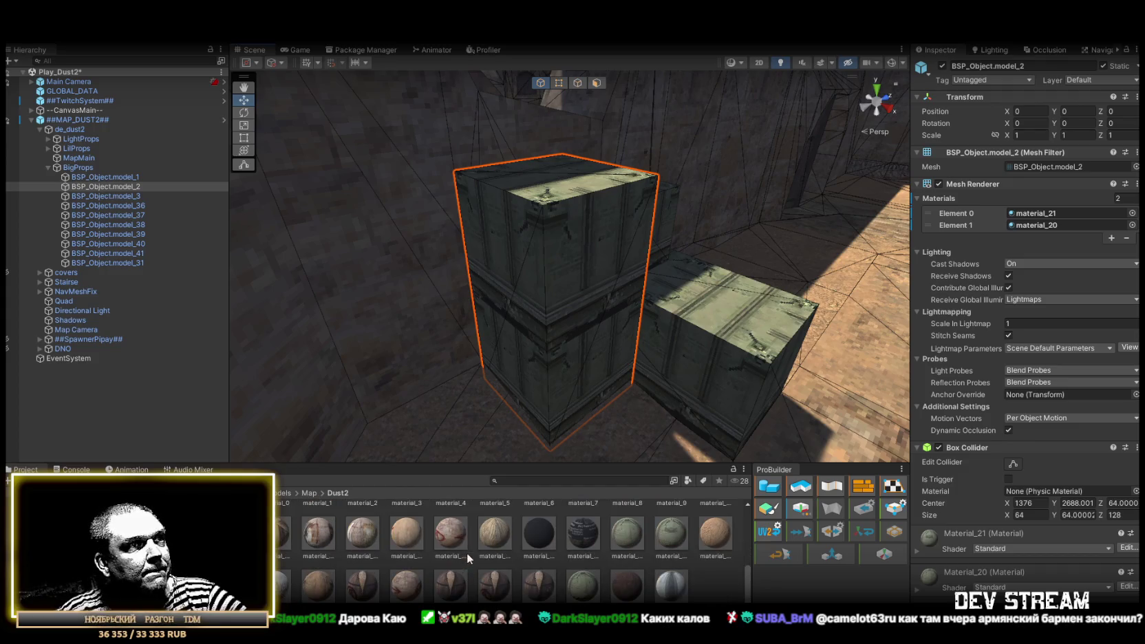
mouse_move(653, 315)
mouse_down()
mouse_move(960, 261)
mouse_move(651, 287)
mouse_up()
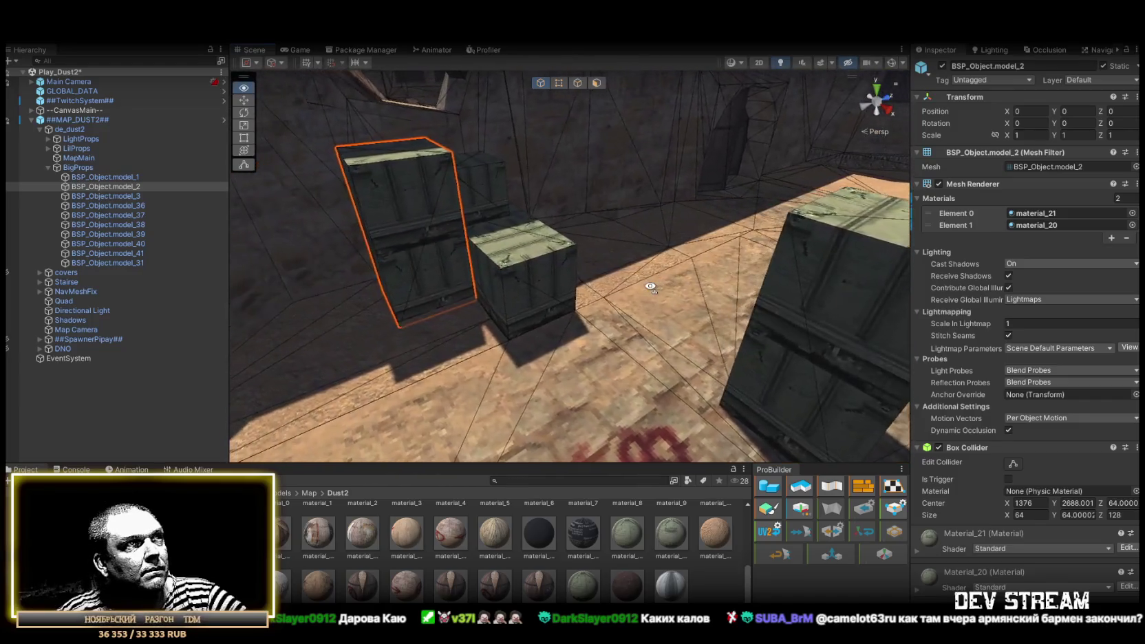
scroll(635, 558, up, 1)
scroll(636, 556, up, 1)
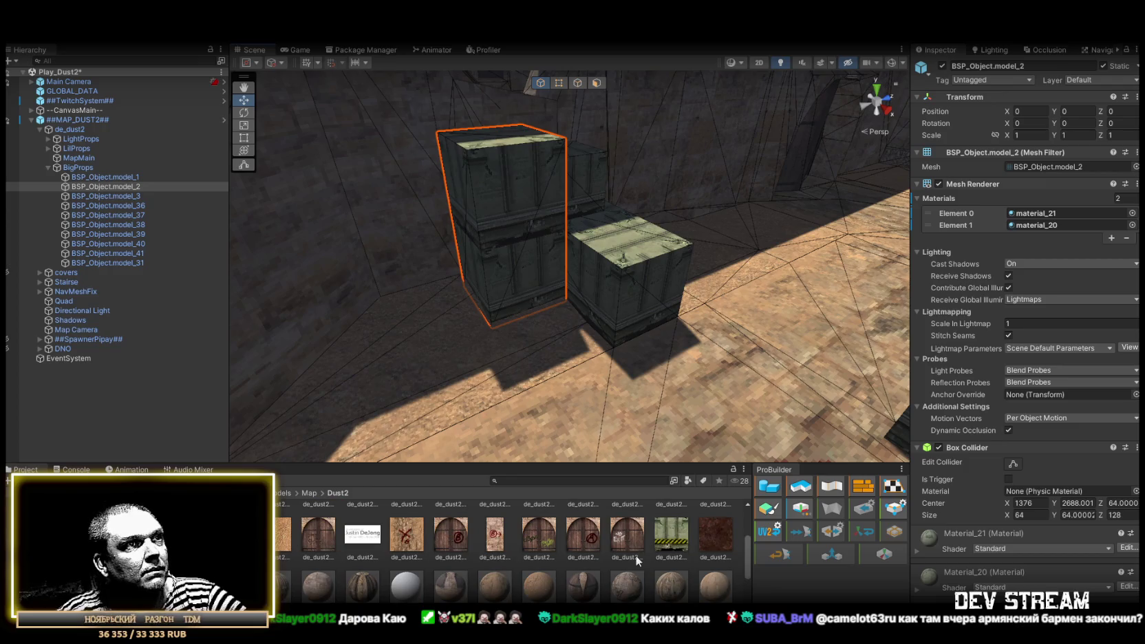
scroll(635, 555, up, 1)
scroll(638, 560, down, 3)
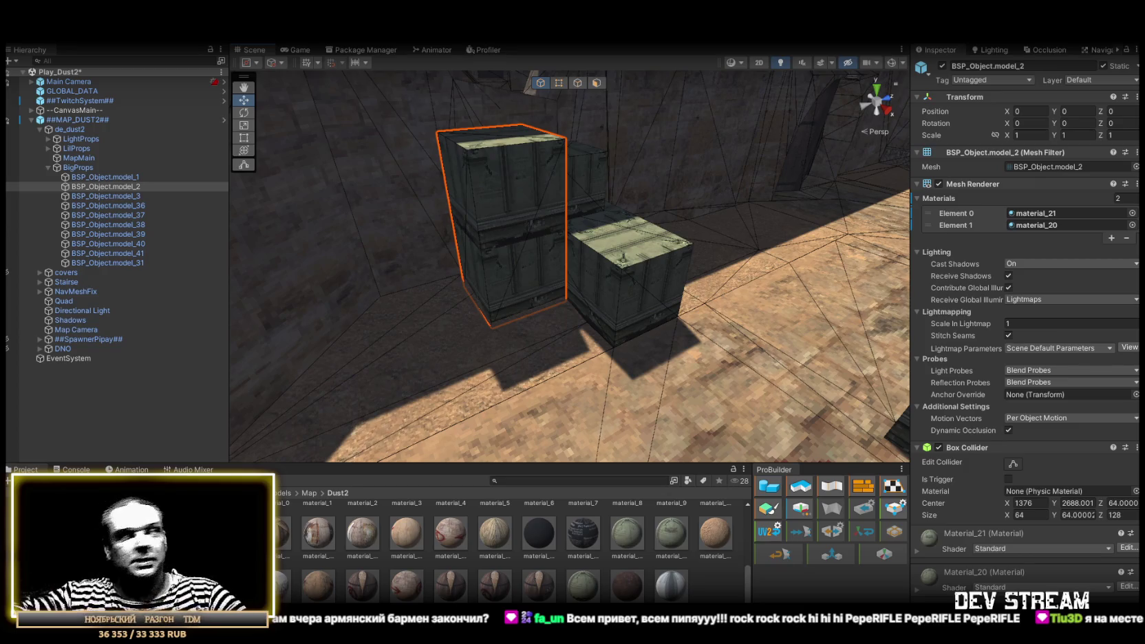
mouse_move(808, 342)
mouse_down()
mouse_move(927, 248)
mouse_move(911, 282)
mouse_move(1121, 293)
mouse_move(1111, 321)
mouse_move(119, 300)
mouse_move(163, 306)
mouse_move(27, 283)
mouse_move(776, 271)
mouse_move(389, 397)
mouse_move(80, 319)
mouse_move(89, 298)
mouse_move(537, 230)
mouse_move(555, 322)
mouse_move(179, 265)
mouse_up()
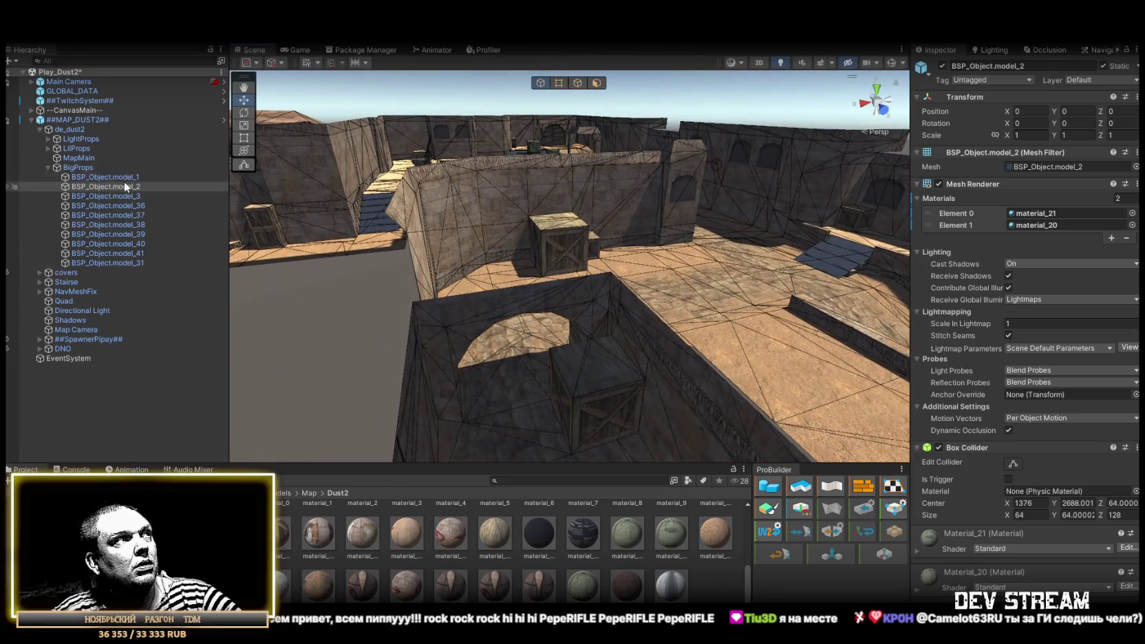
double_click(123, 186)
key(z)
double_click(131, 188)
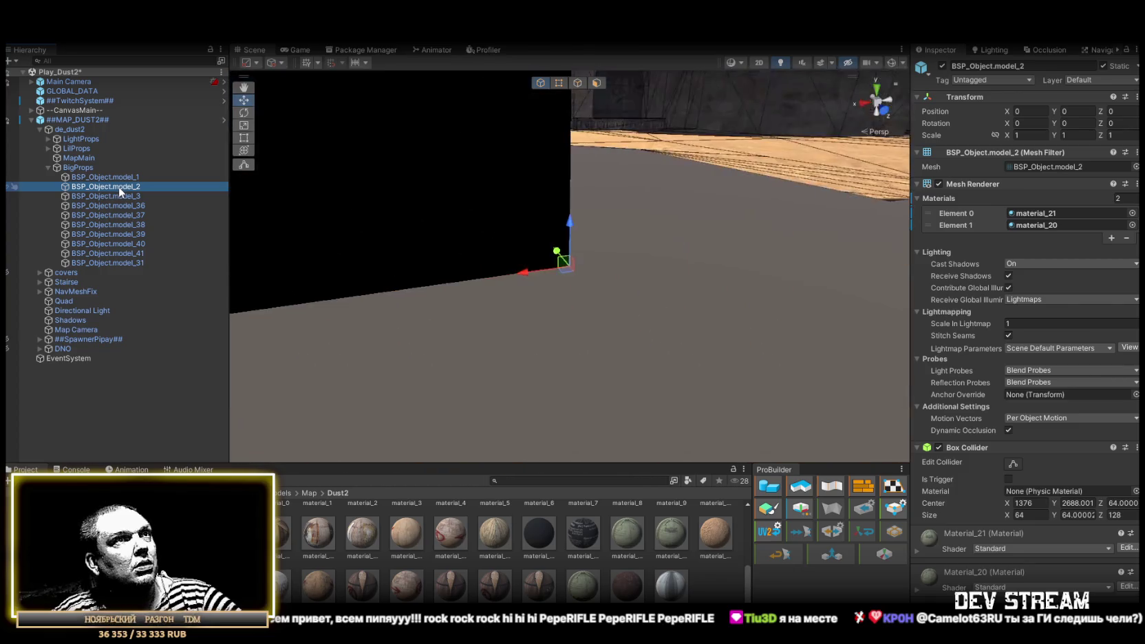
double_click(124, 197)
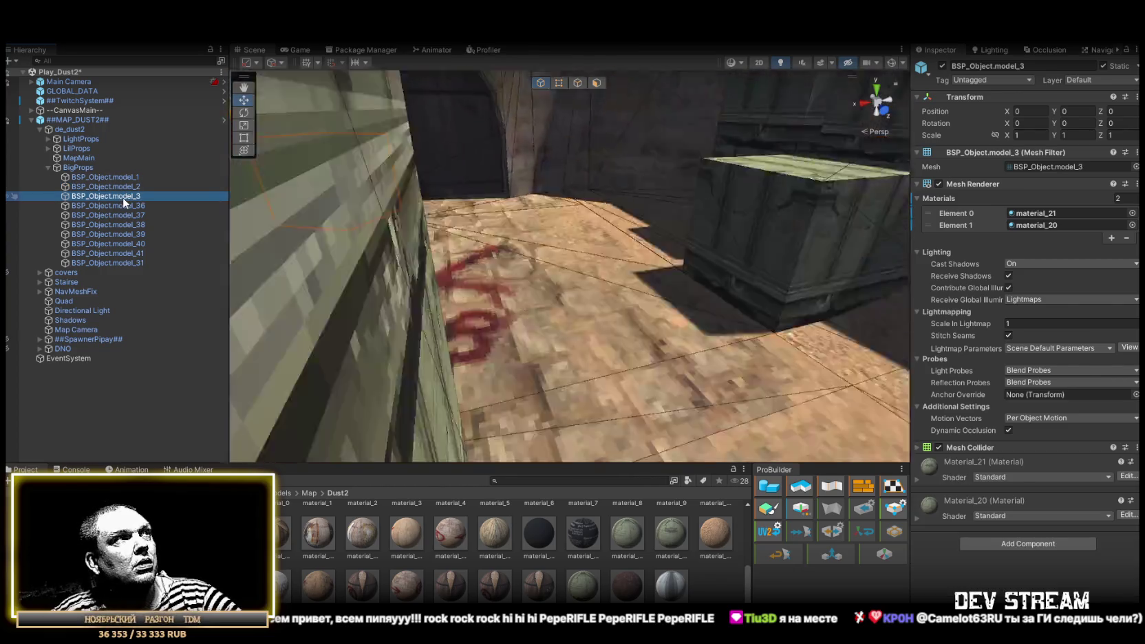
double_click(117, 205)
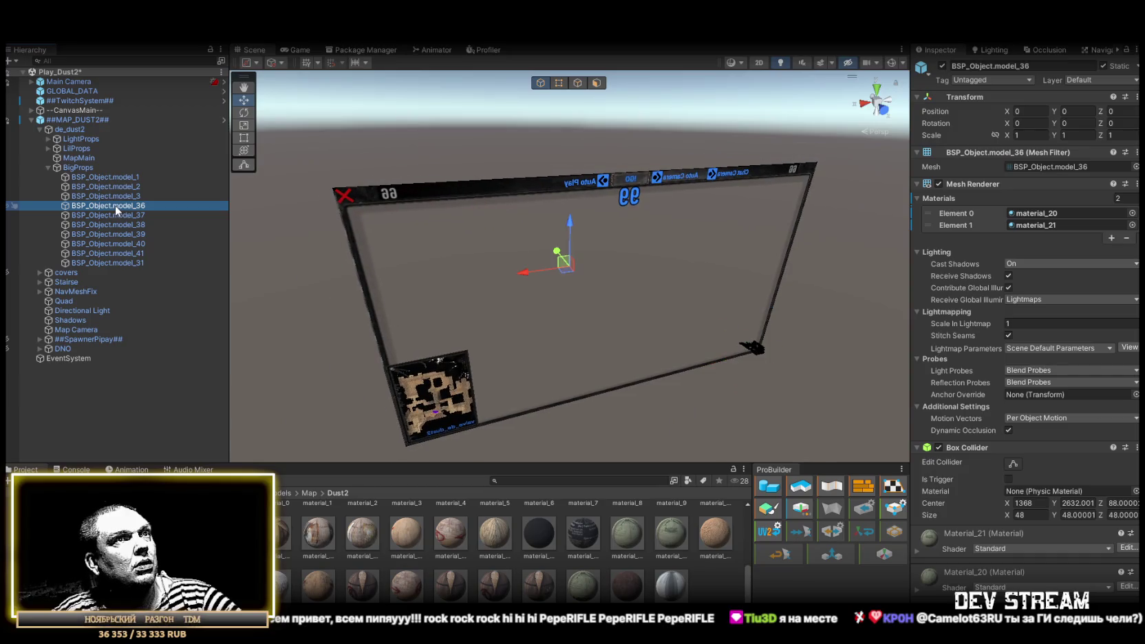
double_click(114, 205)
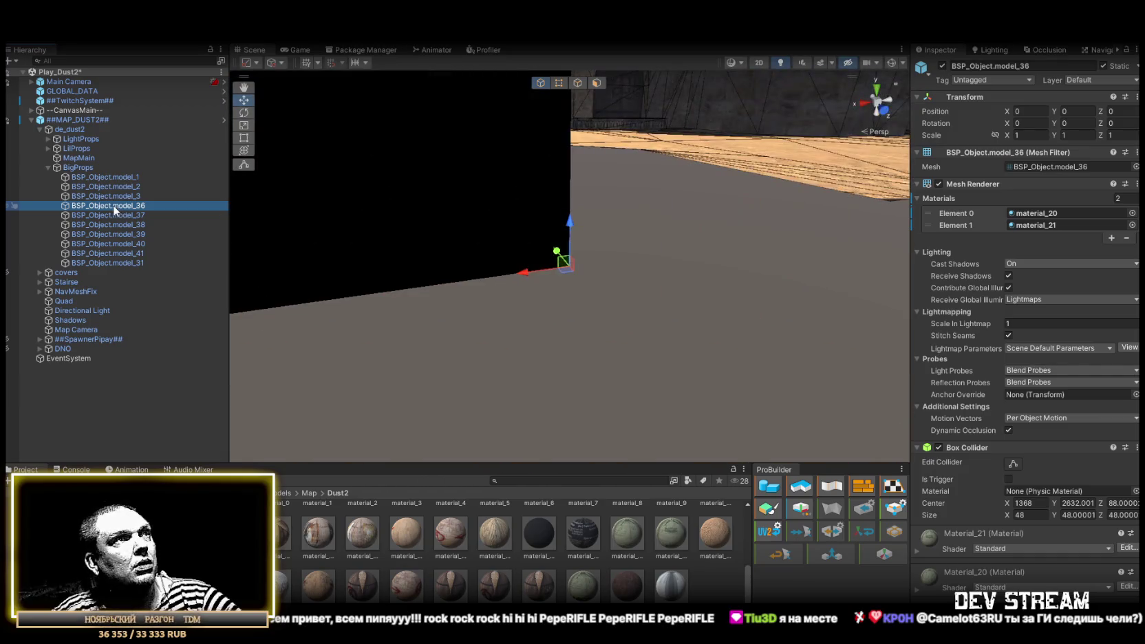
double_click(113, 205)
double_click(112, 204)
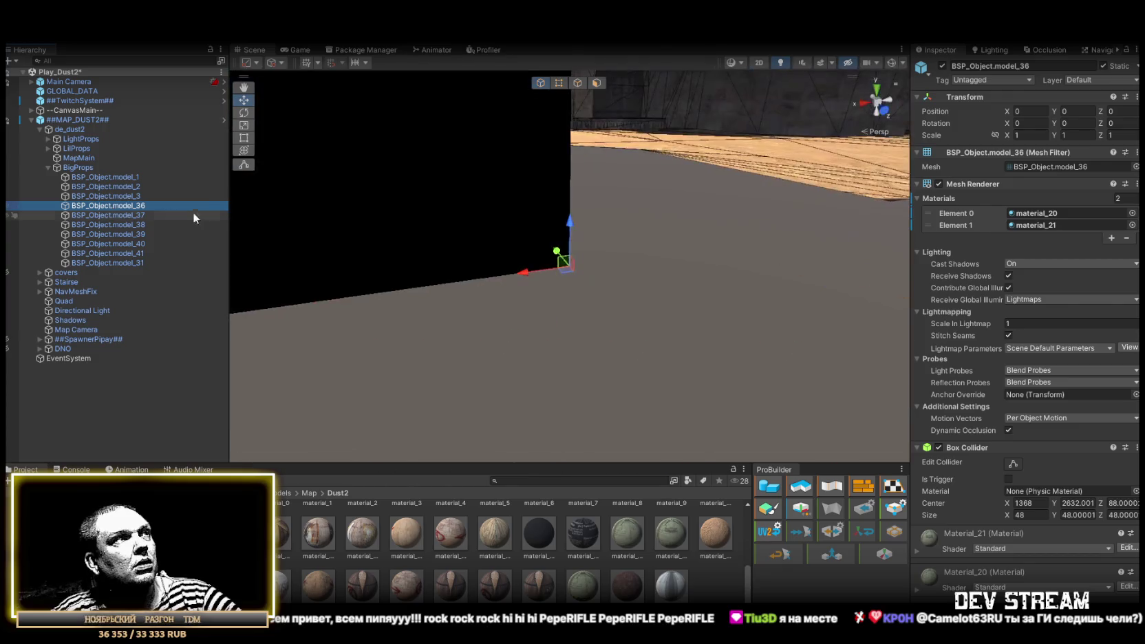
mouse_move(471, 246)
mouse_down()
mouse_move(299, 240)
mouse_move(215, 297)
mouse_move(48, 328)
mouse_move(373, 298)
mouse_up()
mouse_move(460, 321)
mouse_down()
mouse_move(673, 308)
mouse_move(733, 338)
mouse_move(608, 257)
mouse_move(732, 243)
mouse_move(709, 238)
mouse_up()
key(ctrl+z)
key(f)
mouse_move(616, 230)
mouse_down()
mouse_move(590, 207)
mouse_move(653, 274)
mouse_move(762, 350)
mouse_move(832, 379)
mouse_up()
double_click(122, 216)
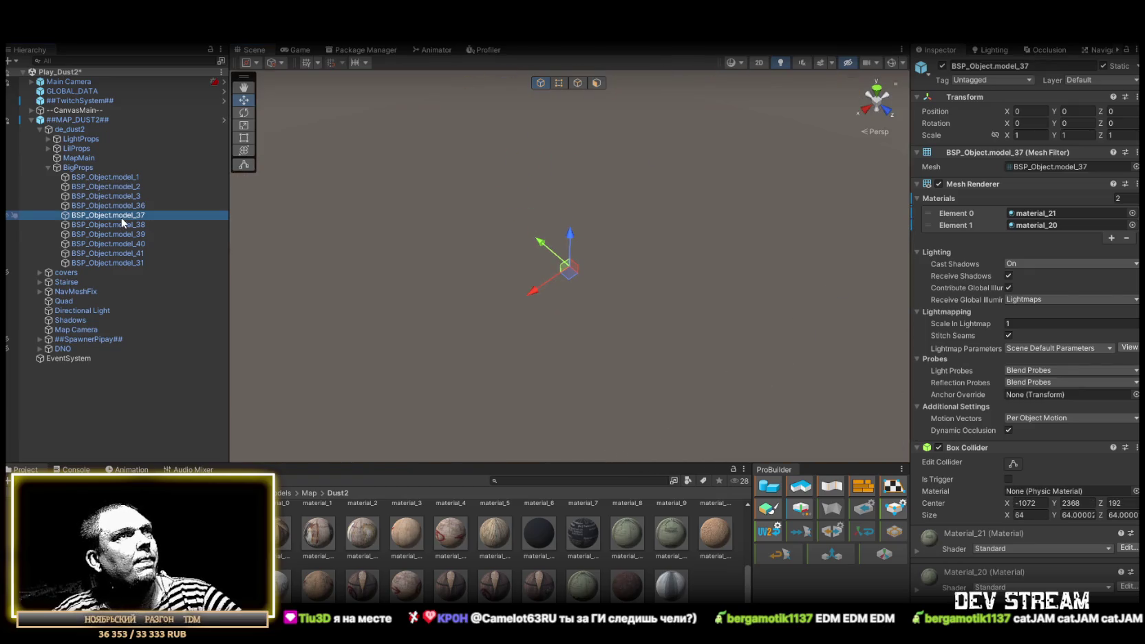
mouse_move(817, 231)
mouse_down()
mouse_move(634, 248)
mouse_move(678, 216)
mouse_move(621, 225)
mouse_move(660, 195)
mouse_move(631, 248)
mouse_move(933, 204)
mouse_move(116, 194)
mouse_move(131, 163)
mouse_move(63, 147)
mouse_move(1031, 163)
mouse_move(248, 216)
mouse_up()
click(122, 224)
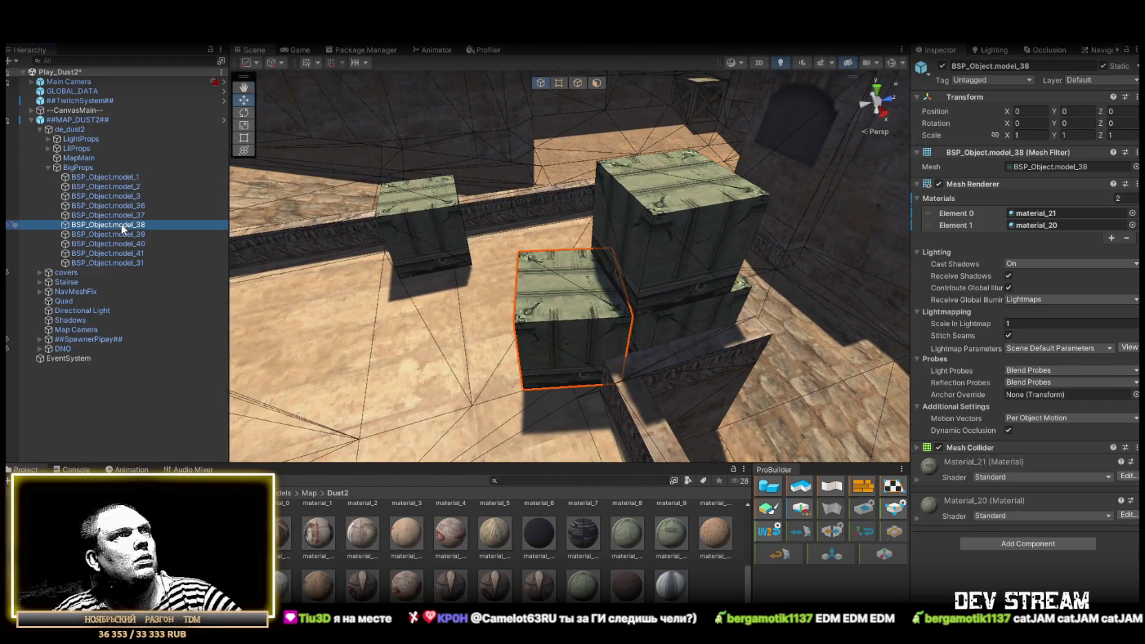
Frame crate BSP_Object.model_40 and swap its two materials.
click(118, 235)
click(116, 243)
key(f)
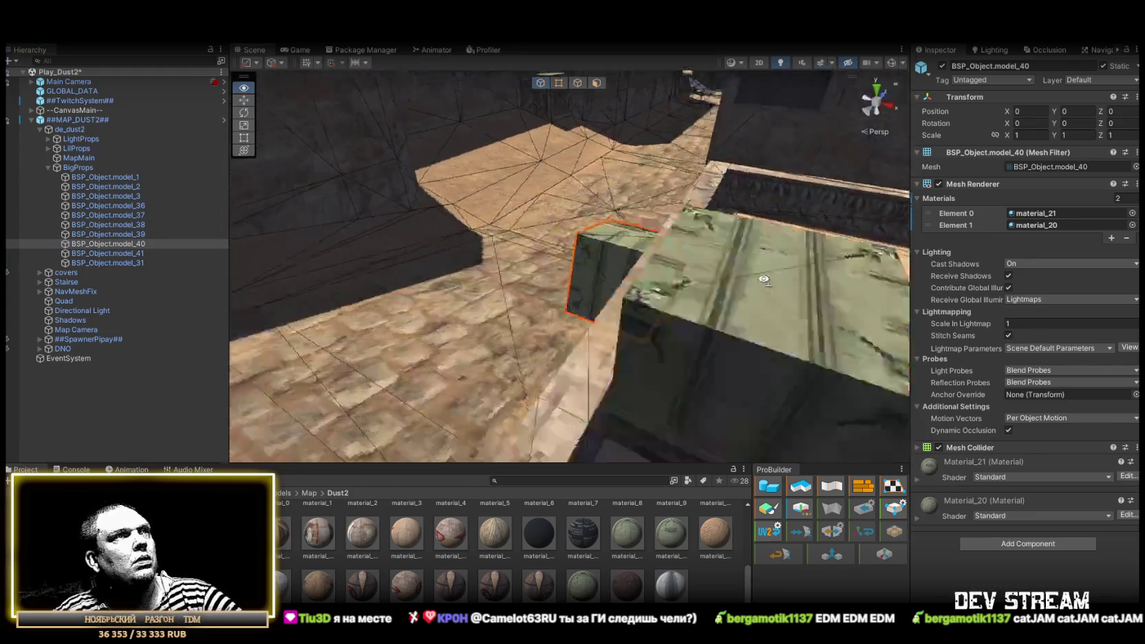
drag(995, 226, 953, 212)
drag(791, 241, 211, 239)
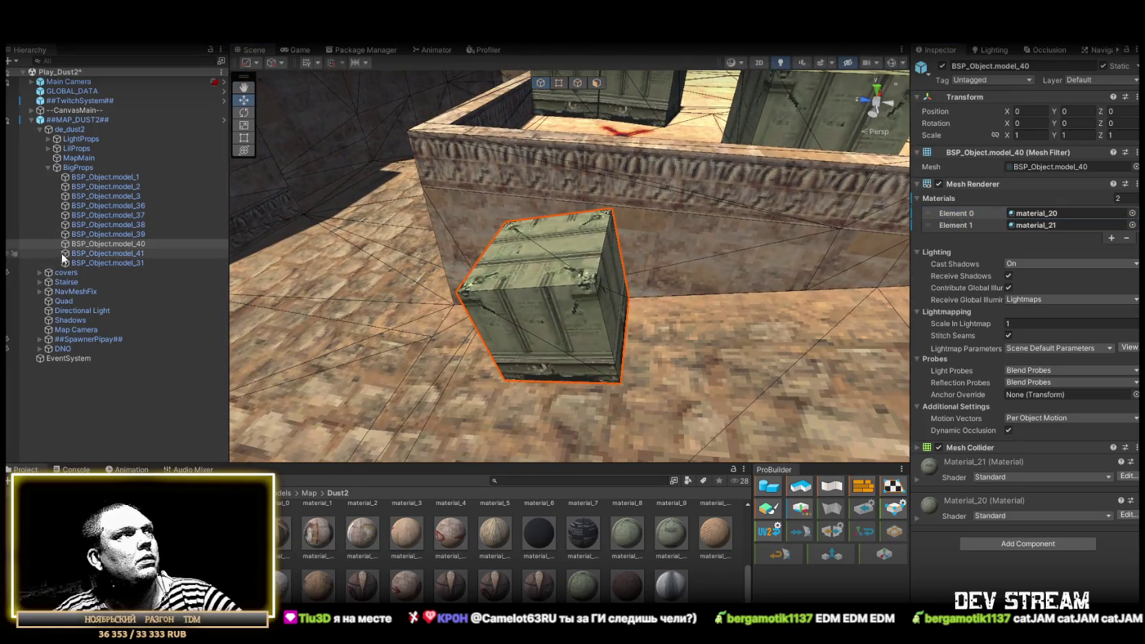
Select crate BSP_Object.model_41 and orbit around it up close.
click(102, 253)
mouse_move(102, 253)
mouse_down()
mouse_move(212, 201)
mouse_move(468, 190)
mouse_up()
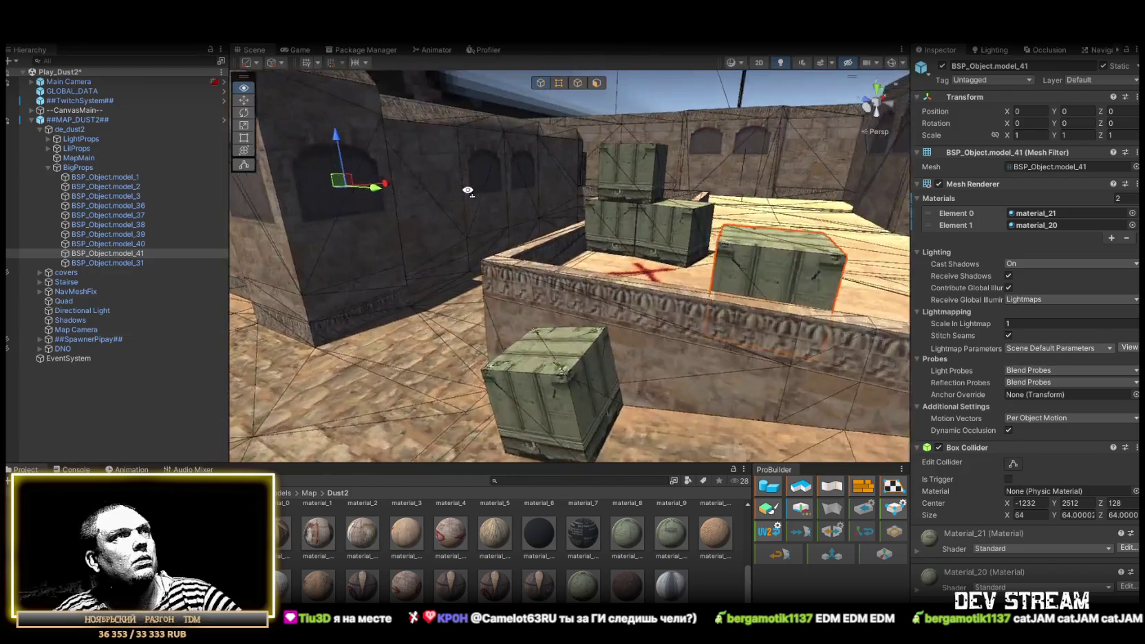
scroll(468, 191, down, 10)
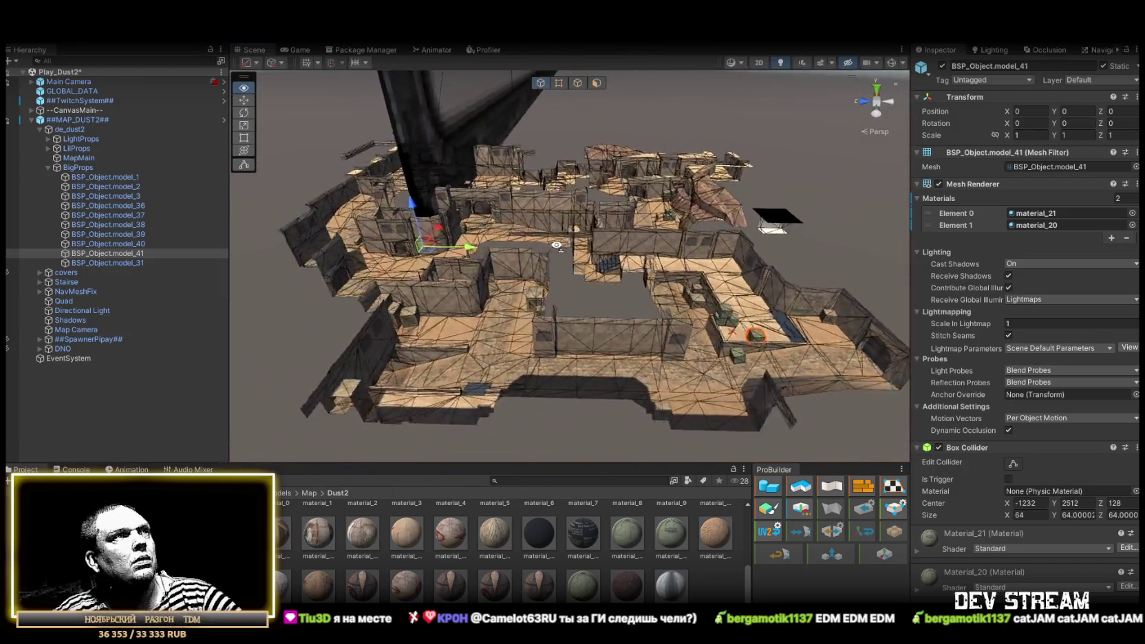
scroll(556, 245, up, 3)
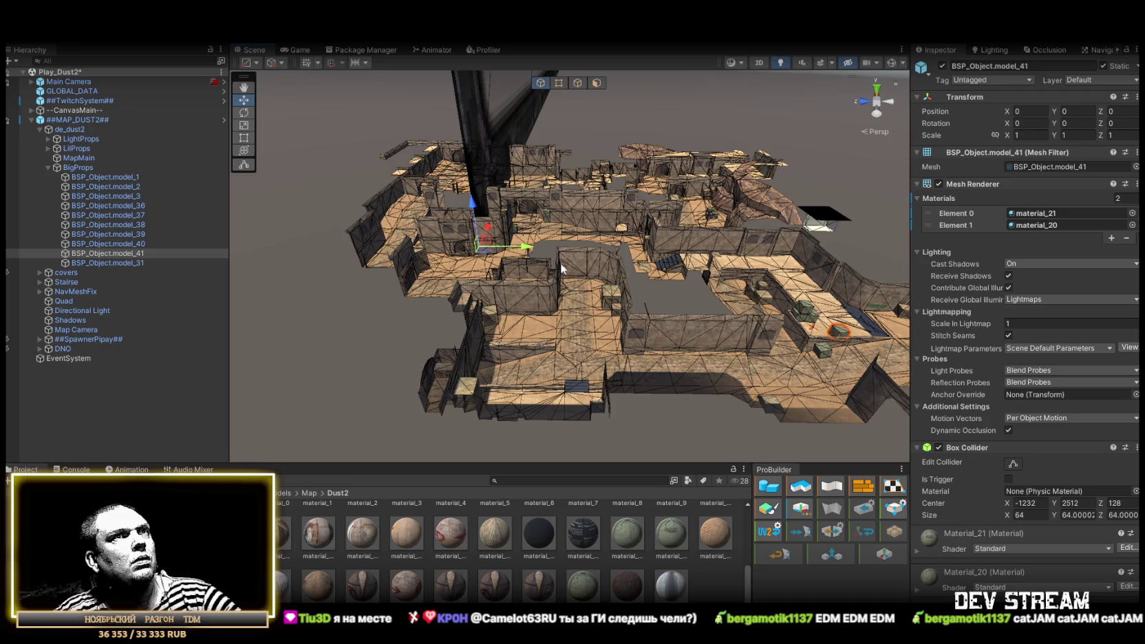
key(f)
drag(479, 133, 694, 304)
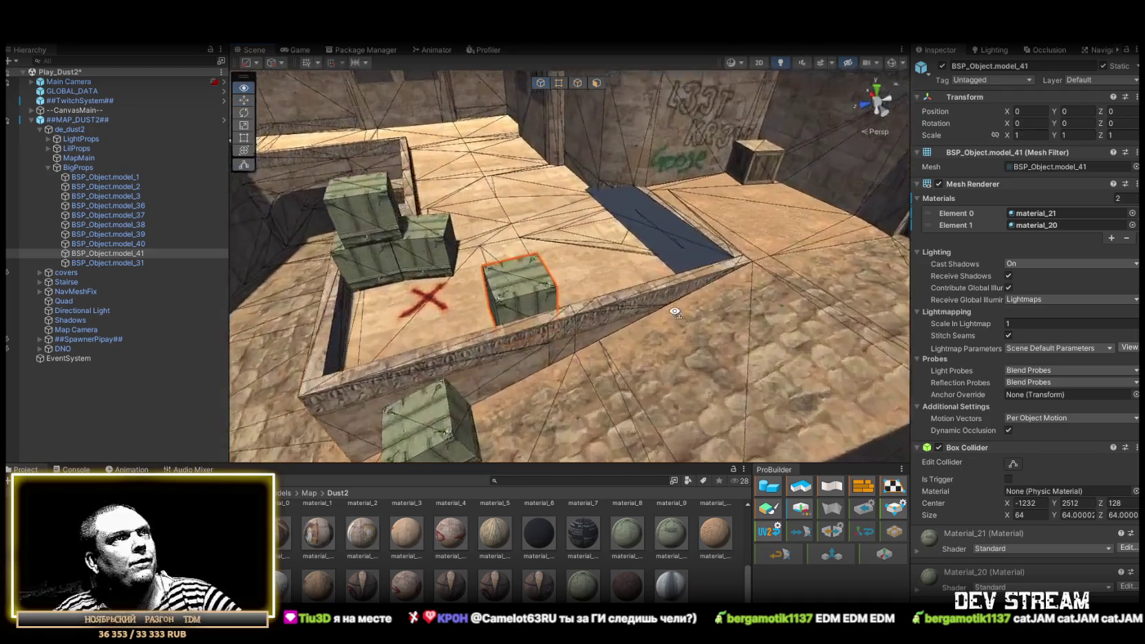
Give crate BSP_Object.model_31 material_31 as its second material.
double_click(108, 263)
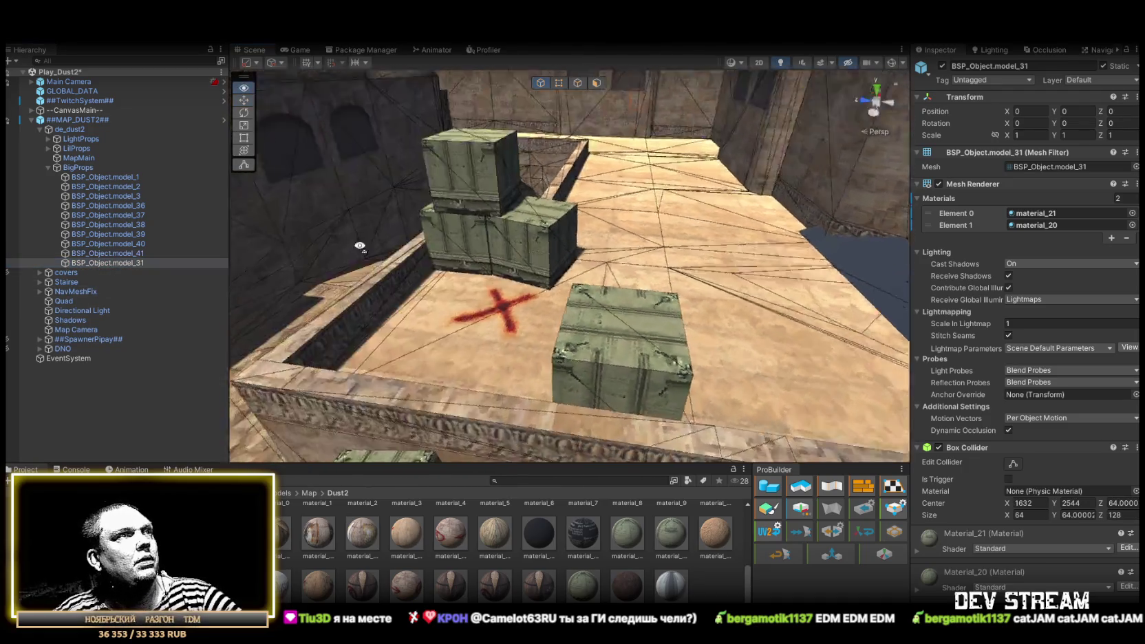
scroll(360, 246, down, 10)
mouse_move(360, 247)
mouse_down()
mouse_move(578, 207)
mouse_move(777, 259)
mouse_move(699, 228)
mouse_up()
scroll(577, 206, up, 10)
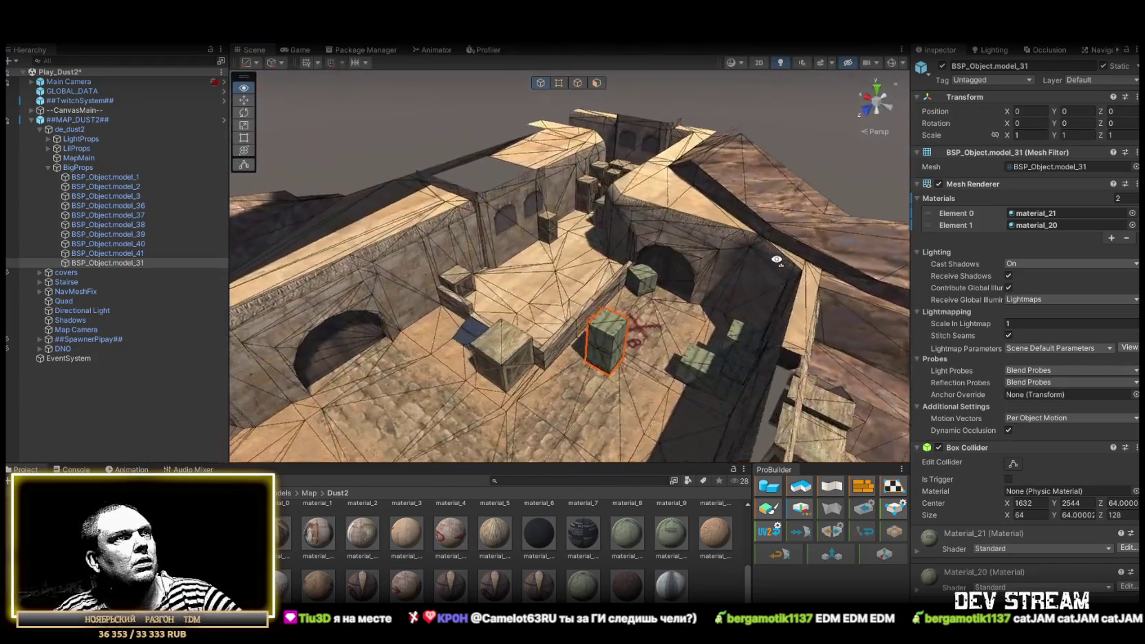
scroll(777, 259, up, 10)
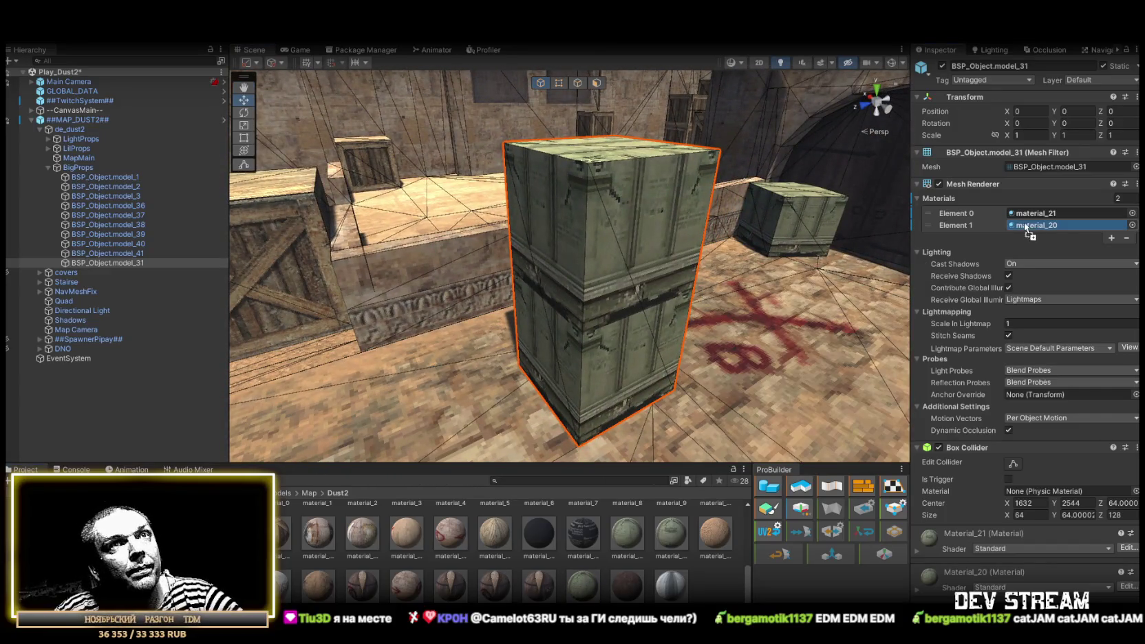
drag(1024, 222, 1029, 222)
mouse_move(823, 275)
mouse_down()
mouse_move(823, 320)
mouse_move(476, 319)
mouse_move(457, 332)
mouse_up()
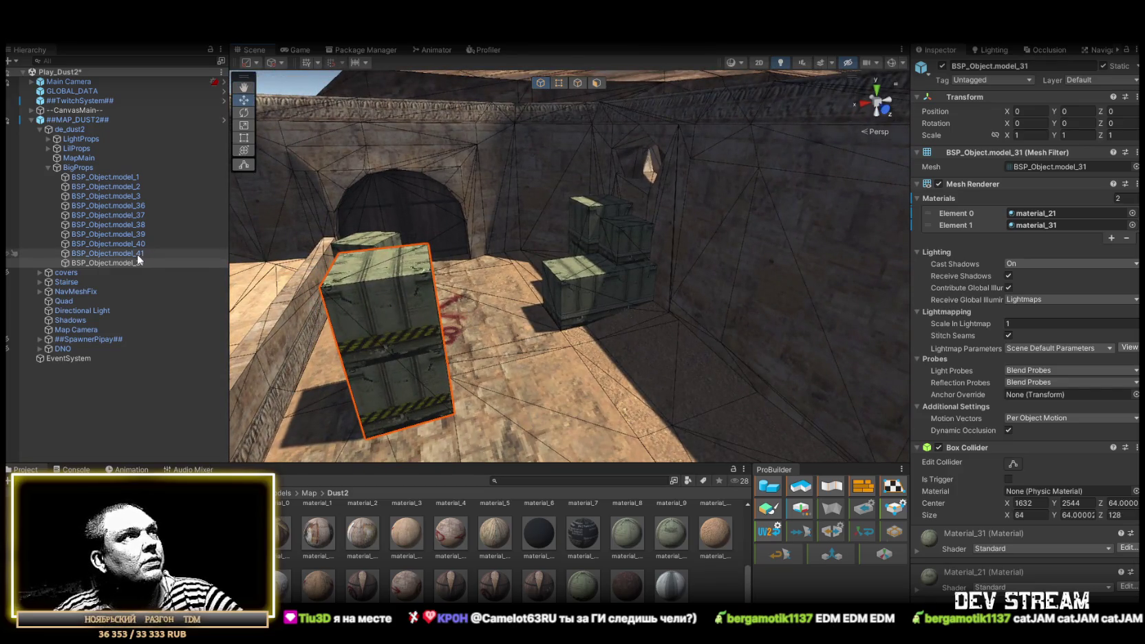
Try a dark material on the first slot of crate BSP_Object.model_36.
click(129, 216)
click(130, 208)
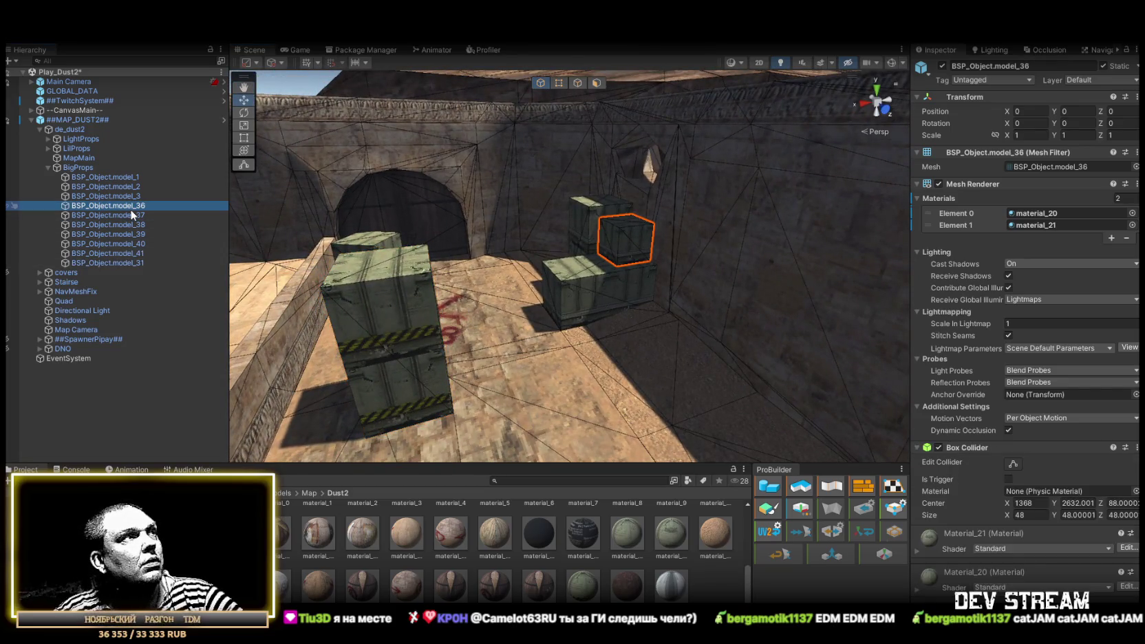
mouse_move(621, 591)
mouse_down()
mouse_move(757, 413)
mouse_move(1032, 219)
mouse_up()
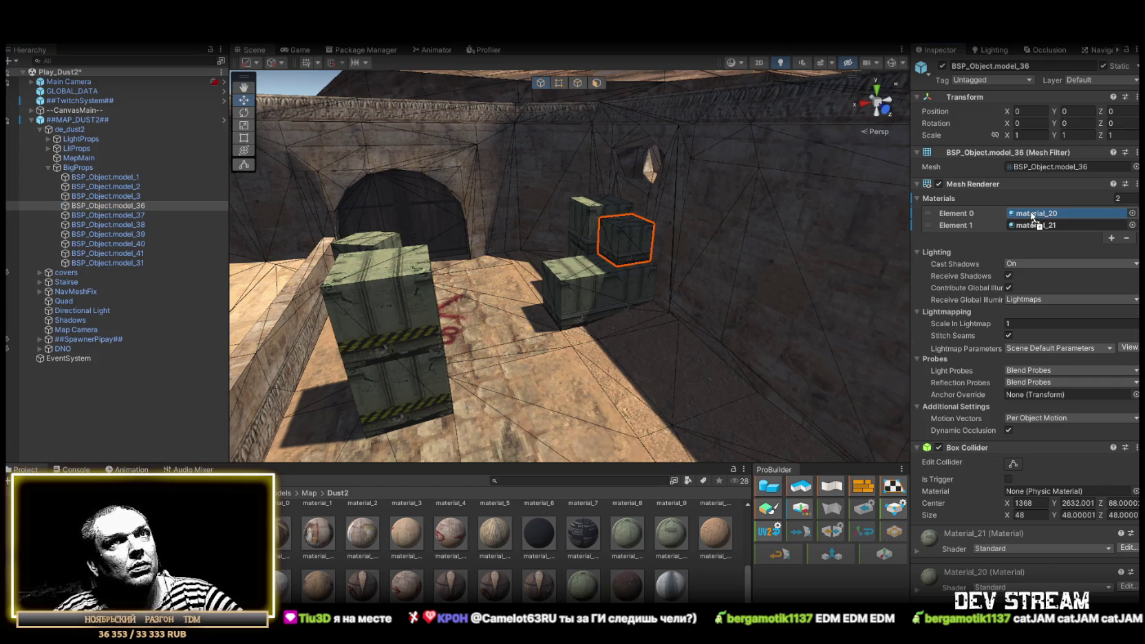
key(w)
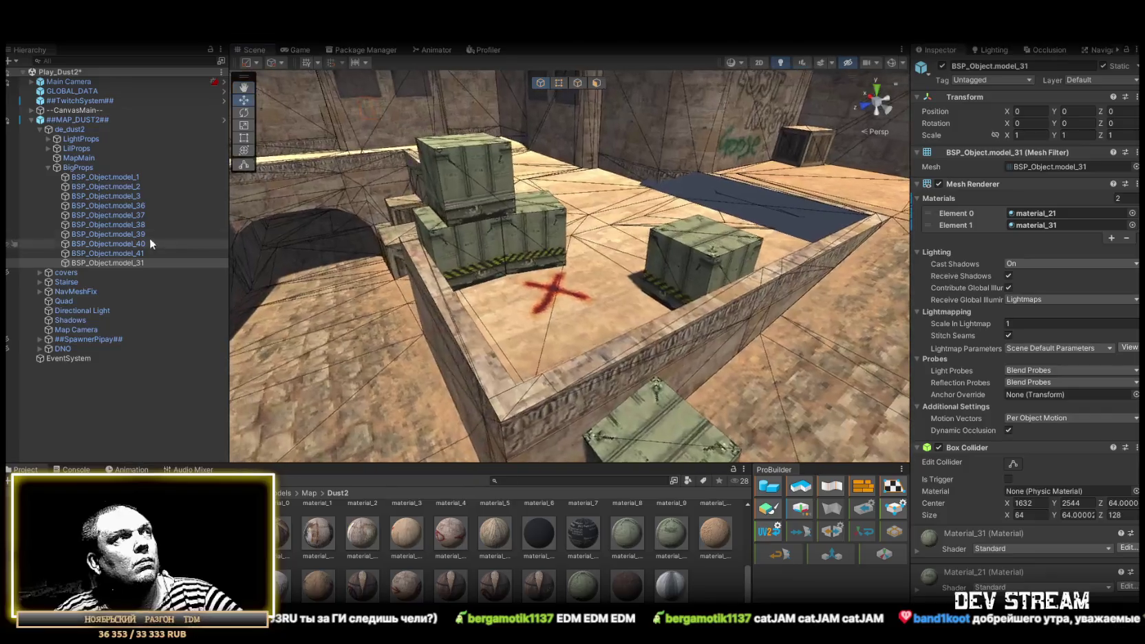
Assign material_31 to the second slot of crate BSP_Object.model_37.
click(135, 225)
click(136, 216)
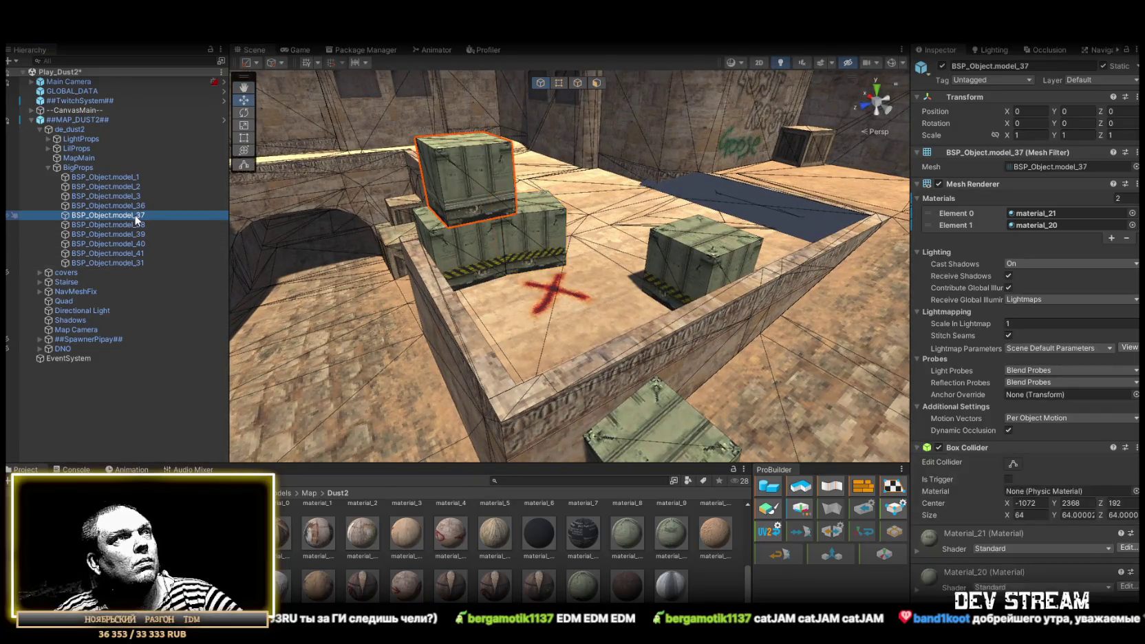
mouse_move(591, 596)
mouse_down()
mouse_move(1051, 269)
mouse_move(1041, 225)
mouse_up()
mouse_move(925, 343)
mouse_down()
mouse_move(917, 328)
mouse_move(775, 274)
mouse_move(695, 288)
mouse_move(709, 296)
mouse_move(597, 271)
mouse_move(447, 358)
mouse_up()
scroll(364, 552, down, 5)
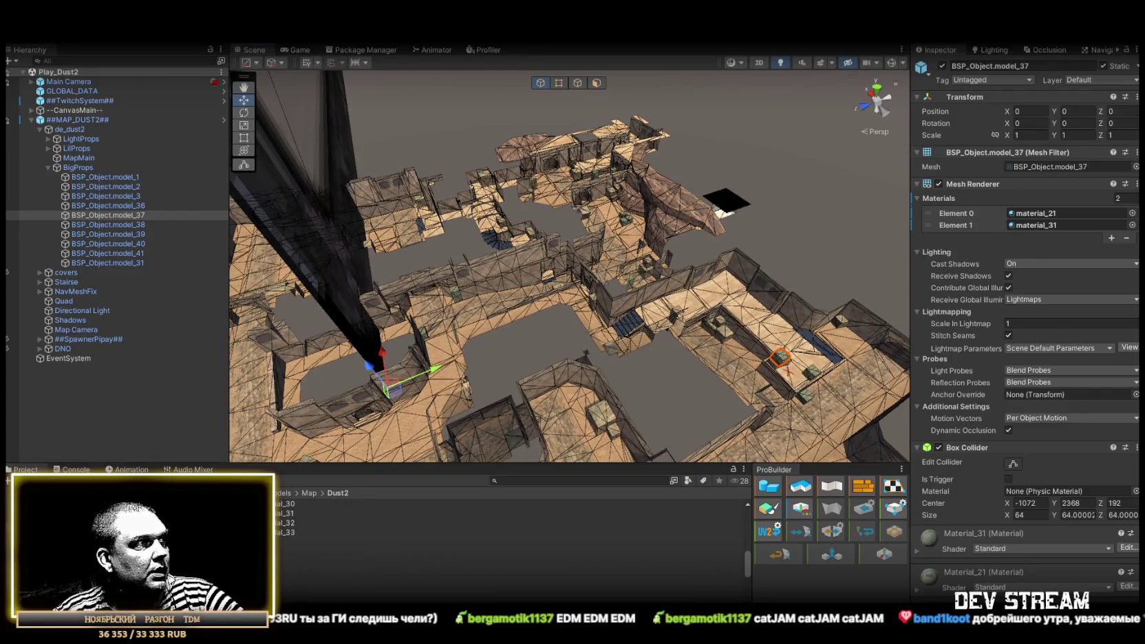
Set all 34 Dust2 materials to the Mobile/Diffuse shader, undoing and redoing to compare the result.
click(376, 556)
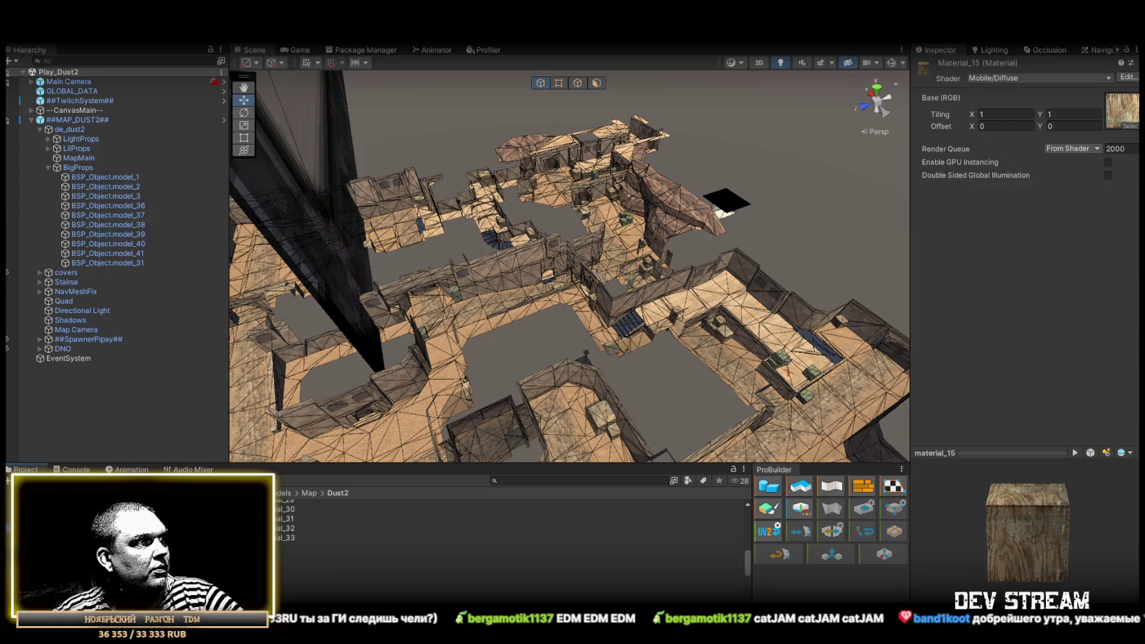
click(276, 542)
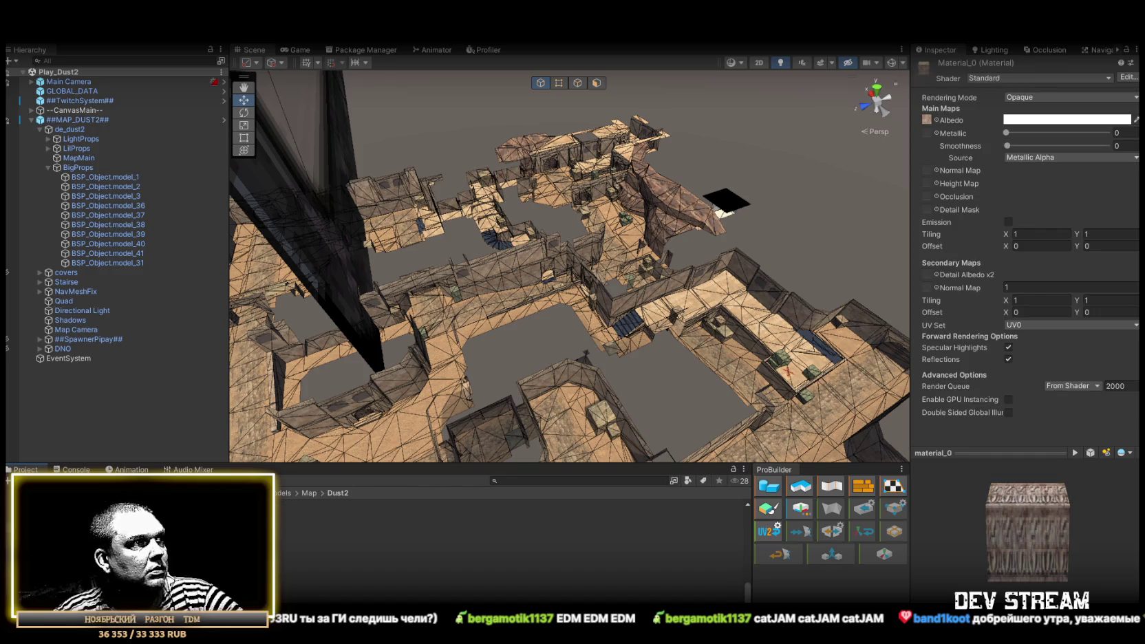
key(ctrl+a)
click(1016, 78)
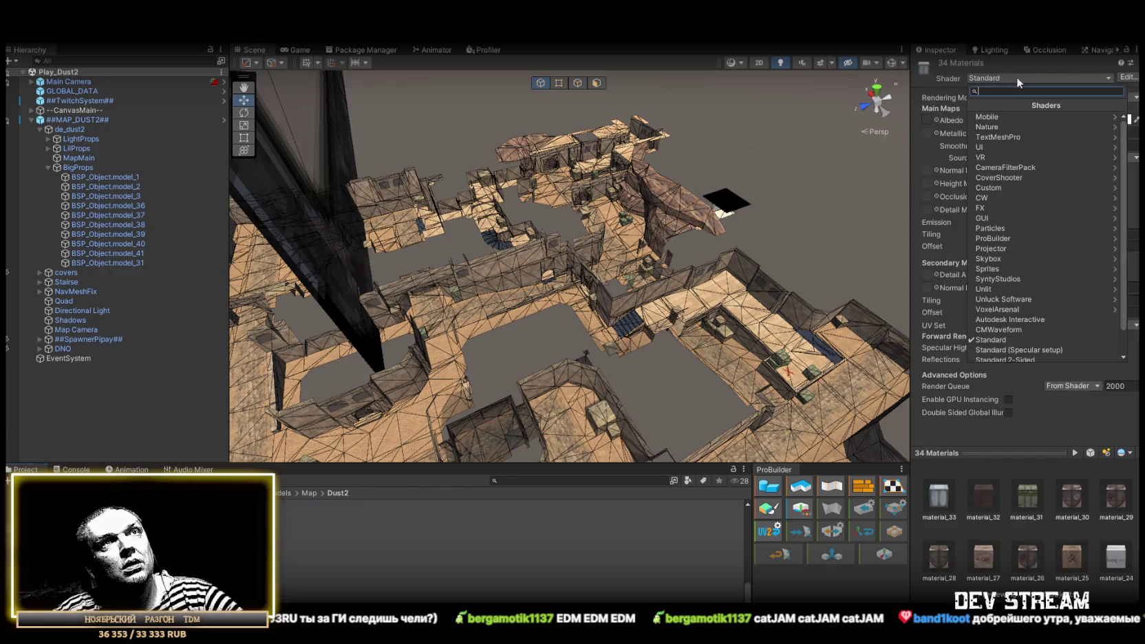
click(1001, 117)
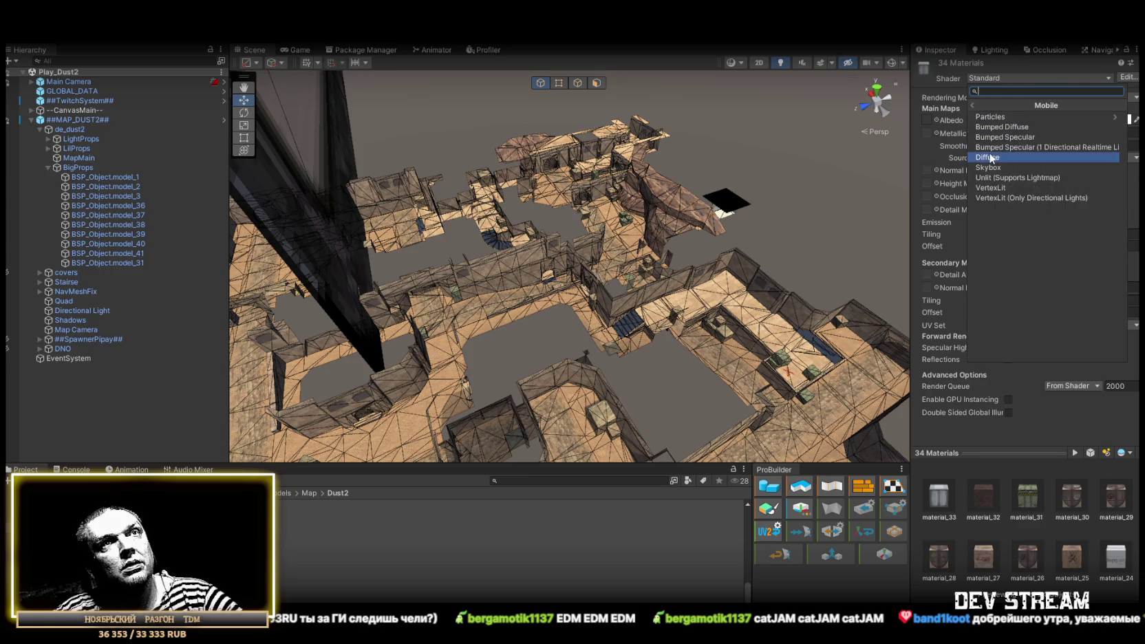
click(987, 157)
mouse_move(610, 205)
mouse_down()
mouse_move(664, 201)
mouse_move(597, 168)
mouse_up()
key(ctrl+z)
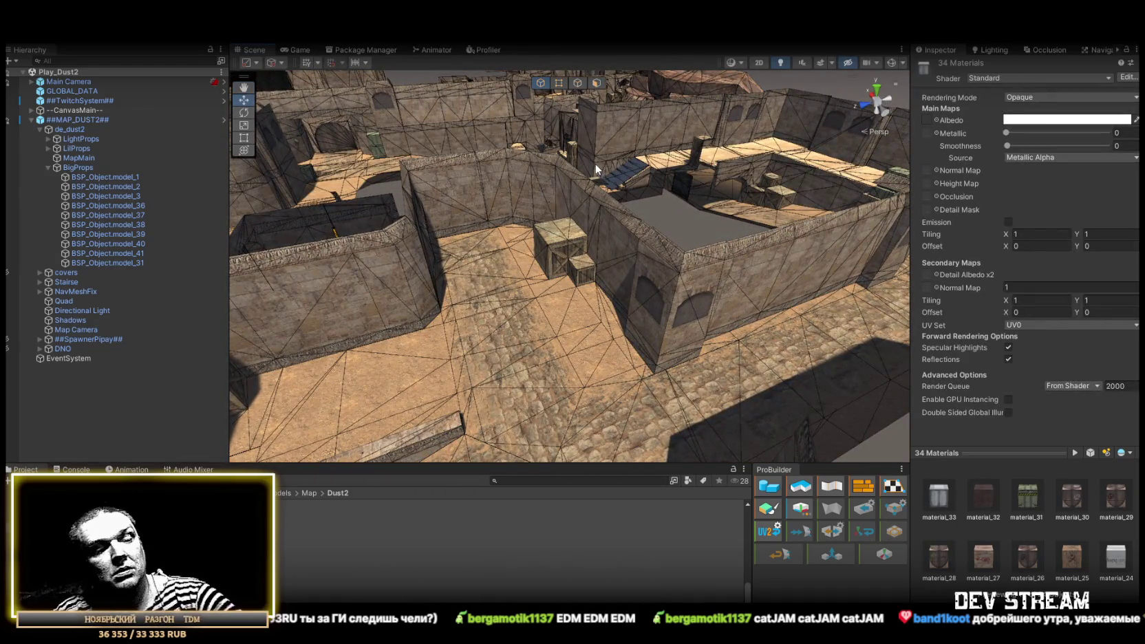
key(ctrl+y)
mouse_move(595, 164)
mouse_down()
mouse_move(478, 166)
mouse_move(446, 194)
mouse_move(616, 242)
mouse_move(759, 214)
mouse_move(685, 203)
mouse_move(719, 264)
mouse_move(782, 308)
mouse_up()
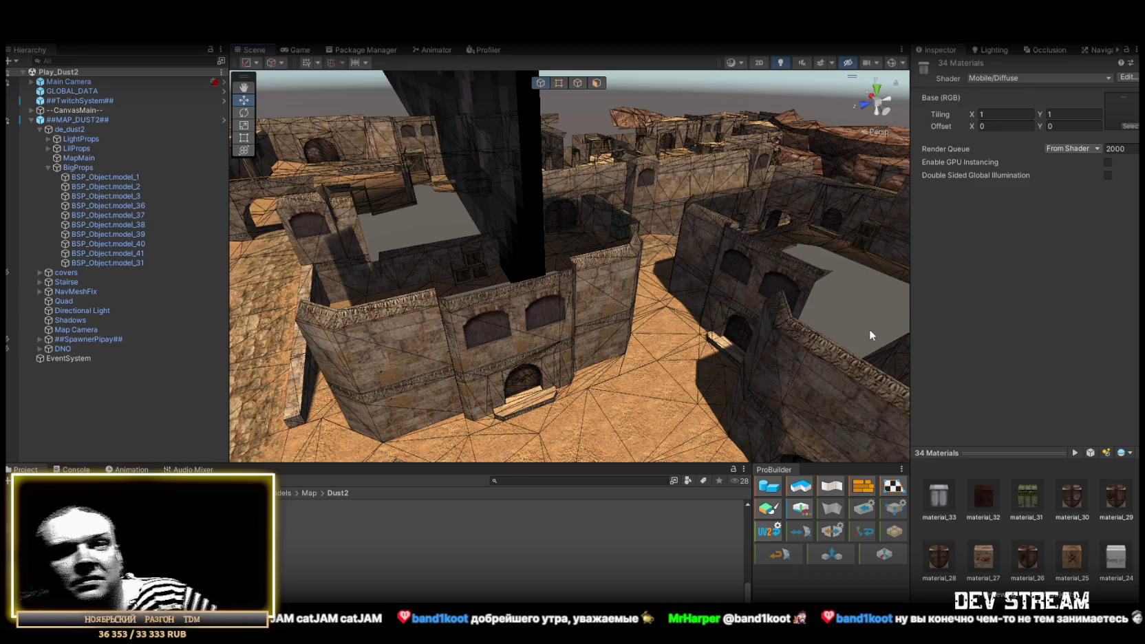
drag(697, 271, 654, 291)
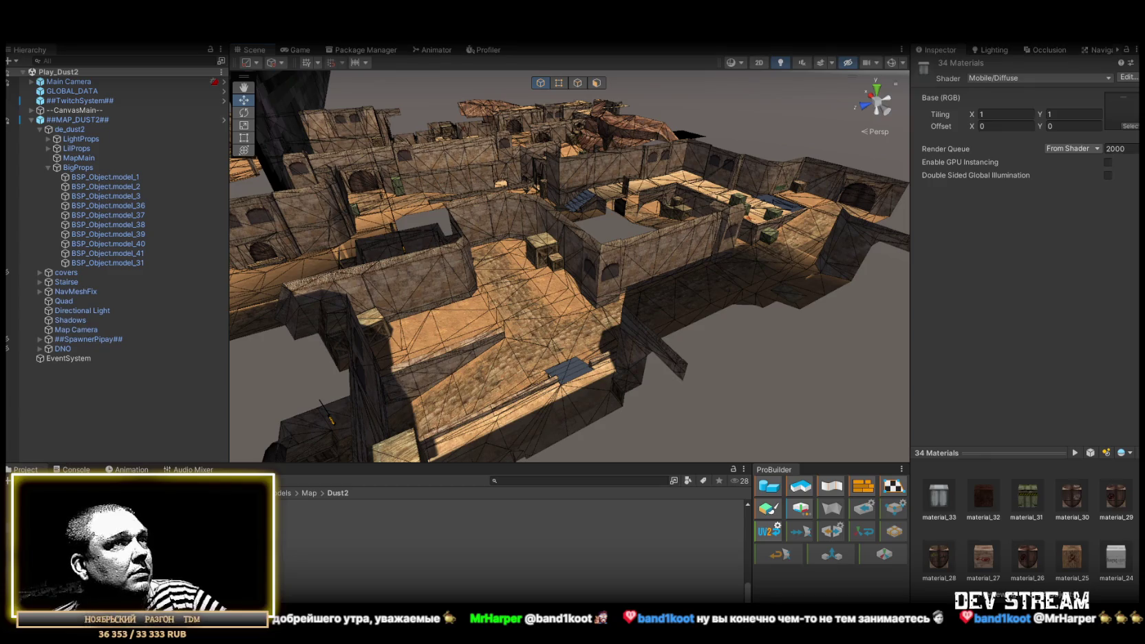
mouse_move(549, 207)
mouse_down()
mouse_move(444, 197)
mouse_move(388, 224)
mouse_up()
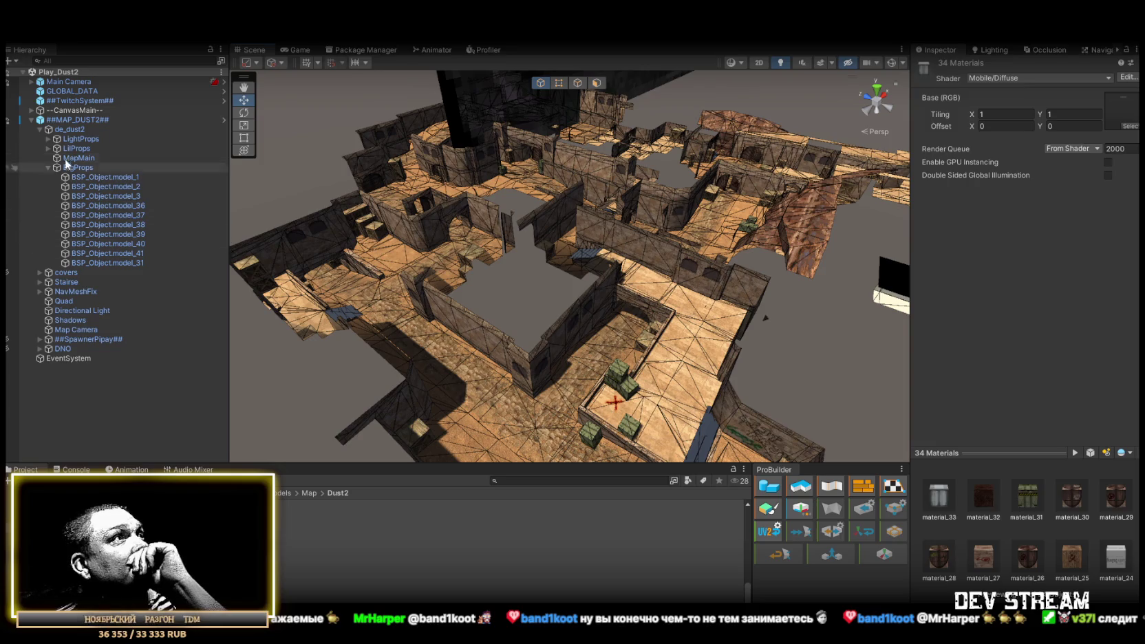
Review the ##MAP_DUST2## prefab's overrides and collapse the de_dust2 group.
click(77, 120)
click(1095, 93)
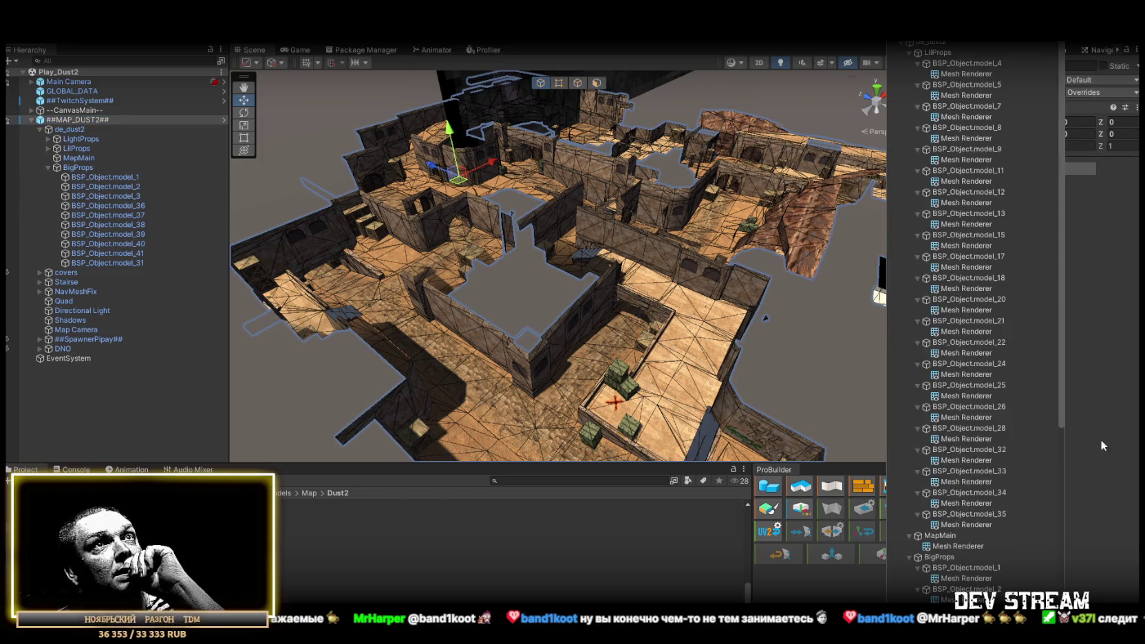
key(Escape)
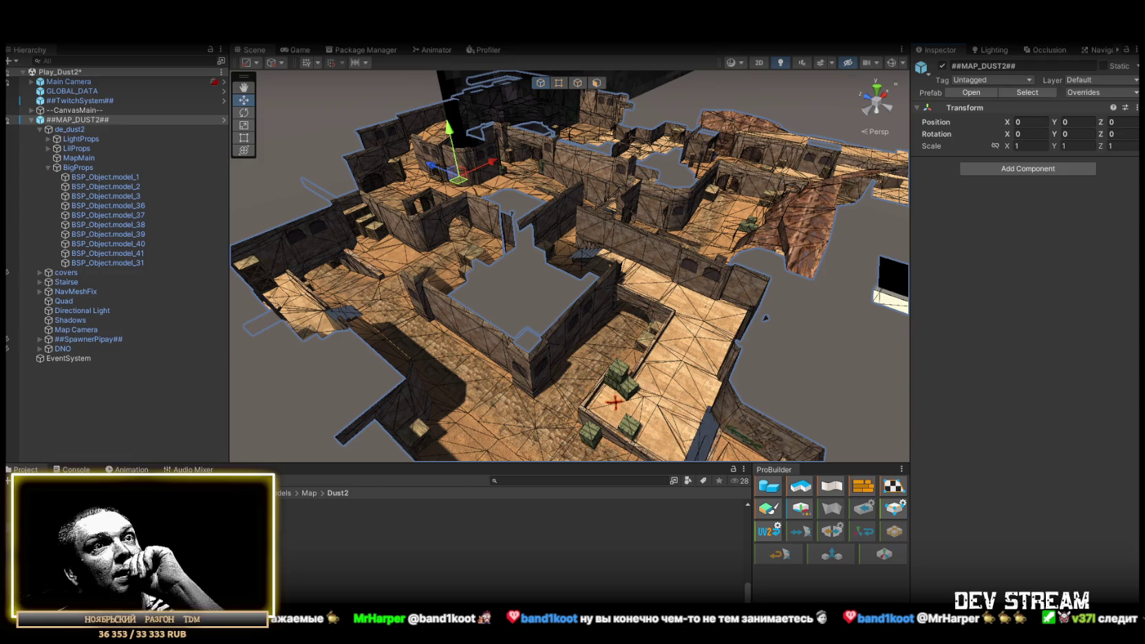
click(40, 130)
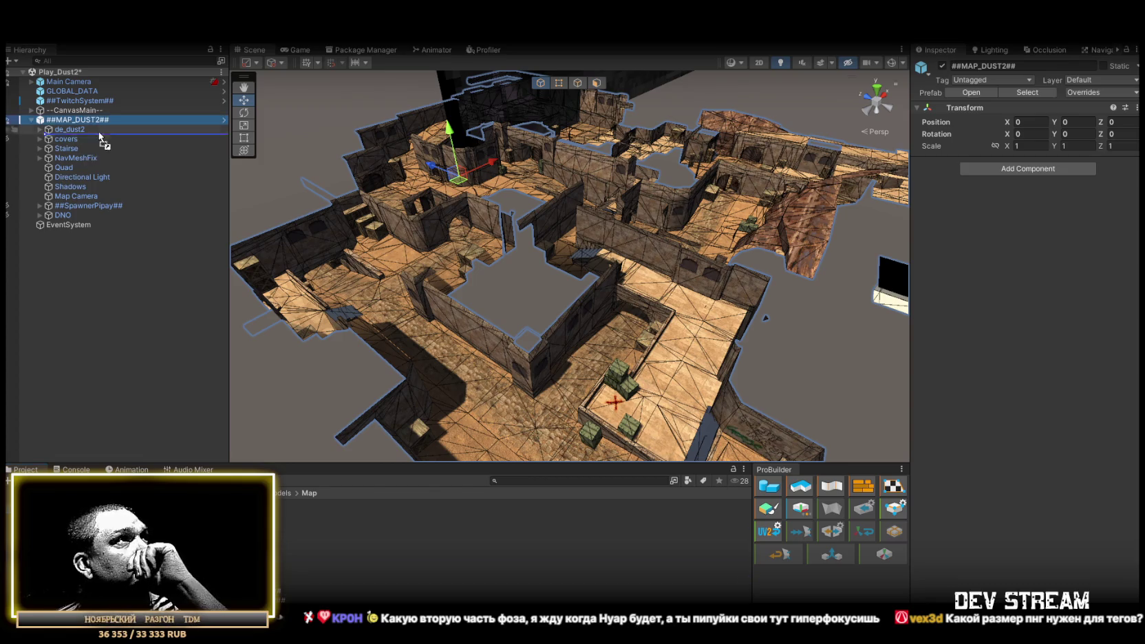
Add the Dust map prefab, delete it again, and expand covers to list Cover (0)–(24).
drag(79, 121, 78, 118)
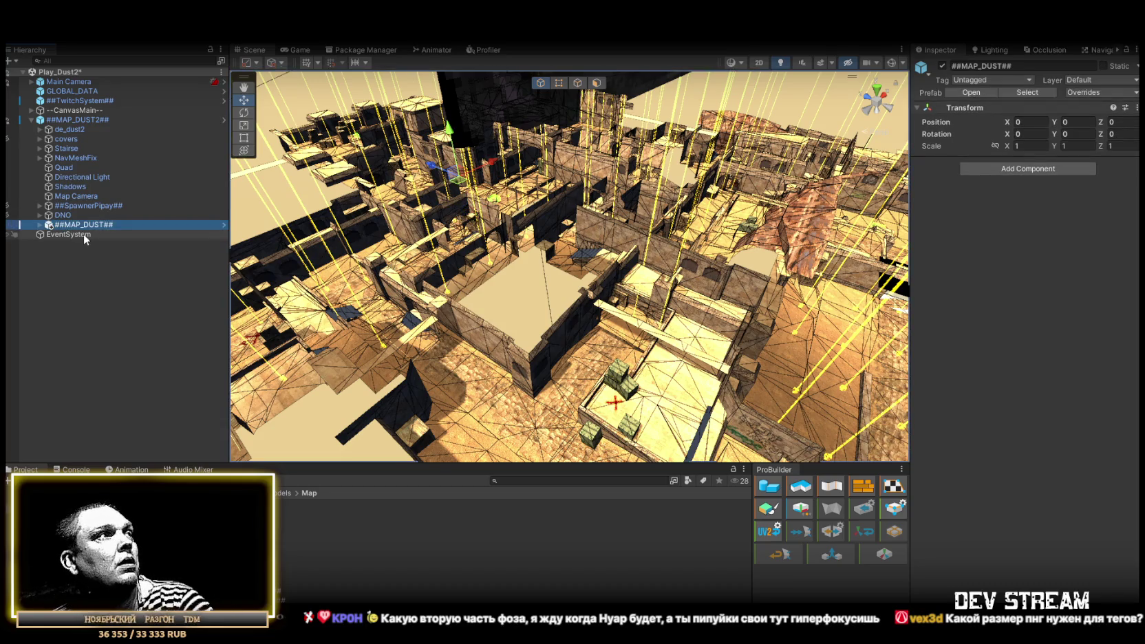
key(Delete)
click(38, 139)
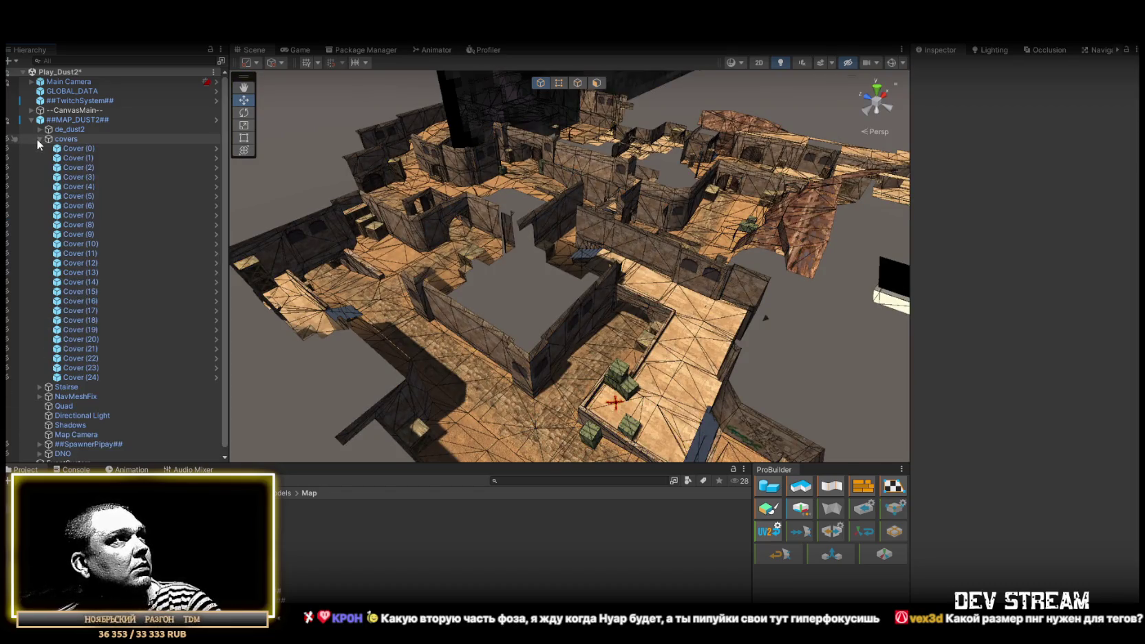
Inspect Cover (1) and Cover (5) in the scene, then collapse the covers group.
click(76, 157)
double_click(76, 197)
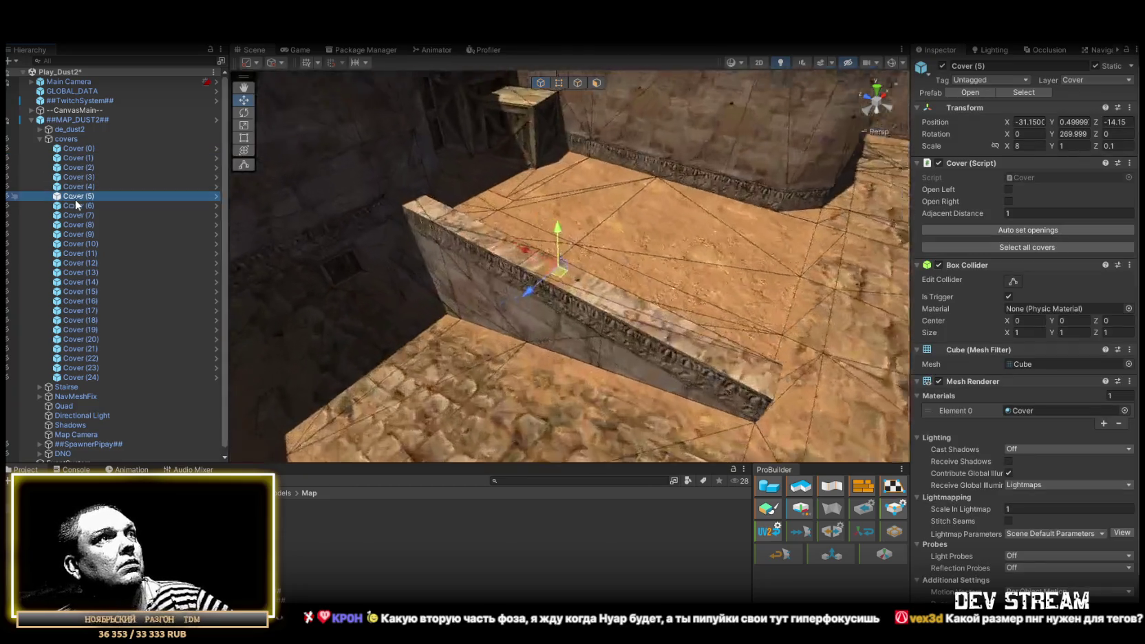
scroll(396, 193, down, 5)
drag(397, 192, 320, 227)
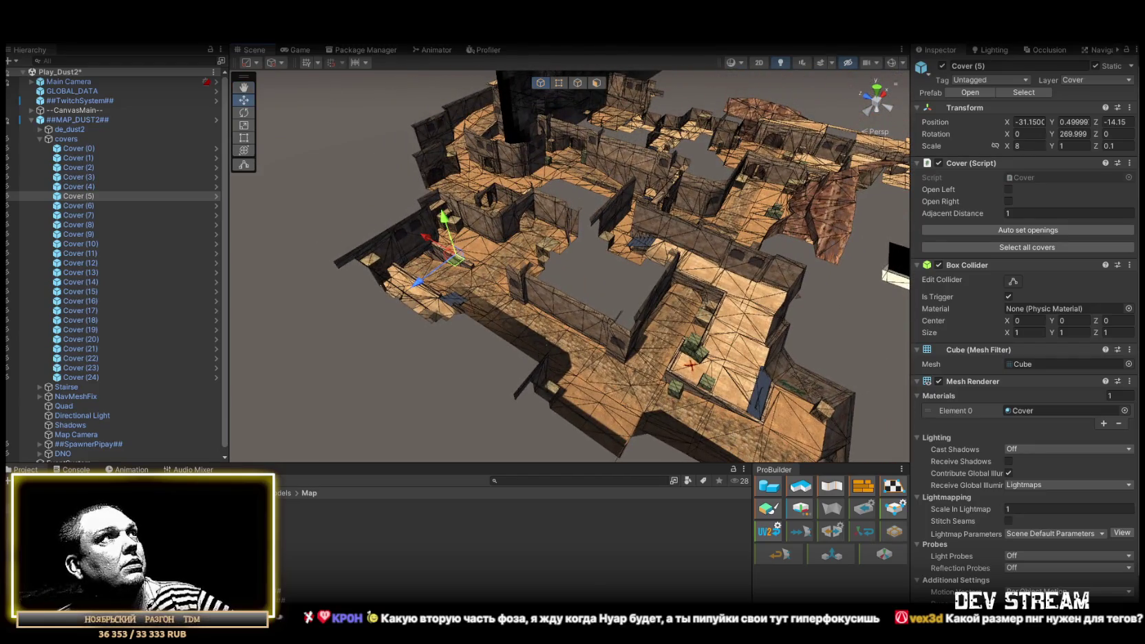
click(38, 139)
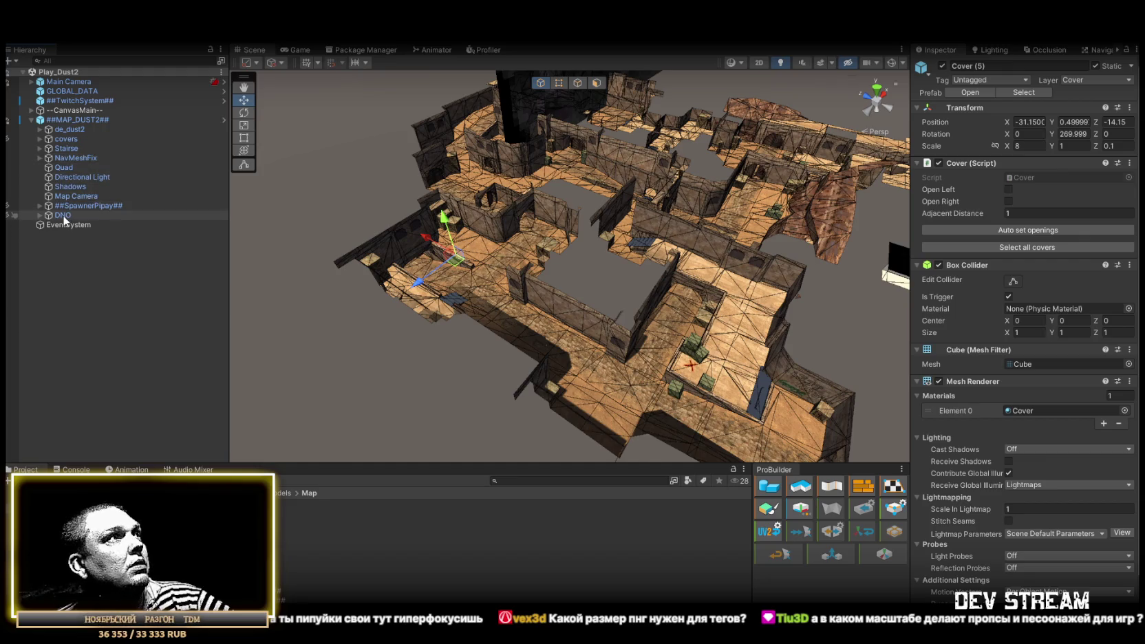
Add ##MAP_DUST##, duplicate its SearchZones group, and move the copy under ##MAP_DUST2##.
mouse_move(89, 537)
mouse_down()
mouse_move(94, 164)
mouse_move(67, 123)
mouse_up()
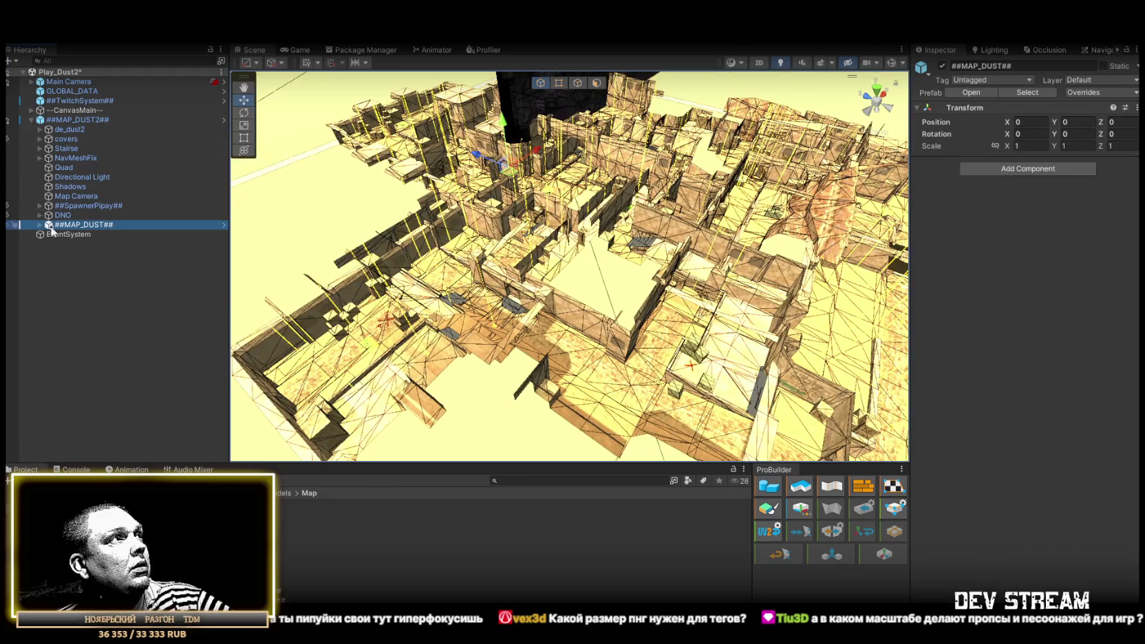
click(39, 224)
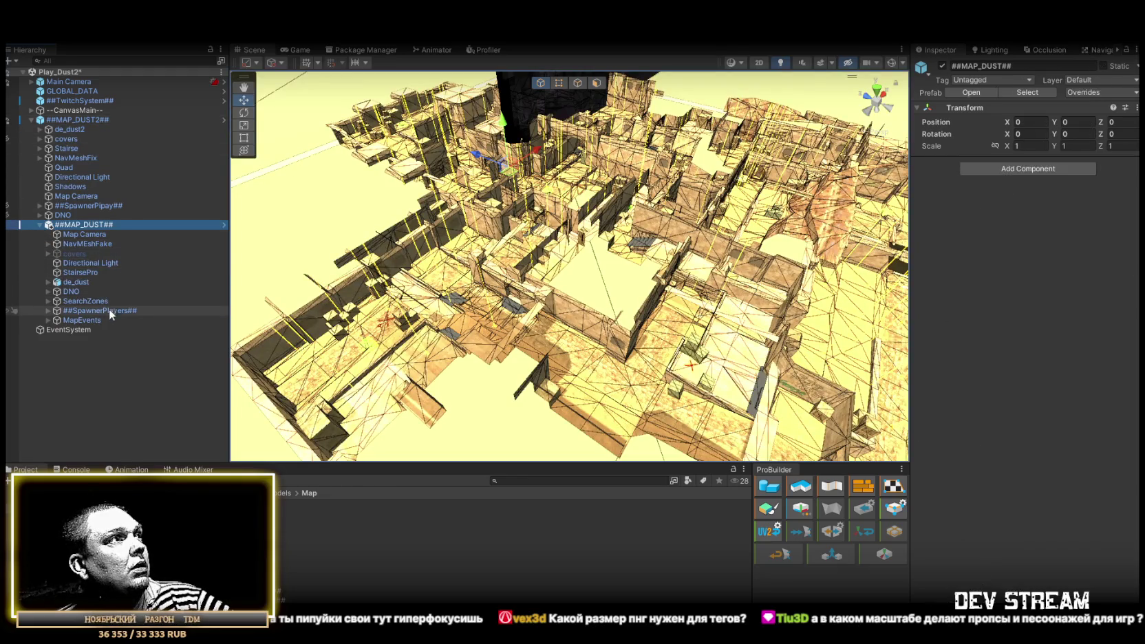
click(89, 302)
key(ctrl+d)
drag(66, 157, 66, 121)
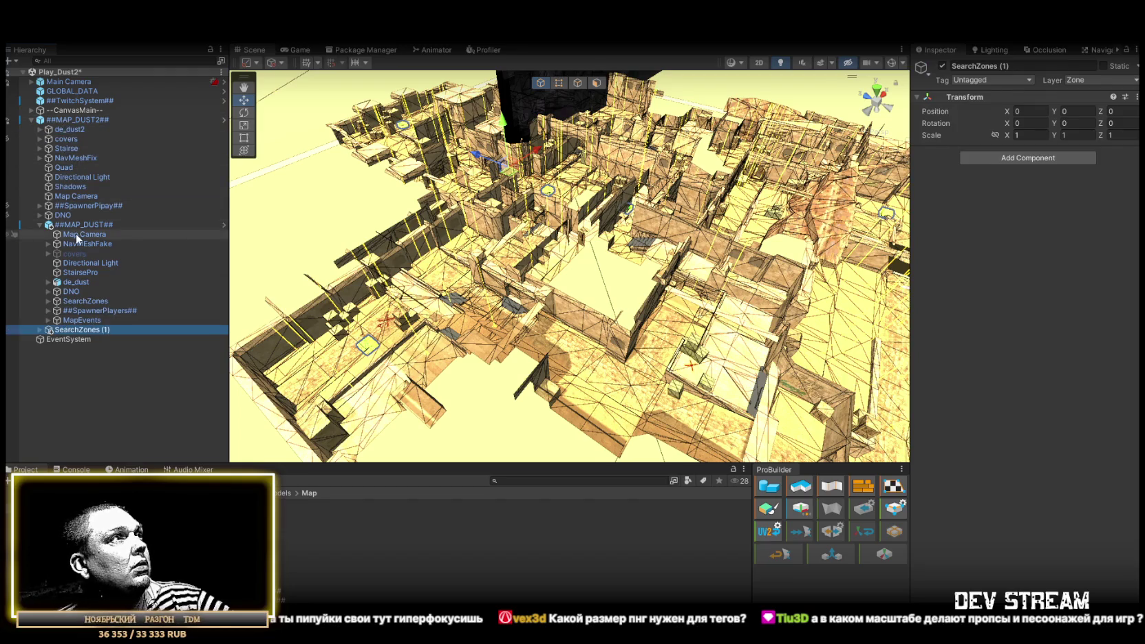
Delete the ##MAP_DUST## prefab and rename SearchZones (1) to SearchZones, showing its six boxes.
click(76, 229)
key(Delete)
click(106, 224)
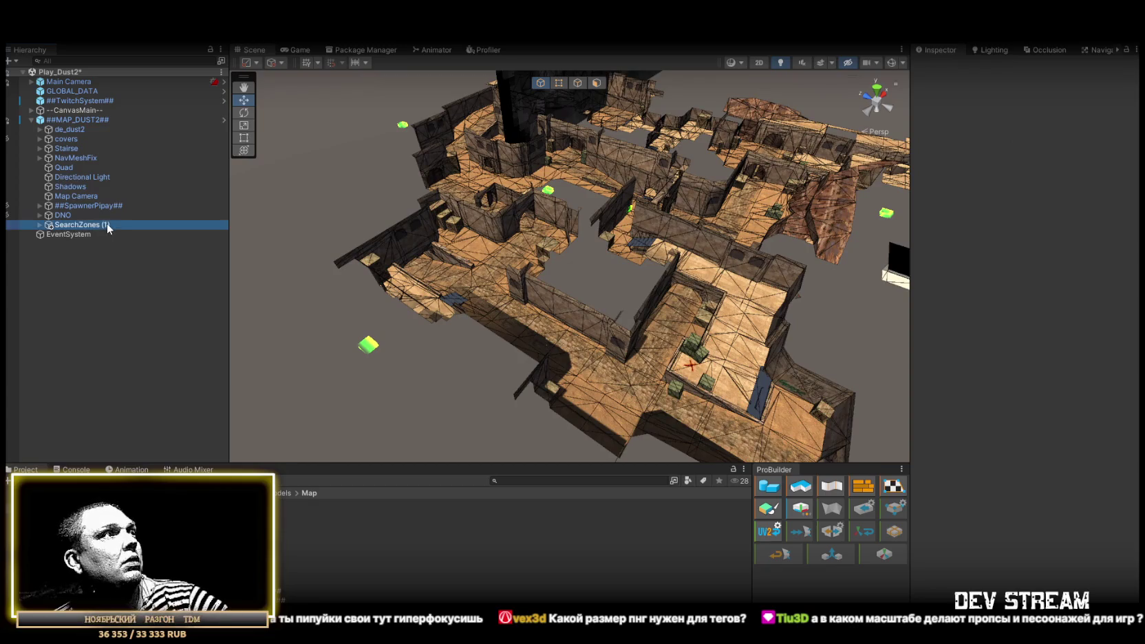
key(F2)
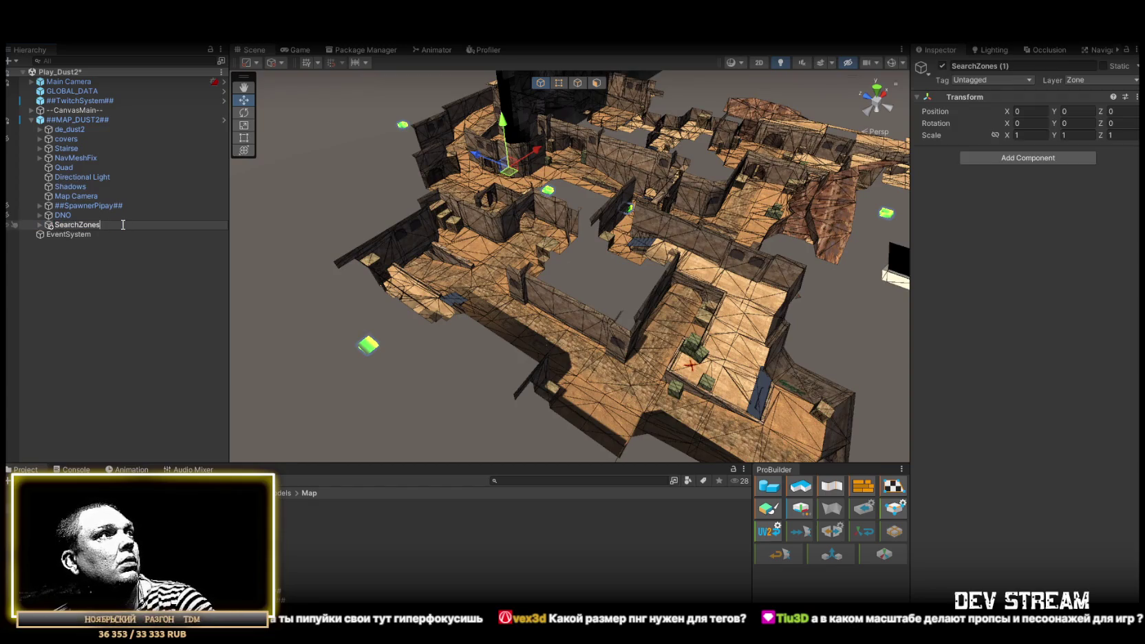
click(40, 226)
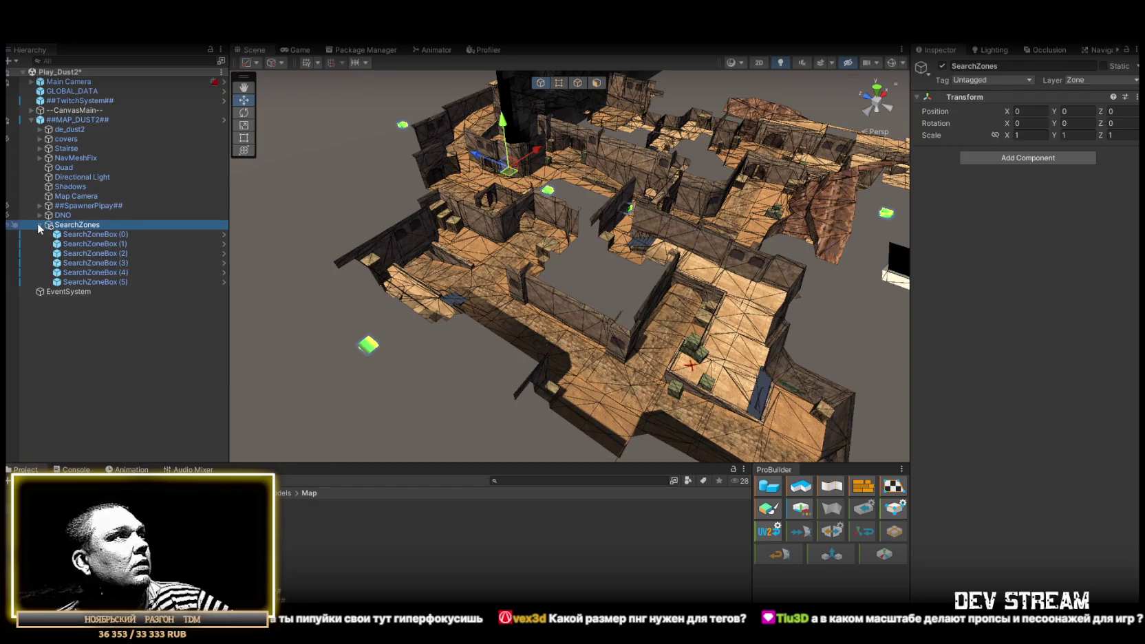
Move SearchZoneBox (0) onto the floor beside the crates near the red X marking.
click(90, 235)
drag(426, 241, 570, 269)
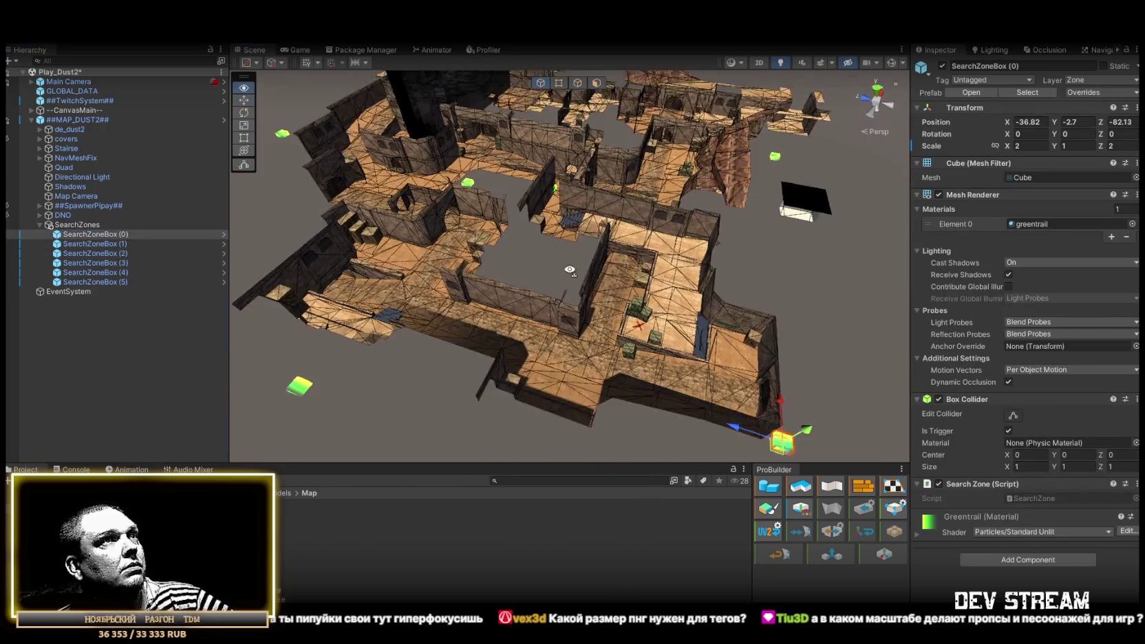
scroll(694, 300, up, 6)
drag(694, 300, 528, 248)
scroll(491, 227, up, 5)
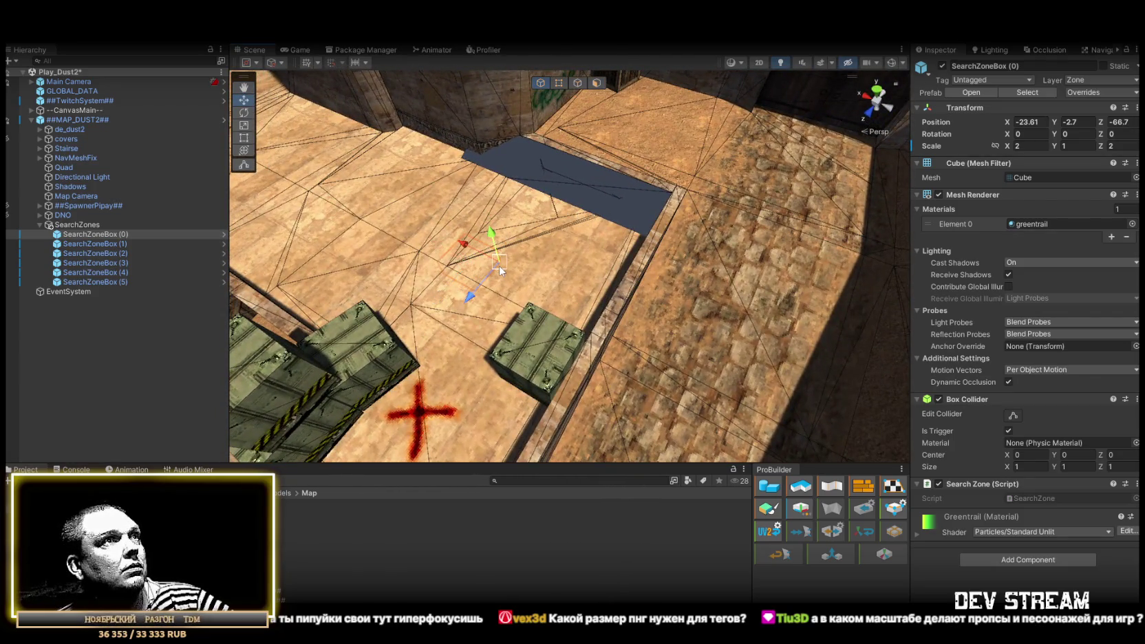
drag(500, 270, 487, 386)
scroll(586, 307, down, 4)
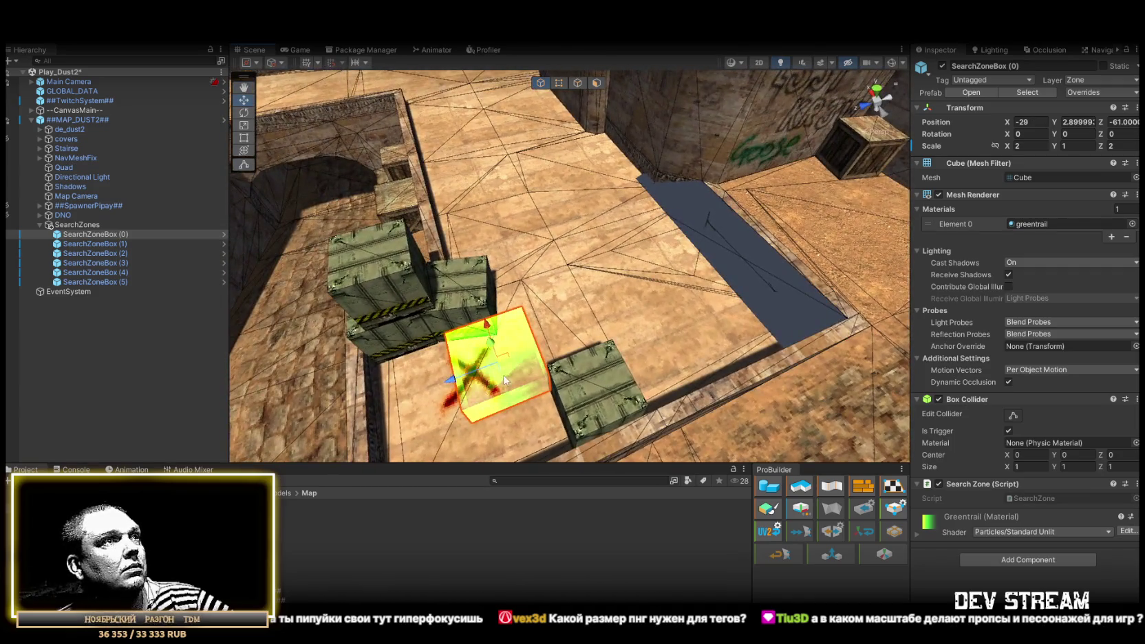
drag(493, 365, 587, 248)
scroll(587, 248, down, 8)
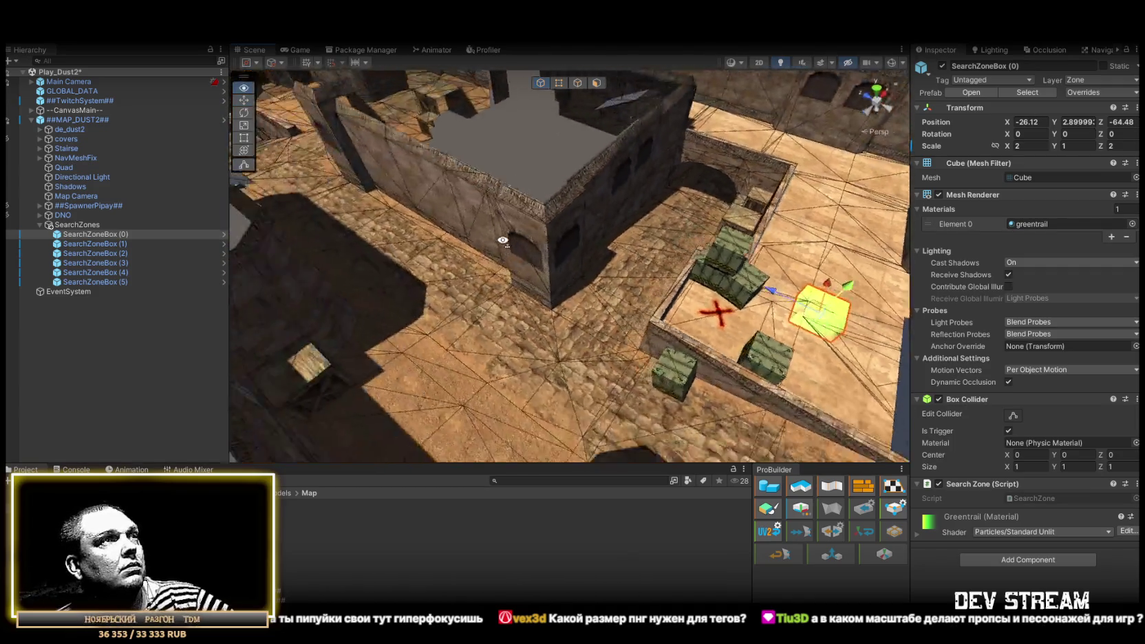
Move SearchZoneBox (1) down onto the map floor.
click(129, 245)
mouse_move(282, 247)
mouse_down()
mouse_move(443, 201)
mouse_move(683, 182)
mouse_move(433, 315)
mouse_up()
scroll(541, 306, up, 6)
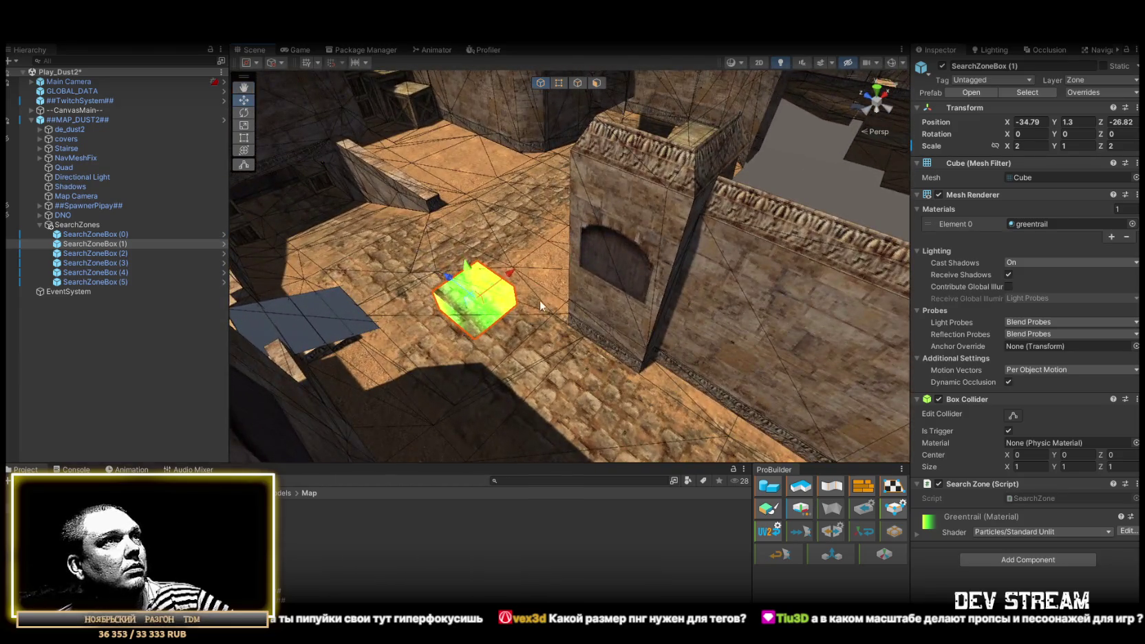
mouse_move(516, 308)
mouse_down()
mouse_move(554, 330)
mouse_move(467, 265)
mouse_up()
scroll(467, 289, down, 5)
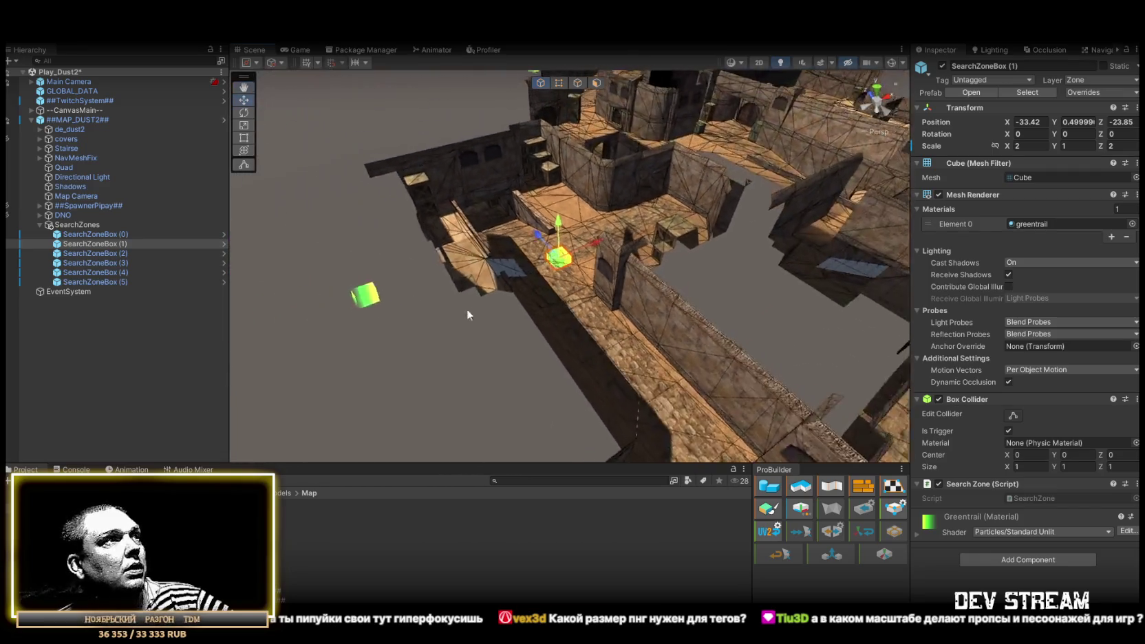
Place SearchZoneBox (2) on the courtyard floor at position 35.49, 3.7, 17.9.
click(107, 253)
mouse_move(475, 269)
mouse_down()
mouse_move(517, 251)
mouse_move(667, 305)
mouse_up()
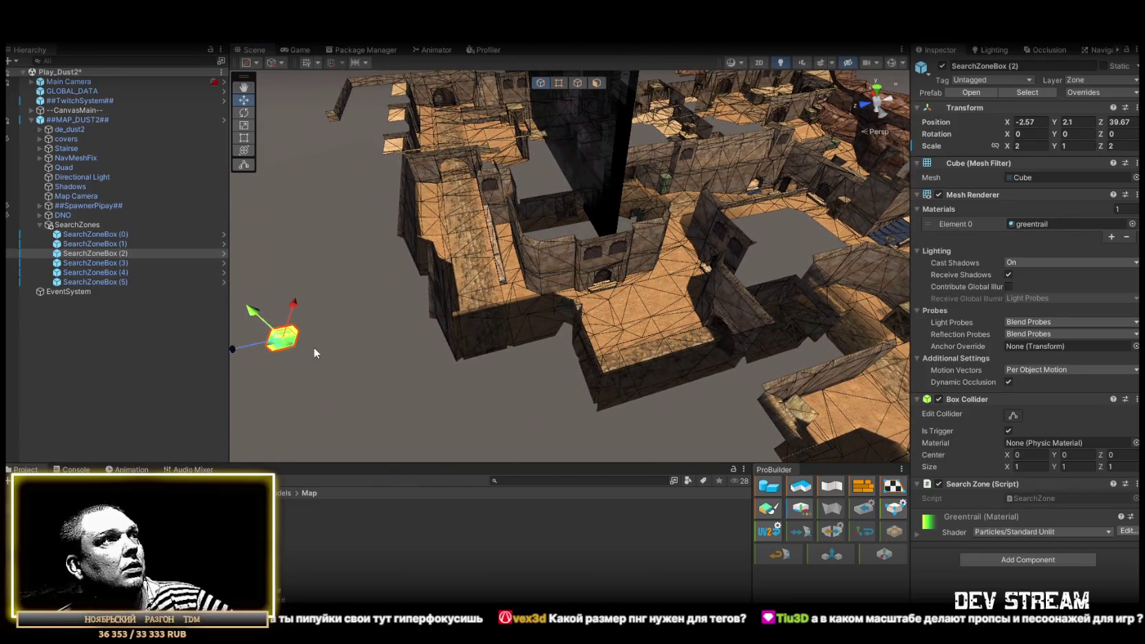
drag(290, 348, 678, 301)
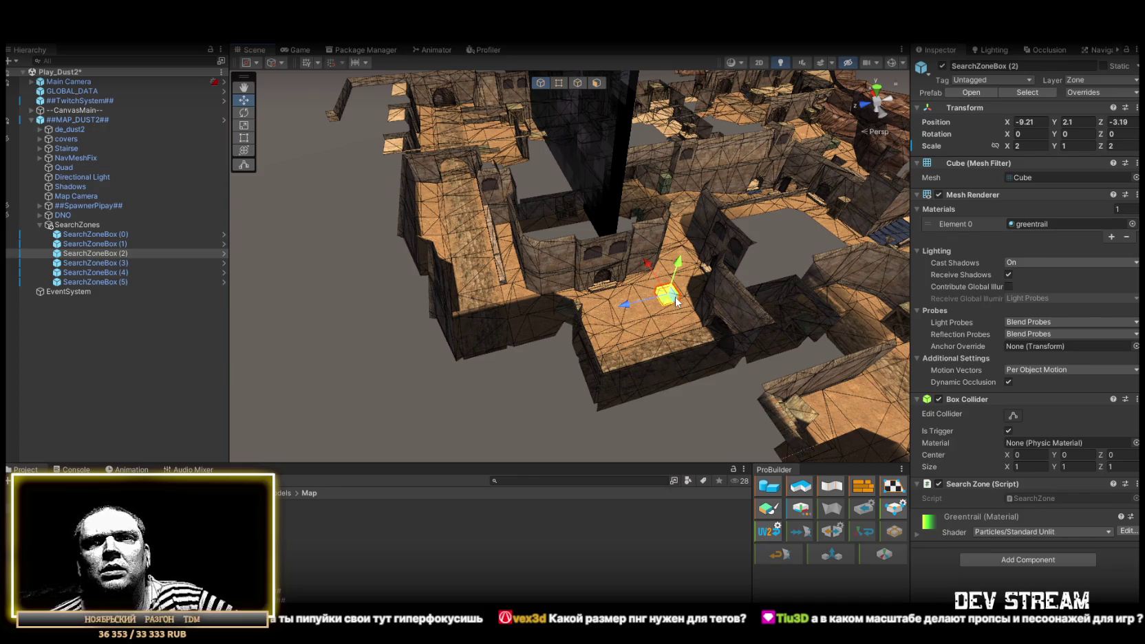
scroll(679, 301, up, 5)
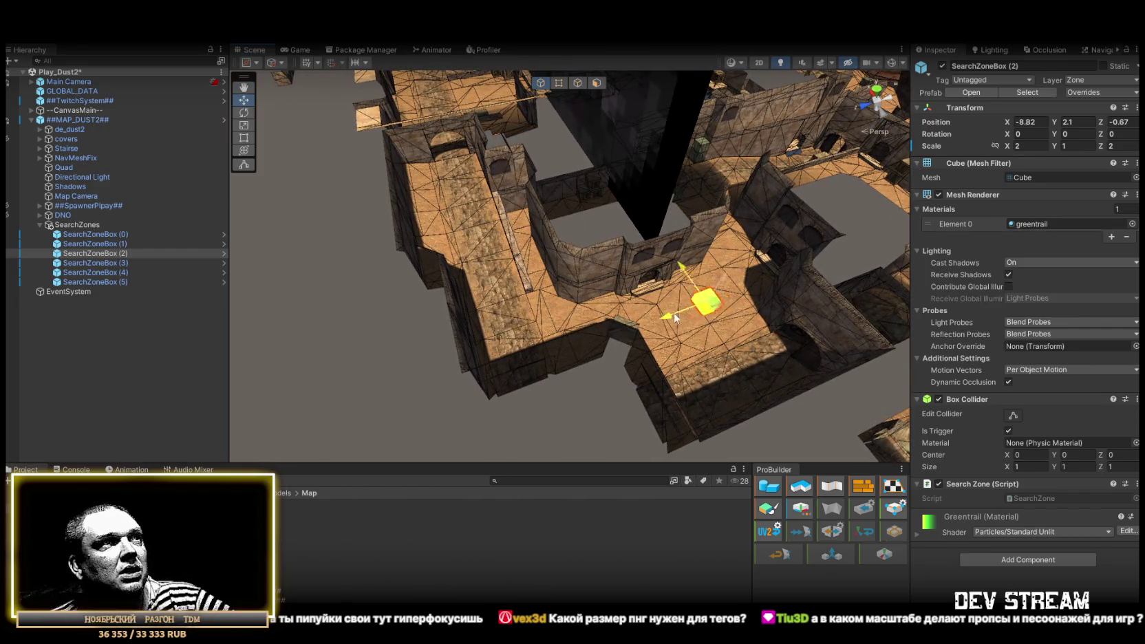
mouse_move(674, 312)
mouse_down()
mouse_move(513, 327)
mouse_move(461, 282)
mouse_move(871, 295)
mouse_move(764, 227)
mouse_move(652, 196)
mouse_move(399, 258)
mouse_up()
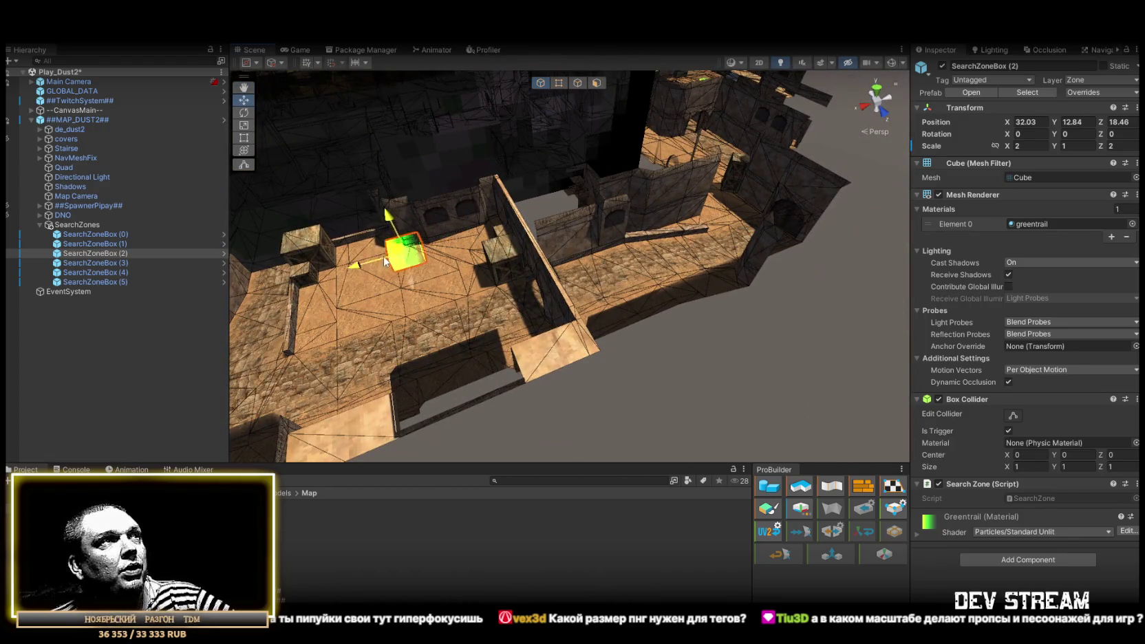
key(f)
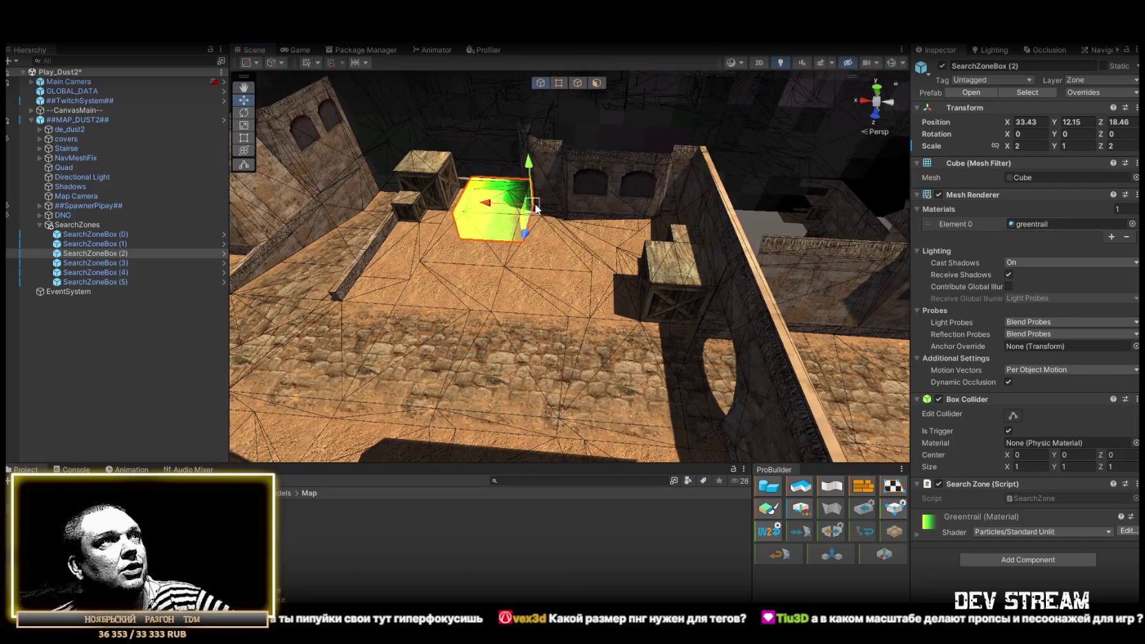
mouse_move(536, 209)
mouse_down()
mouse_move(630, 290)
mouse_move(636, 327)
mouse_move(440, 351)
mouse_move(512, 368)
mouse_up()
key(f)
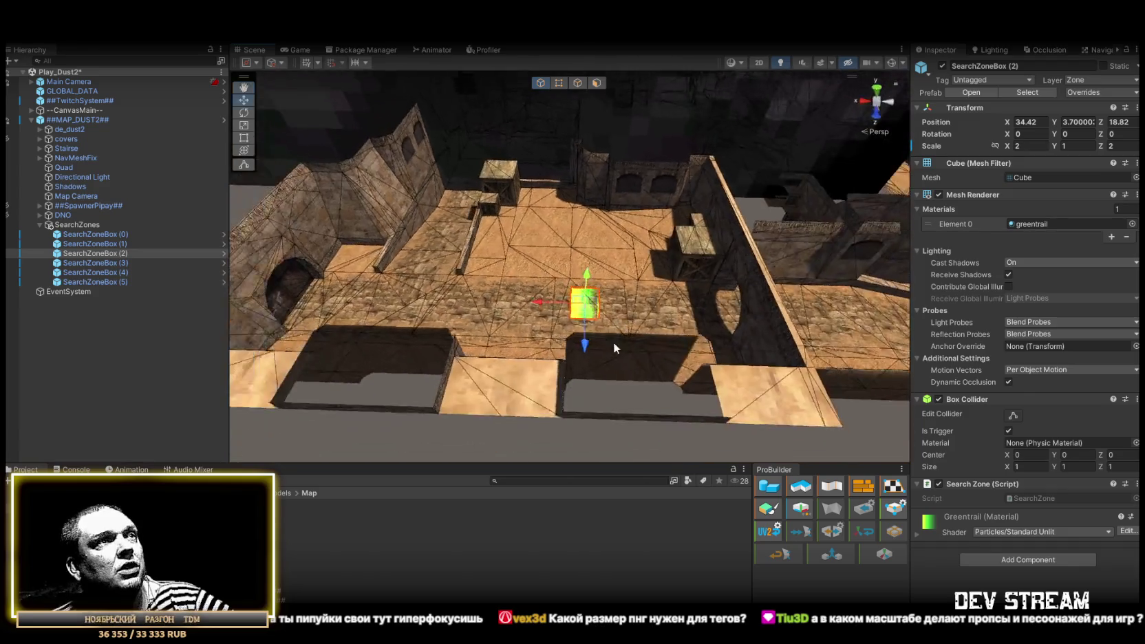
mouse_move(586, 313)
mouse_down()
mouse_move(572, 301)
mouse_move(627, 301)
mouse_up()
click(95, 263)
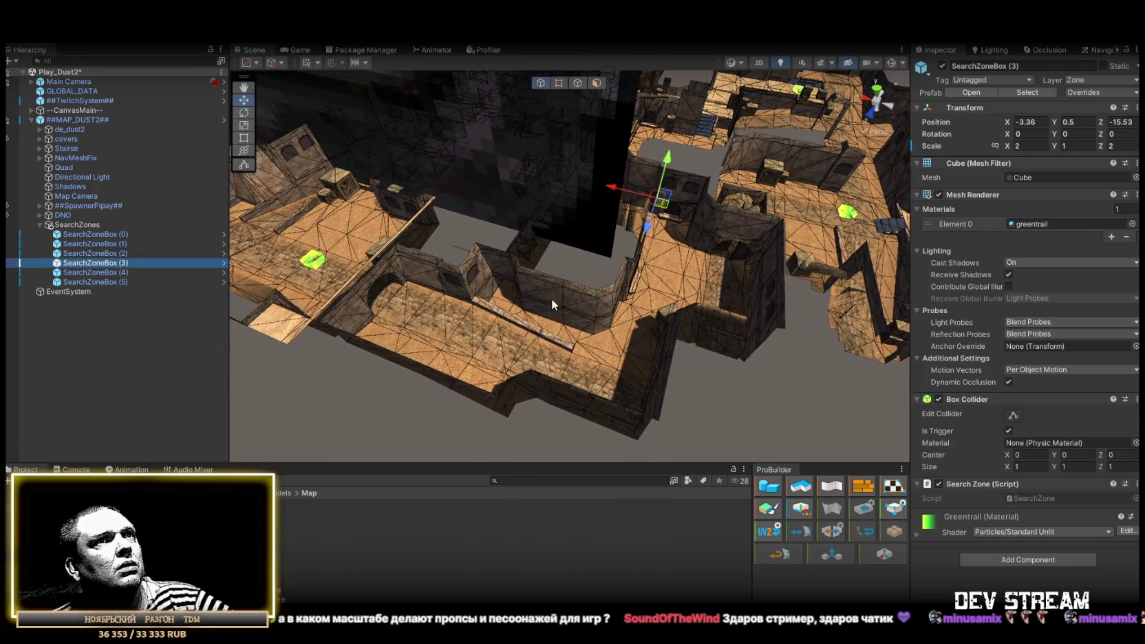
Frame and orbit around SearchZoneBoxes (1) to (3) to check each one's spot on the map.
key(f)
drag(663, 259, 441, 318)
click(109, 245)
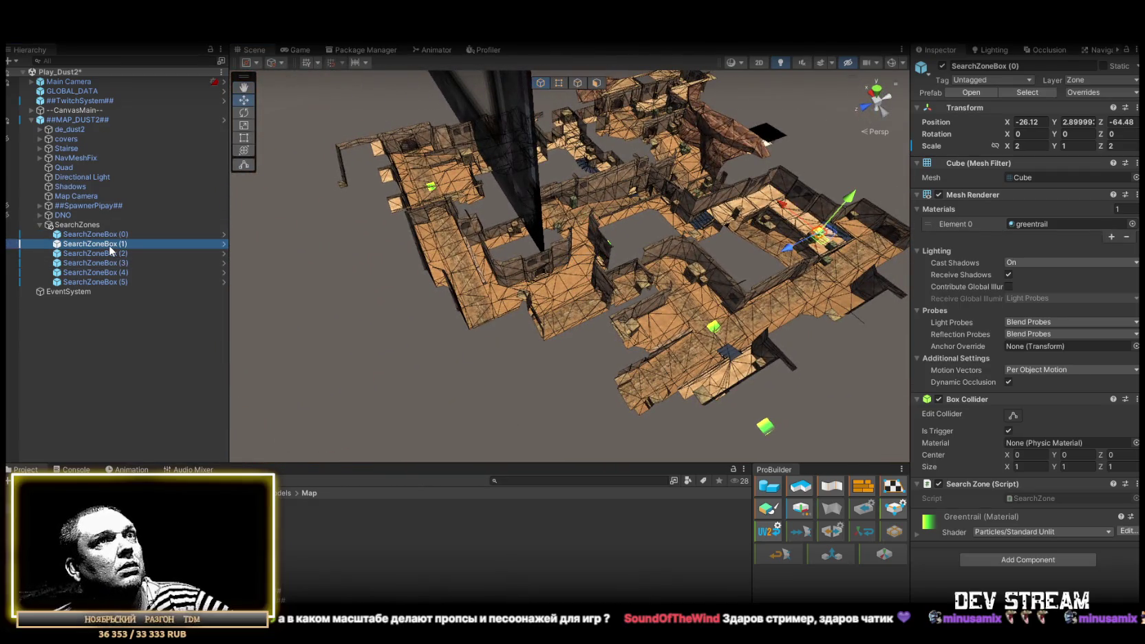
click(113, 252)
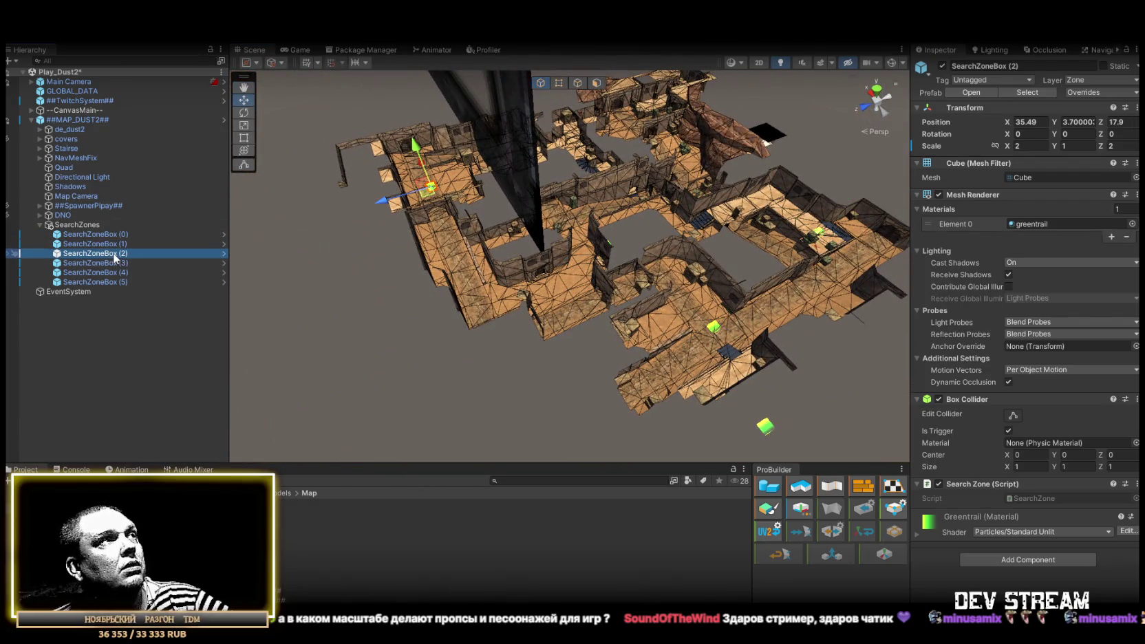
click(119, 263)
mouse_move(872, 376)
mouse_down()
mouse_move(599, 243)
mouse_move(535, 378)
mouse_move(640, 231)
mouse_move(675, 206)
mouse_move(659, 214)
mouse_up()
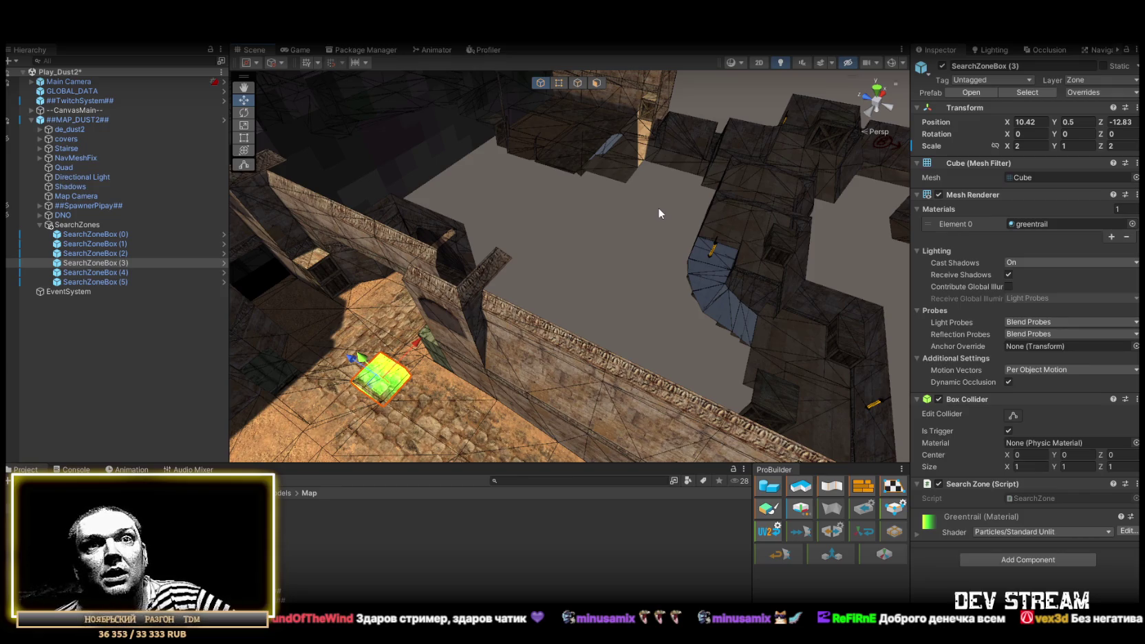
mouse_move(715, 227)
mouse_down()
mouse_move(612, 238)
mouse_move(669, 259)
mouse_move(584, 258)
mouse_move(619, 249)
mouse_move(550, 233)
mouse_move(423, 278)
mouse_move(601, 232)
mouse_move(622, 259)
mouse_move(593, 259)
mouse_up()
key(f)
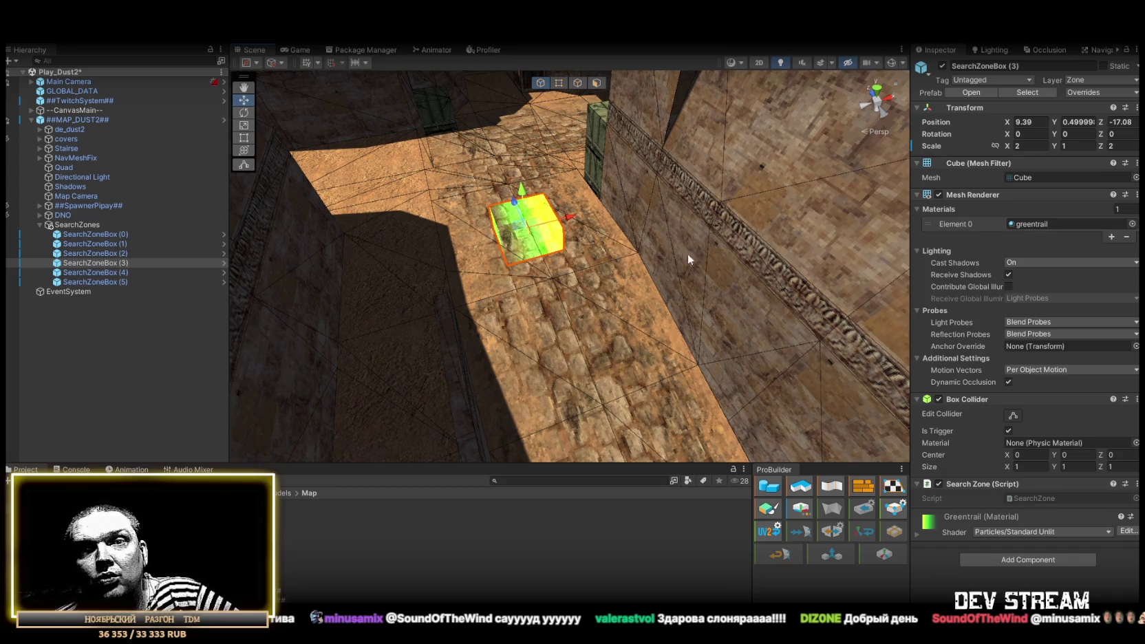
scroll(666, 275, down, 10)
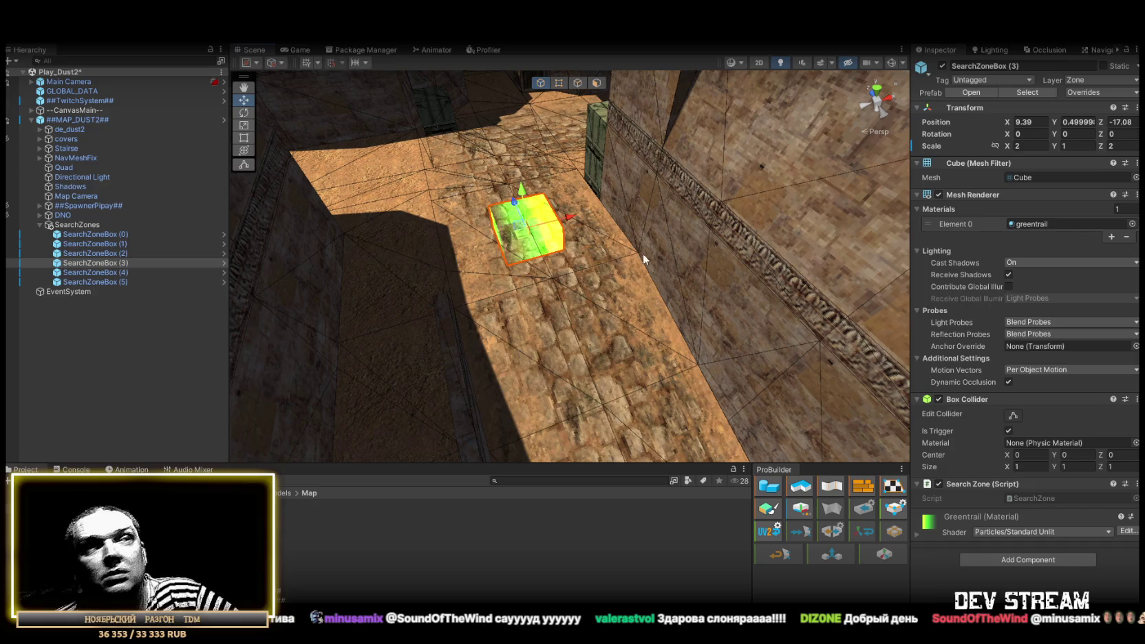
mouse_move(645, 254)
mouse_down()
mouse_move(383, 246)
mouse_move(389, 293)
mouse_up()
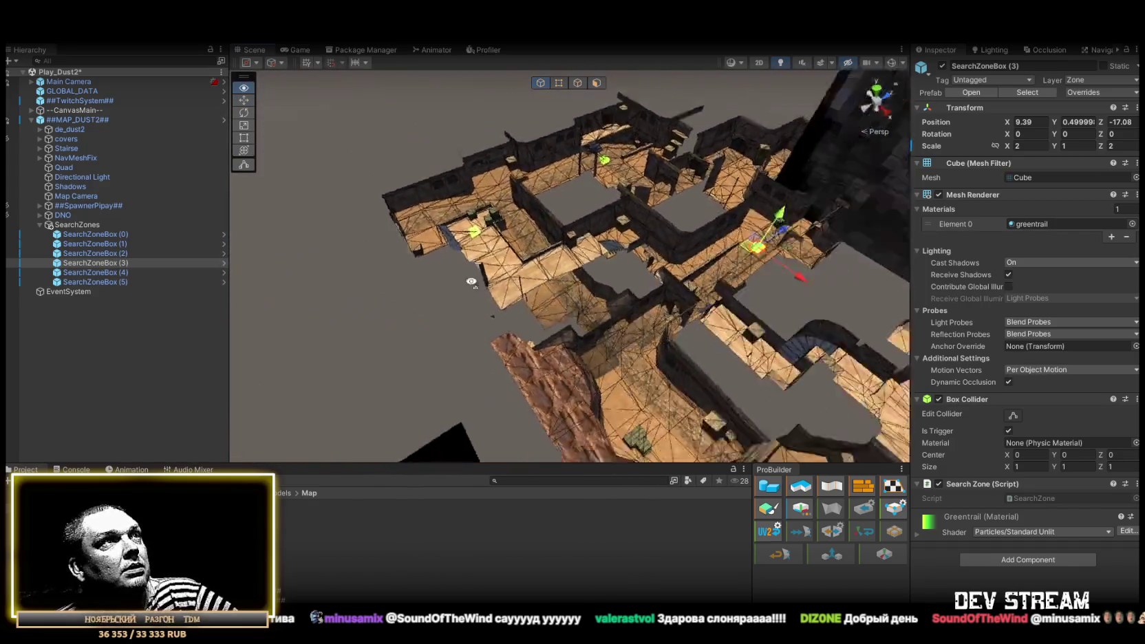
Move SearchZoneBox (4) across the map to about X 12.6, Z -56.6.
click(119, 272)
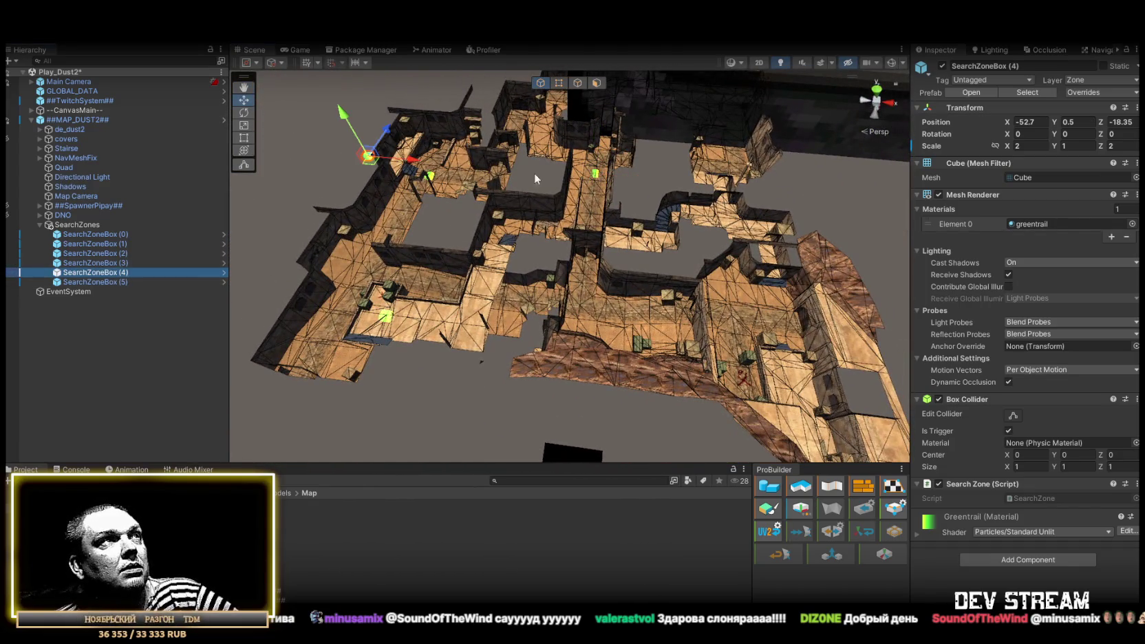
mouse_move(368, 156)
mouse_down()
mouse_move(605, 306)
mouse_move(537, 274)
mouse_move(544, 282)
mouse_move(567, 264)
mouse_move(527, 251)
mouse_move(585, 258)
mouse_move(628, 290)
mouse_move(451, 387)
mouse_up()
scroll(523, 253, down, 5)
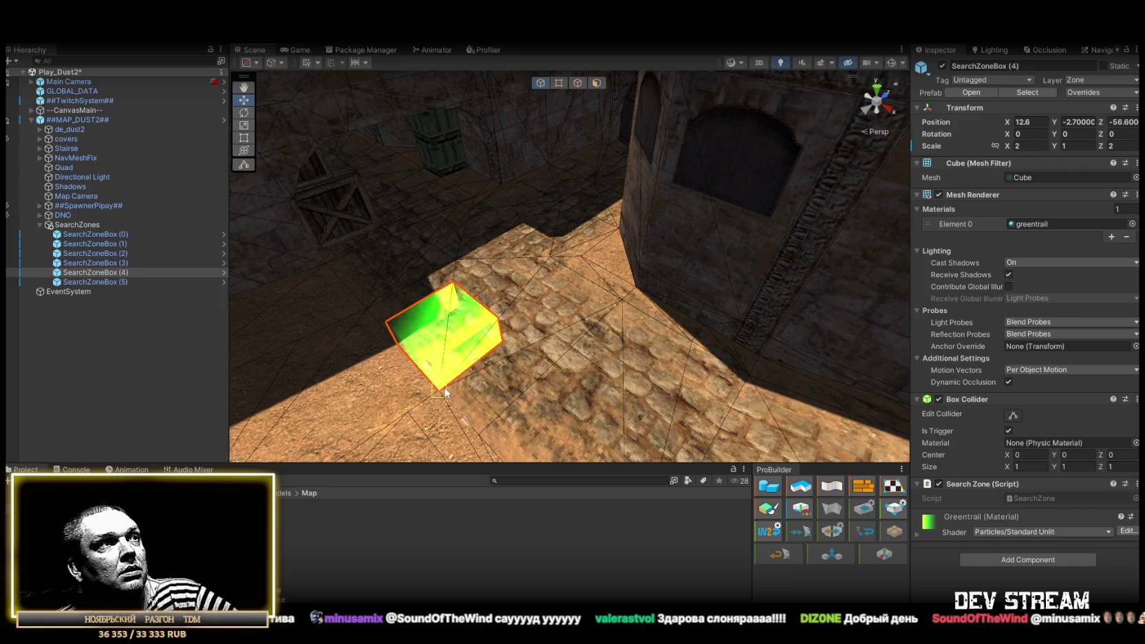
scroll(473, 372, down, 5)
mouse_move(532, 337)
mouse_down()
mouse_move(544, 383)
mouse_move(612, 394)
mouse_move(354, 347)
mouse_up()
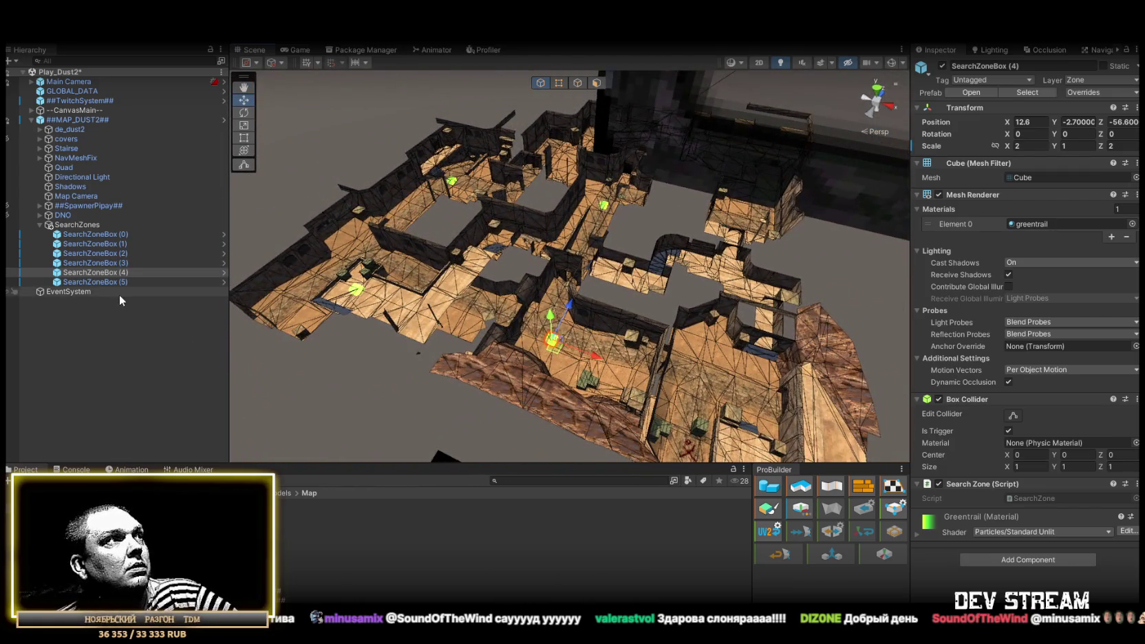
click(215, 282)
mouse_move(486, 282)
mouse_down()
mouse_move(609, 388)
mouse_move(613, 221)
mouse_move(551, 212)
mouse_move(577, 241)
mouse_move(582, 291)
mouse_move(509, 275)
mouse_move(621, 213)
mouse_move(313, 261)
mouse_move(406, 246)
mouse_move(420, 261)
mouse_up()
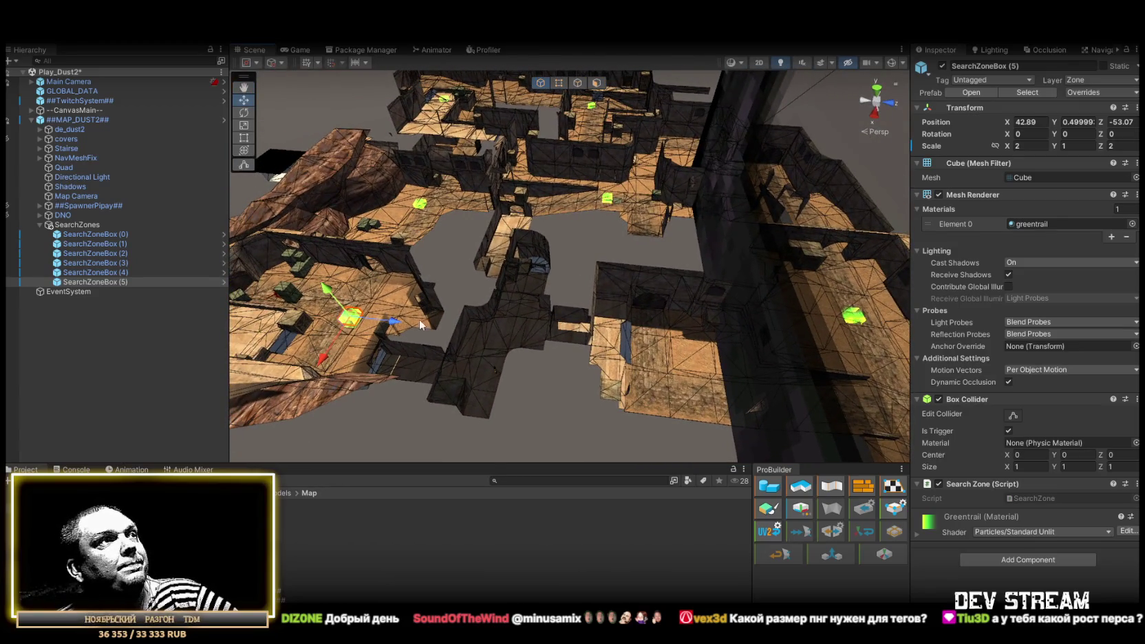
Slide SearchZoneBox (2) along the Z axis to X 26.6, Z 19.01.
drag(381, 328, 570, 420)
click(570, 421)
mouse_move(698, 338)
mouse_down()
mouse_move(434, 350)
mouse_move(563, 364)
mouse_move(537, 364)
mouse_move(693, 348)
mouse_move(516, 318)
mouse_move(552, 357)
mouse_move(537, 344)
mouse_up()
scroll(537, 364, up, 3)
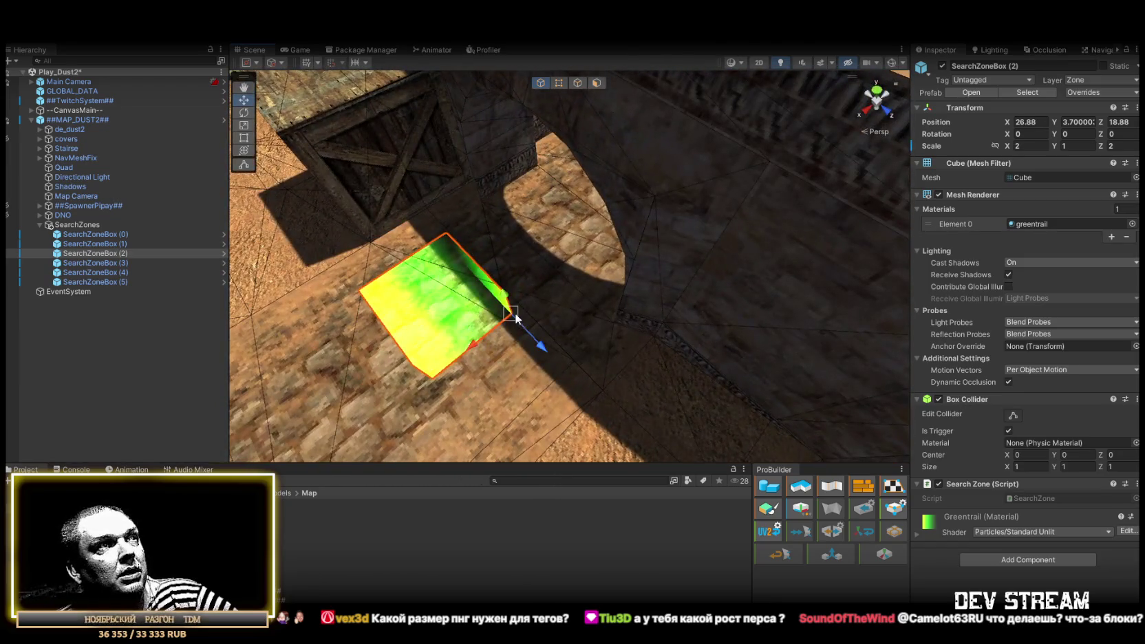
click(523, 331)
click(504, 326)
drag(535, 391, 493, 341)
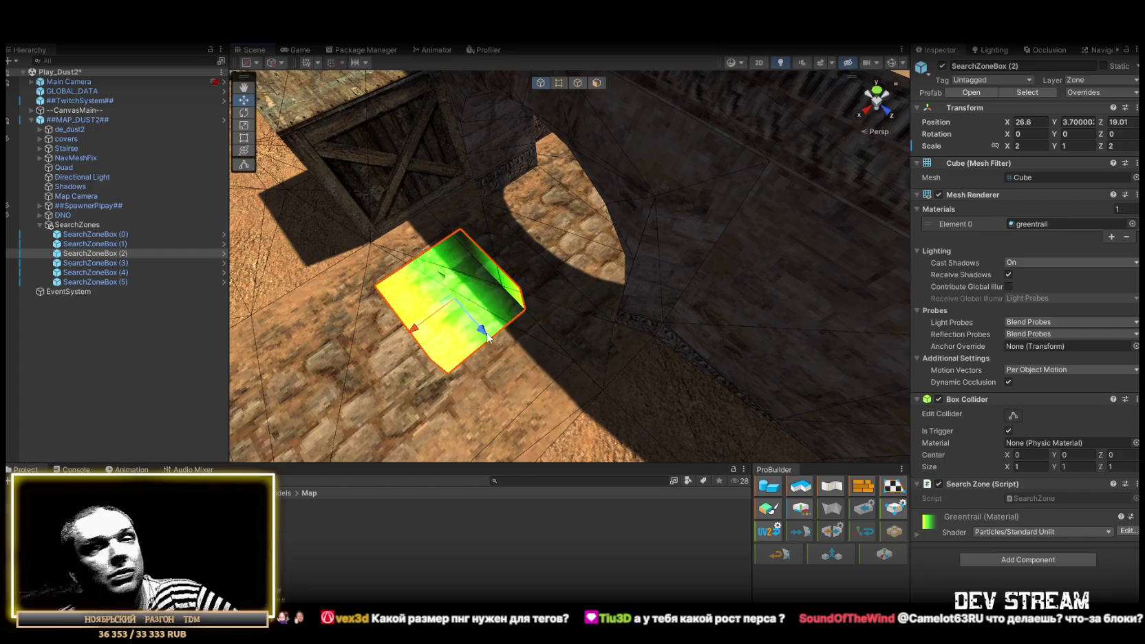
scroll(605, 327, down, 3)
drag(606, 327, 646, 316)
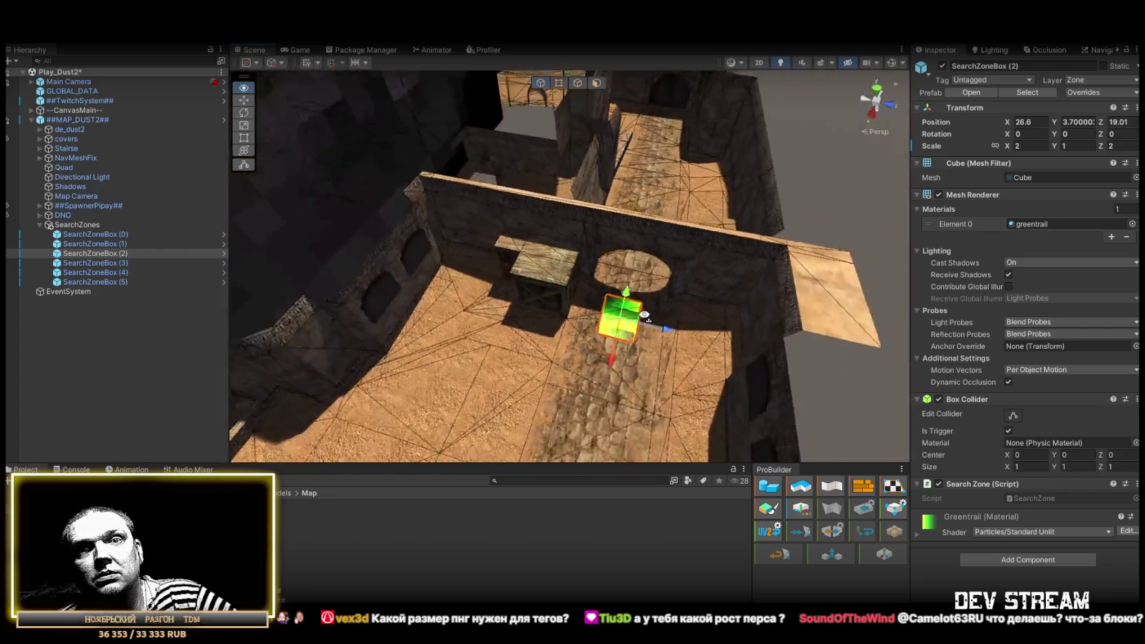
scroll(645, 316, down, 10)
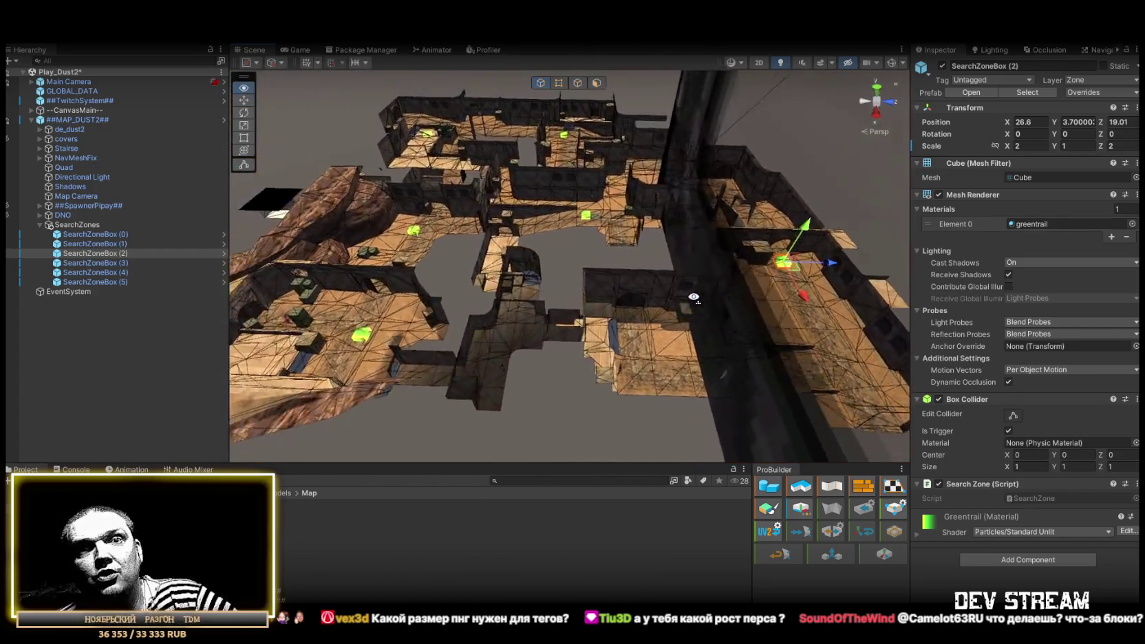
scroll(693, 298, up, 5)
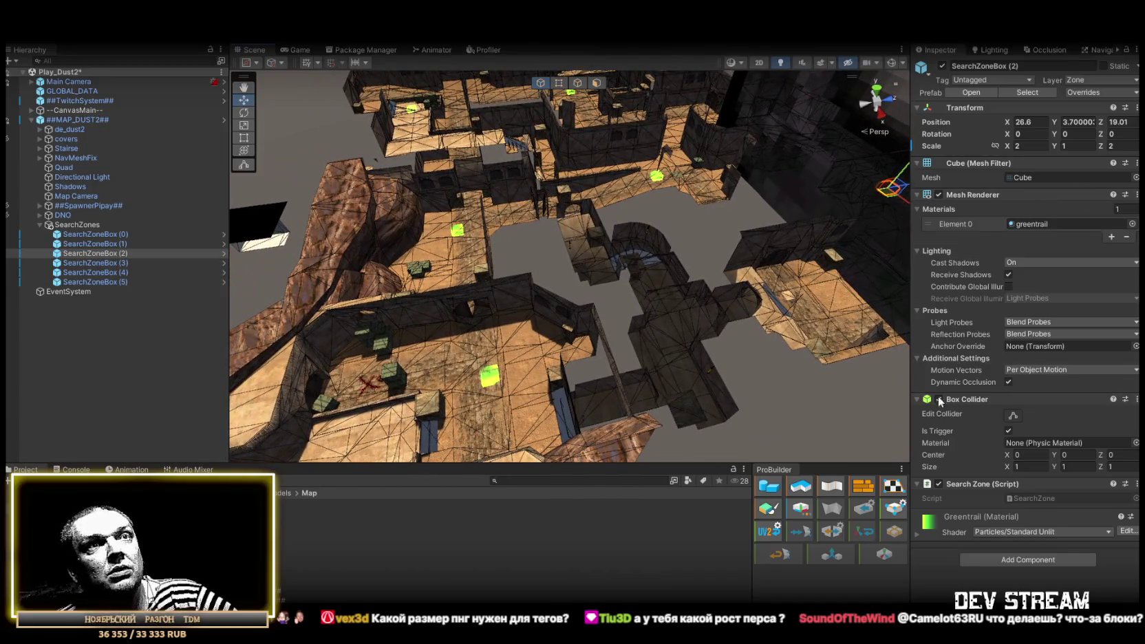
drag(791, 310, 716, 229)
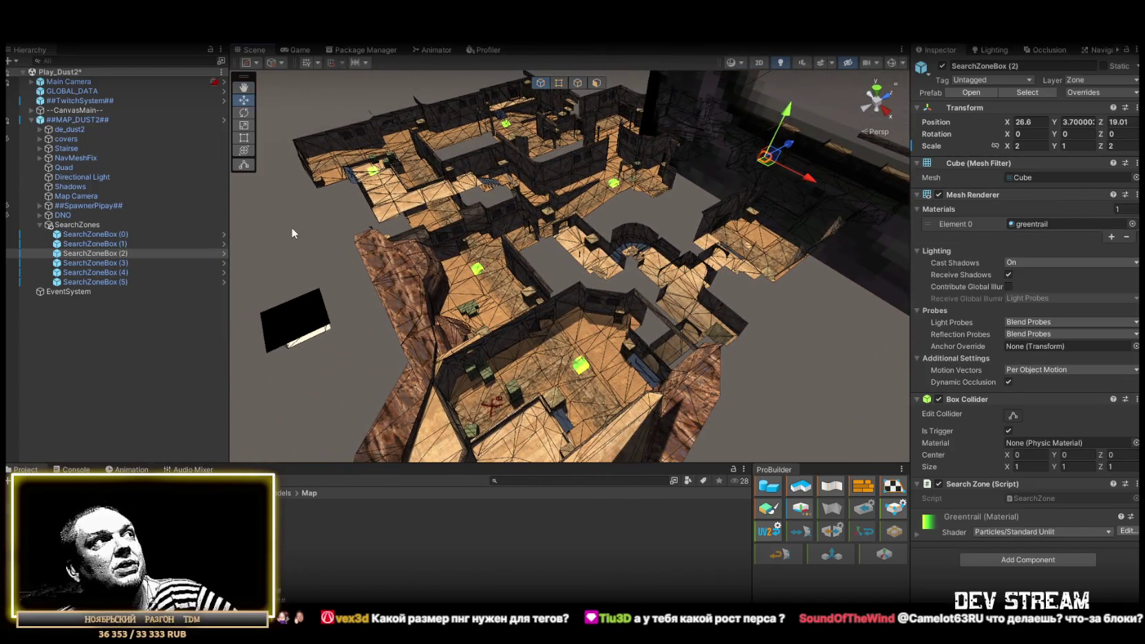
Mark the SearchZones group and its children as Static.
click(78, 227)
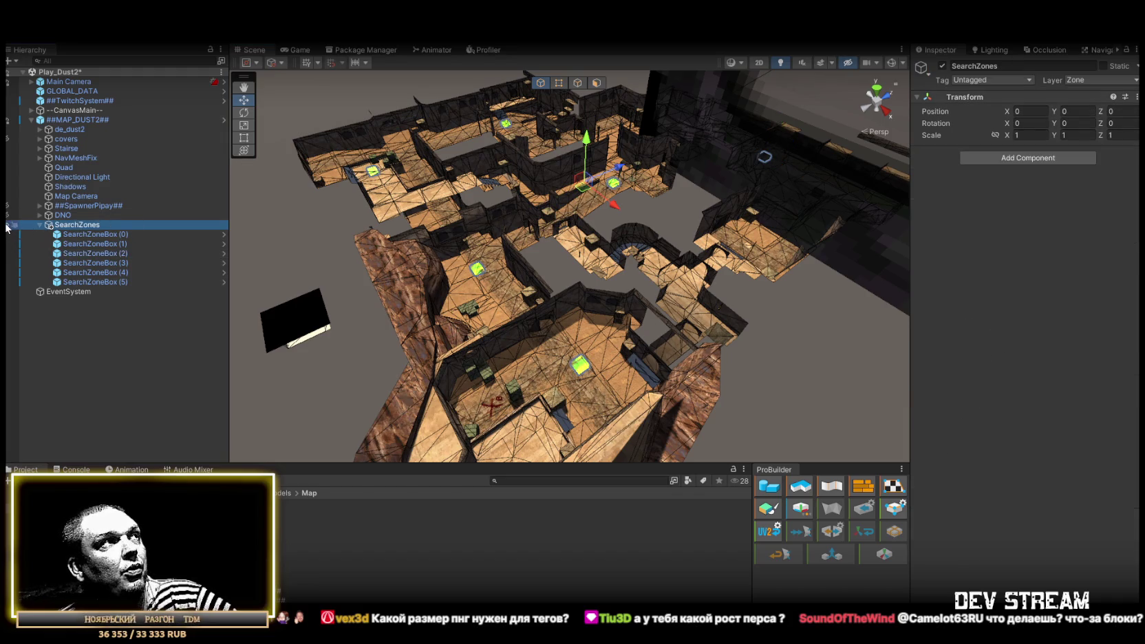
click(95, 236)
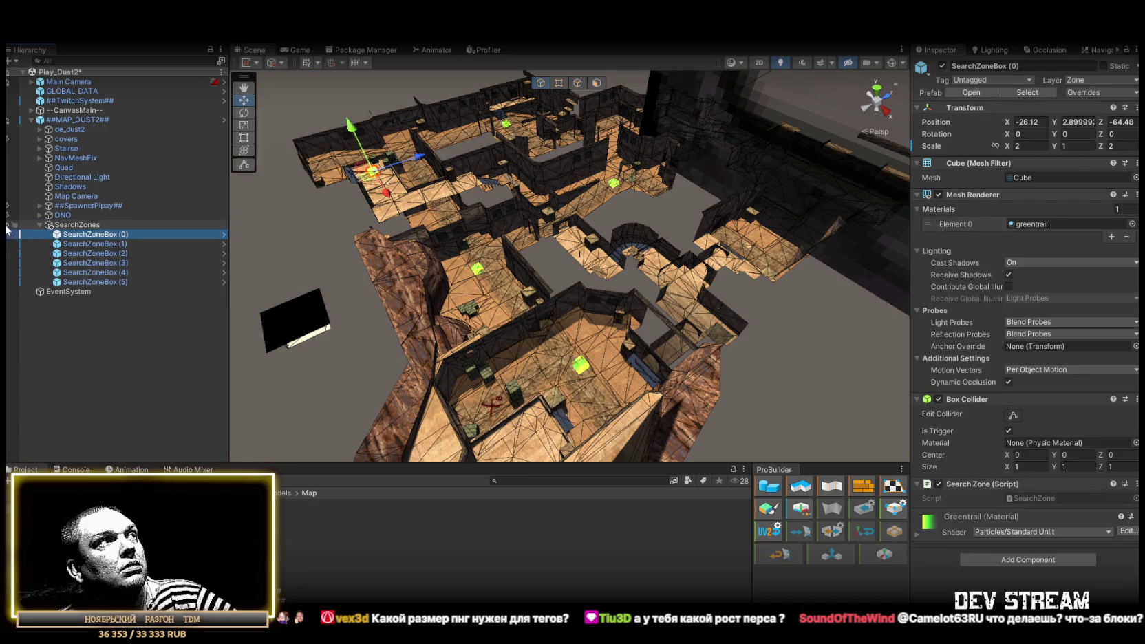
click(50, 225)
click(39, 225)
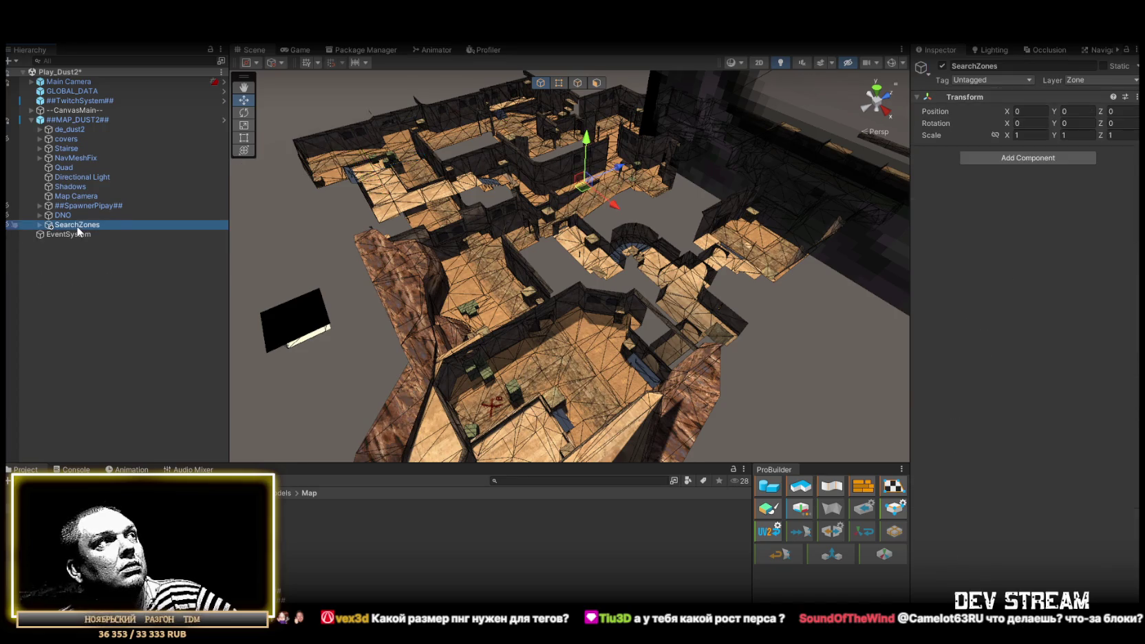
click(1104, 65)
key(Return)
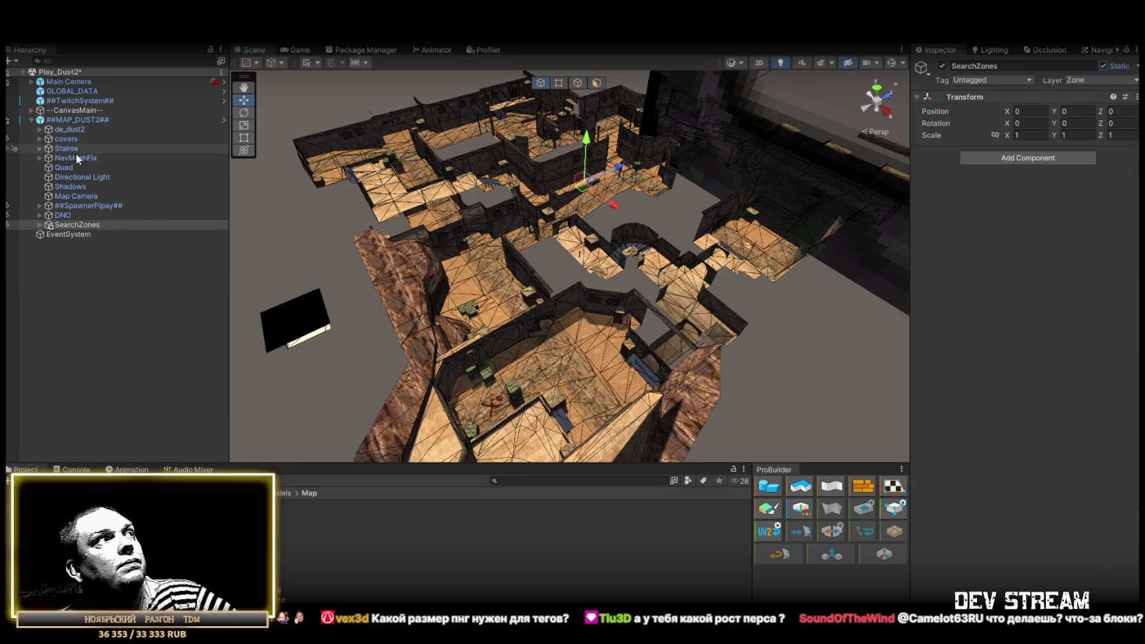
click(58, 120)
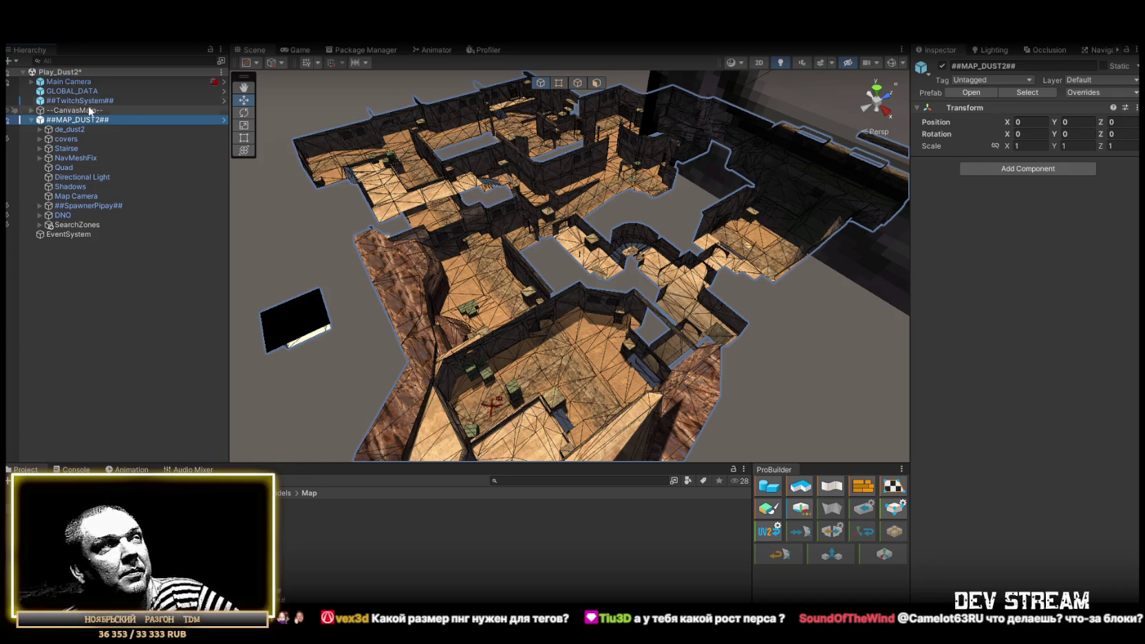
Apply all pending overrides to the ##MAP_DUST2## prefab.
drag(464, 163, 554, 145)
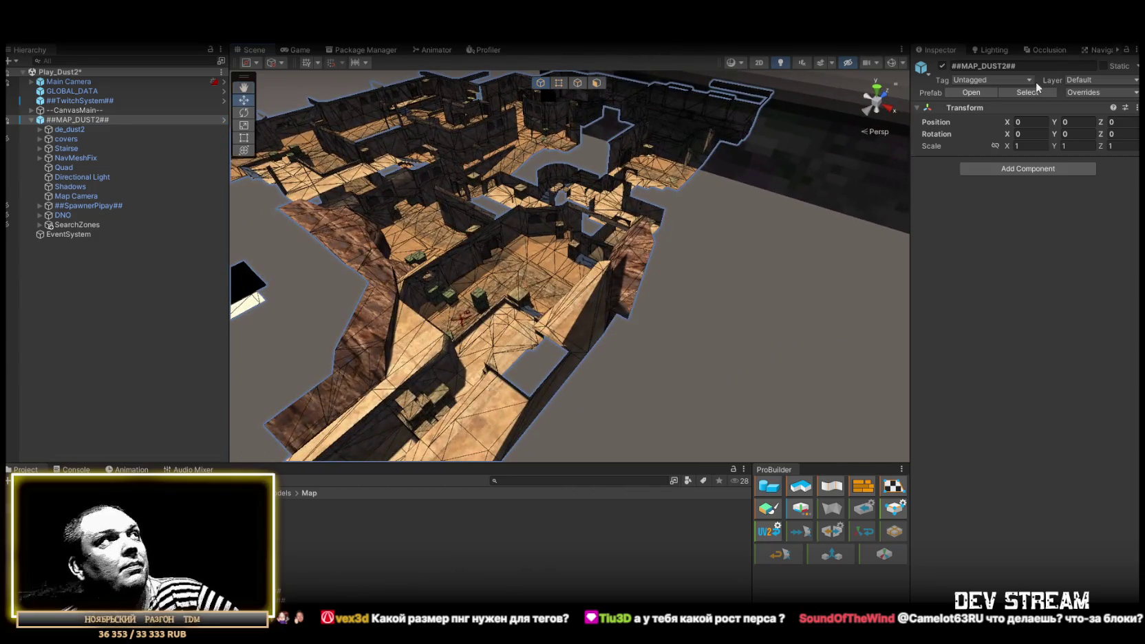
click(1086, 92)
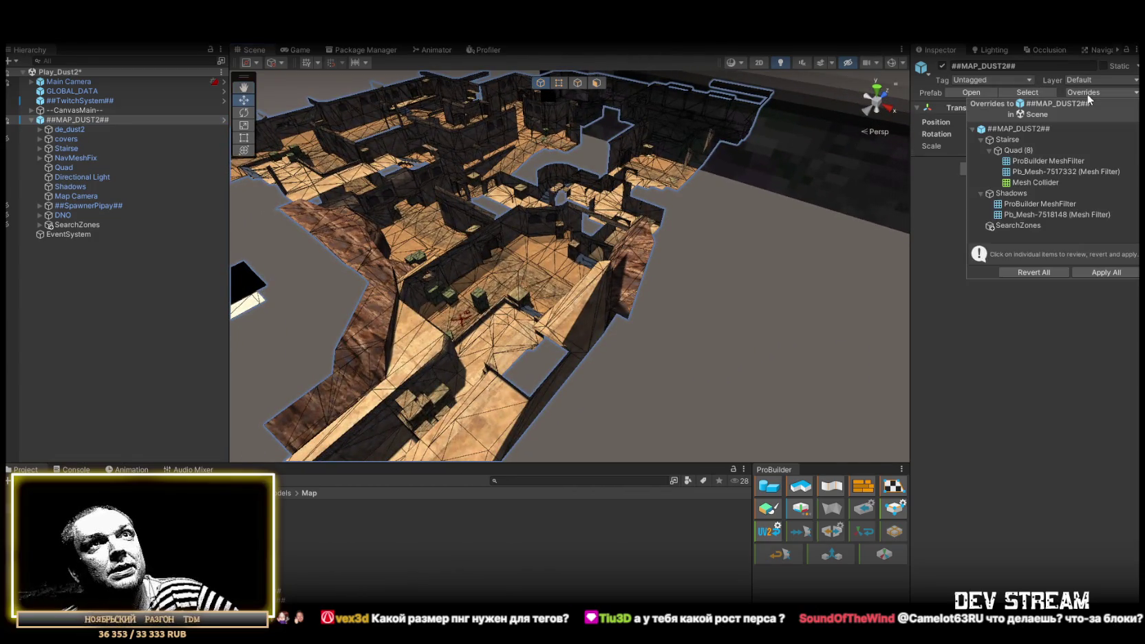
click(1113, 270)
mouse_move(585, 206)
mouse_down()
mouse_move(596, 168)
mouse_move(670, 162)
mouse_up()
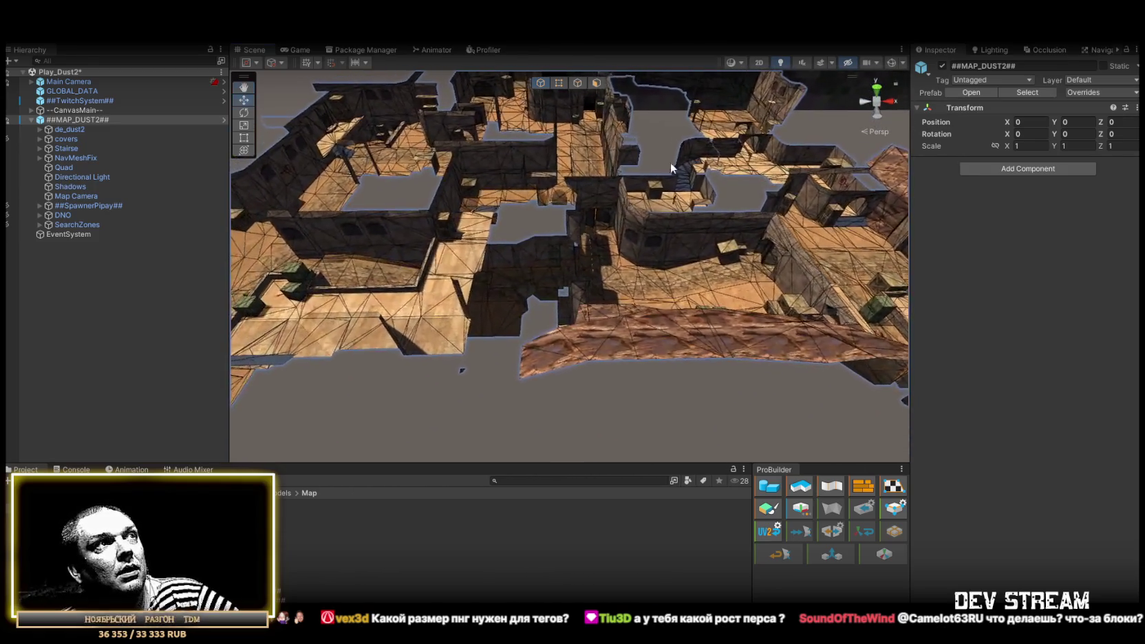
Check the de_dust2 model's import settings, which use a 0.025 scale factor.
click(642, 333)
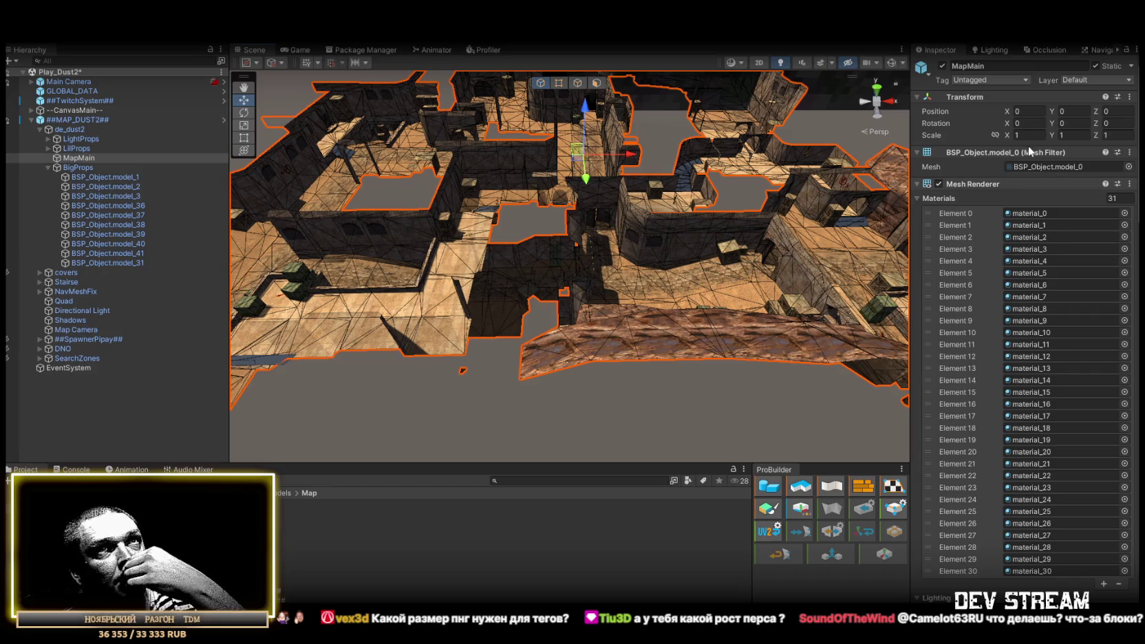
key(Return)
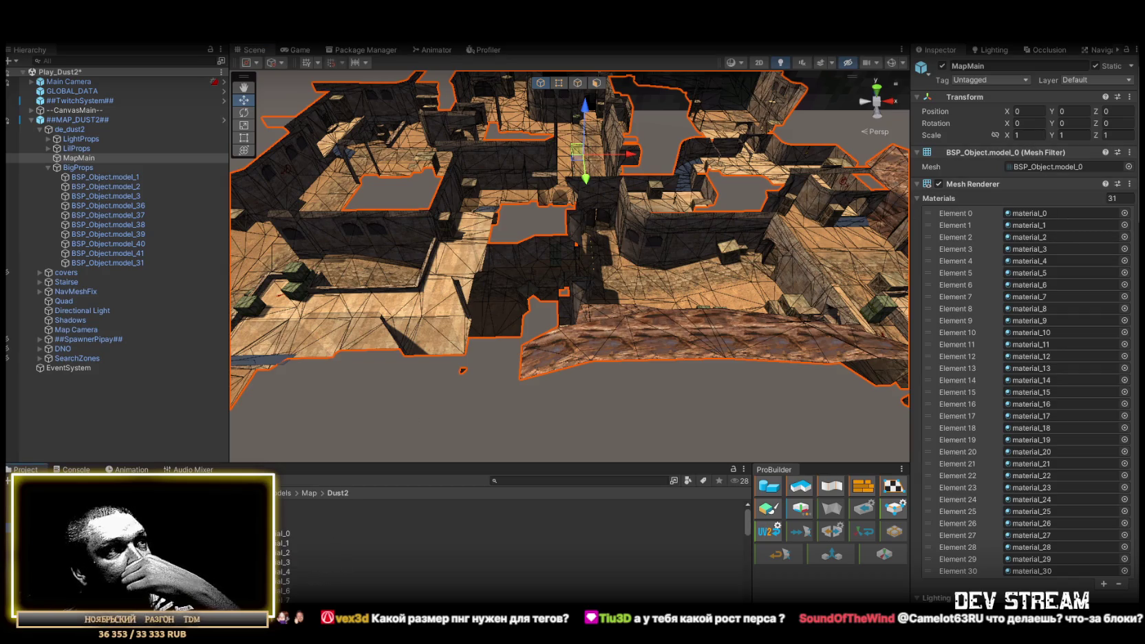
click(310, 513)
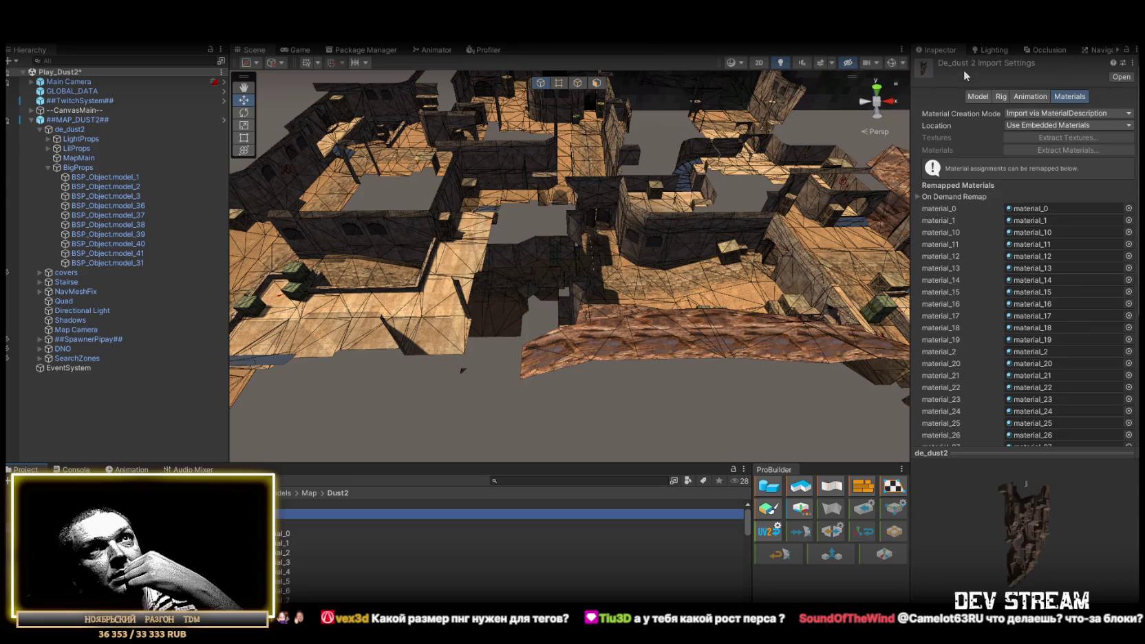
click(1012, 123)
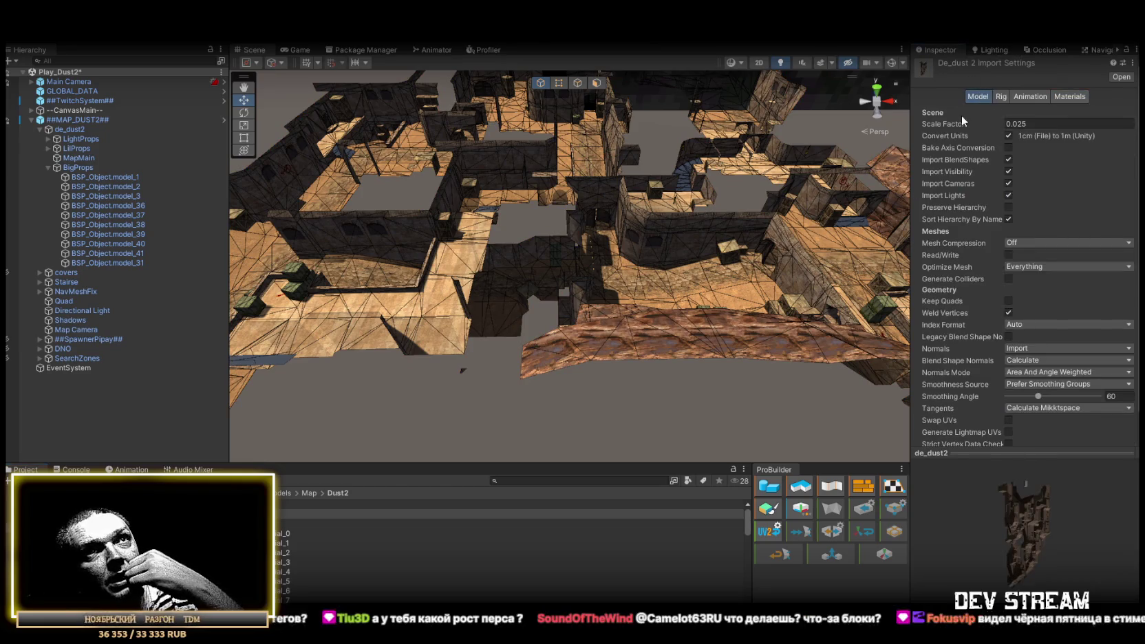
Check the de_dust2 object's Transform and leave its X scale at 1.
click(664, 280)
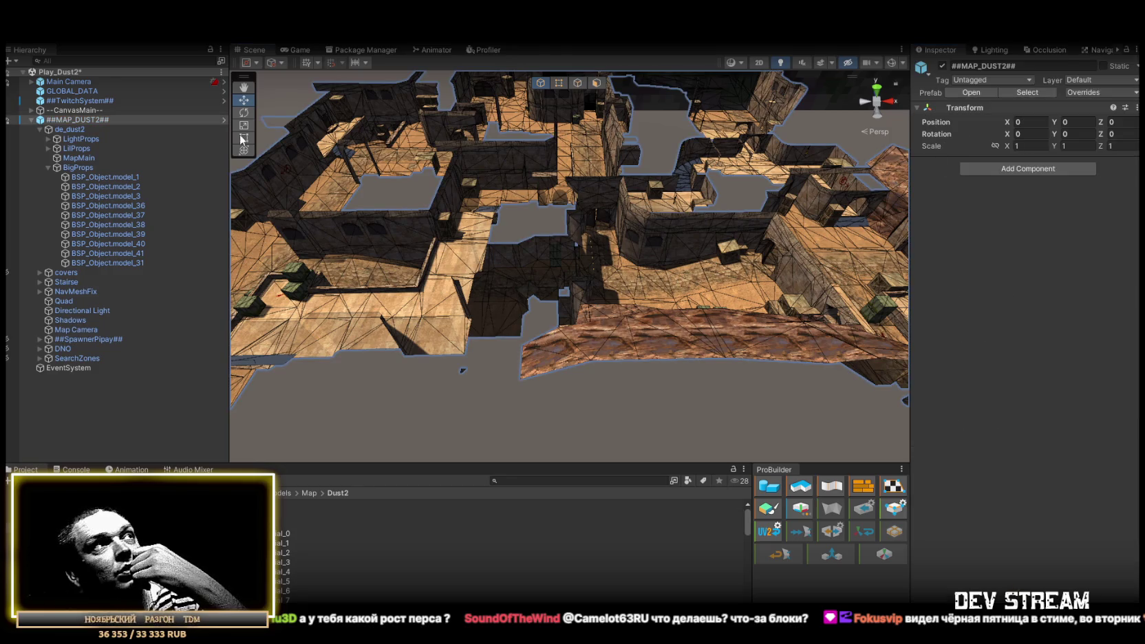
click(48, 167)
click(68, 129)
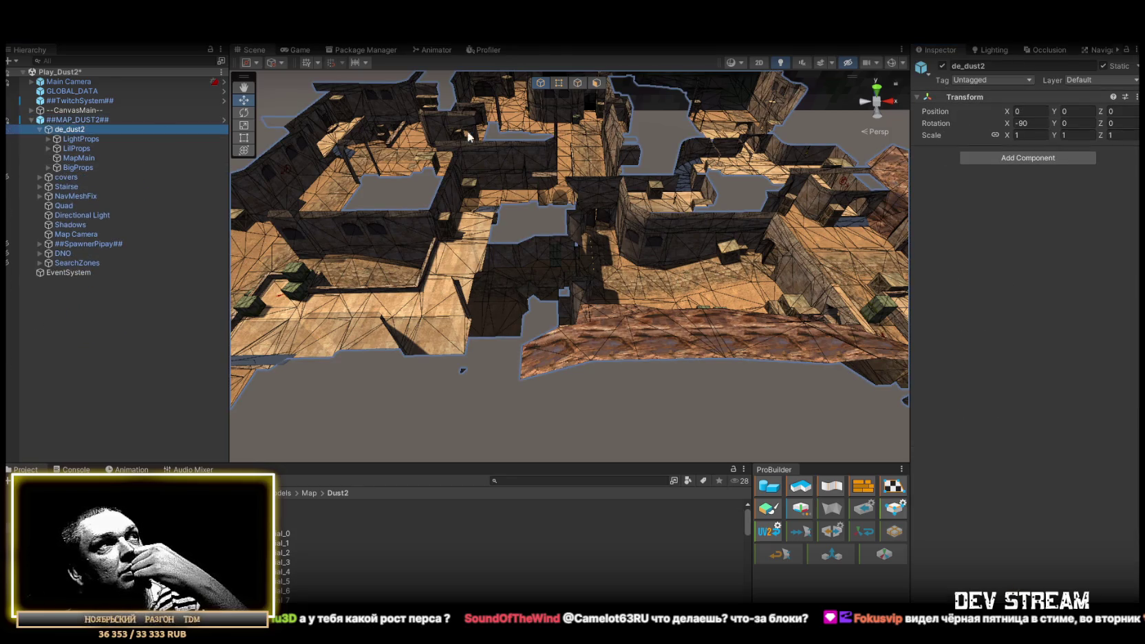
click(1028, 135)
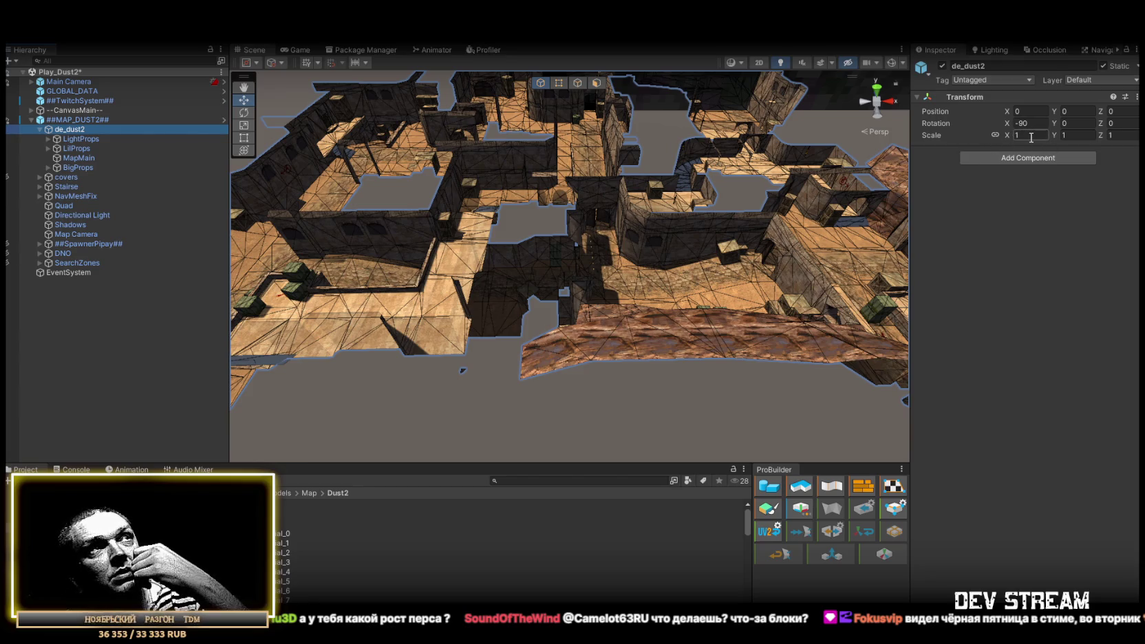
key(Return)
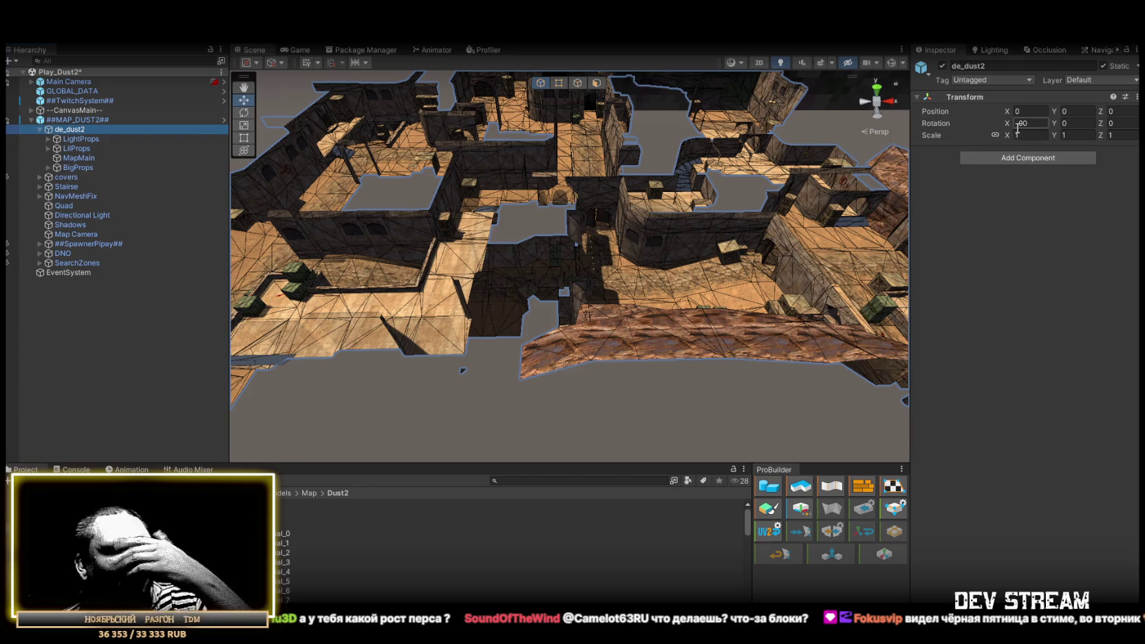
mouse_move(702, 239)
mouse_down()
mouse_move(762, 273)
mouse_move(648, 257)
mouse_up()
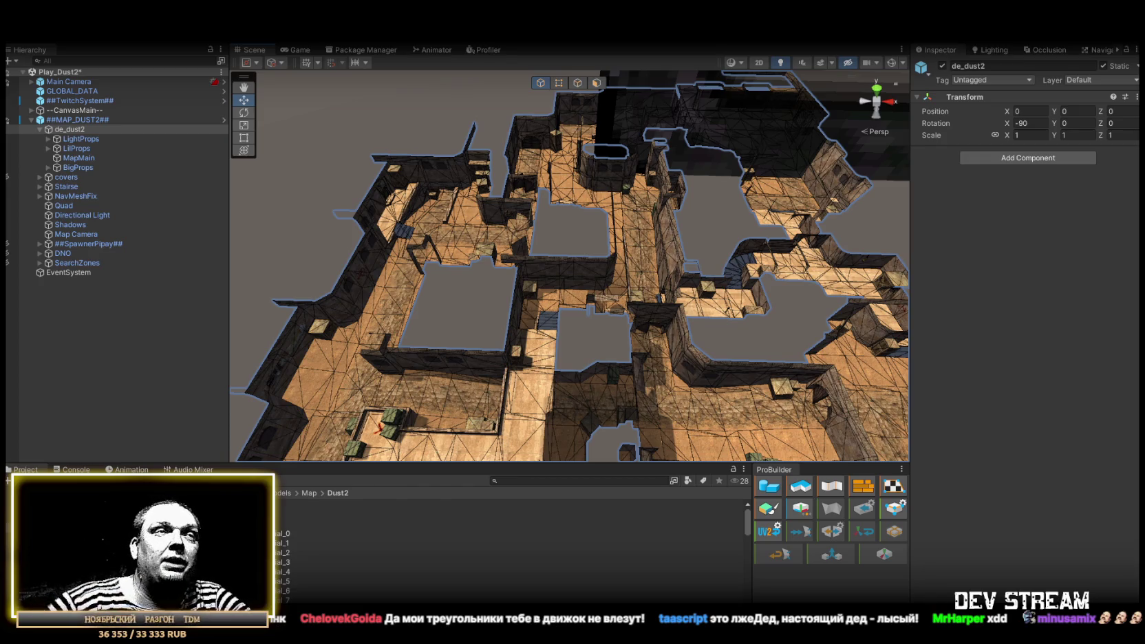
mouse_move(706, 423)
mouse_down()
mouse_move(325, 232)
mouse_move(543, 204)
mouse_move(552, 239)
mouse_move(714, 211)
mouse_up()
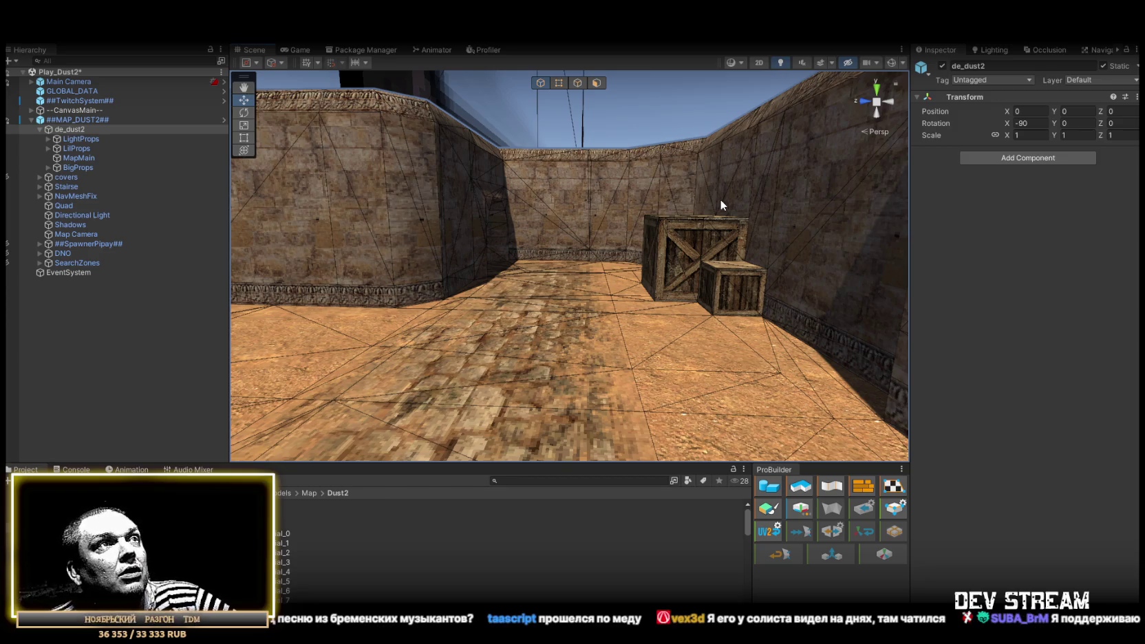
mouse_move(720, 199)
mouse_down()
mouse_move(654, 240)
mouse_move(440, 246)
mouse_move(670, 243)
mouse_move(795, 270)
mouse_move(751, 323)
mouse_move(619, 328)
mouse_move(586, 238)
mouse_move(807, 236)
mouse_move(659, 271)
mouse_move(665, 319)
mouse_up()
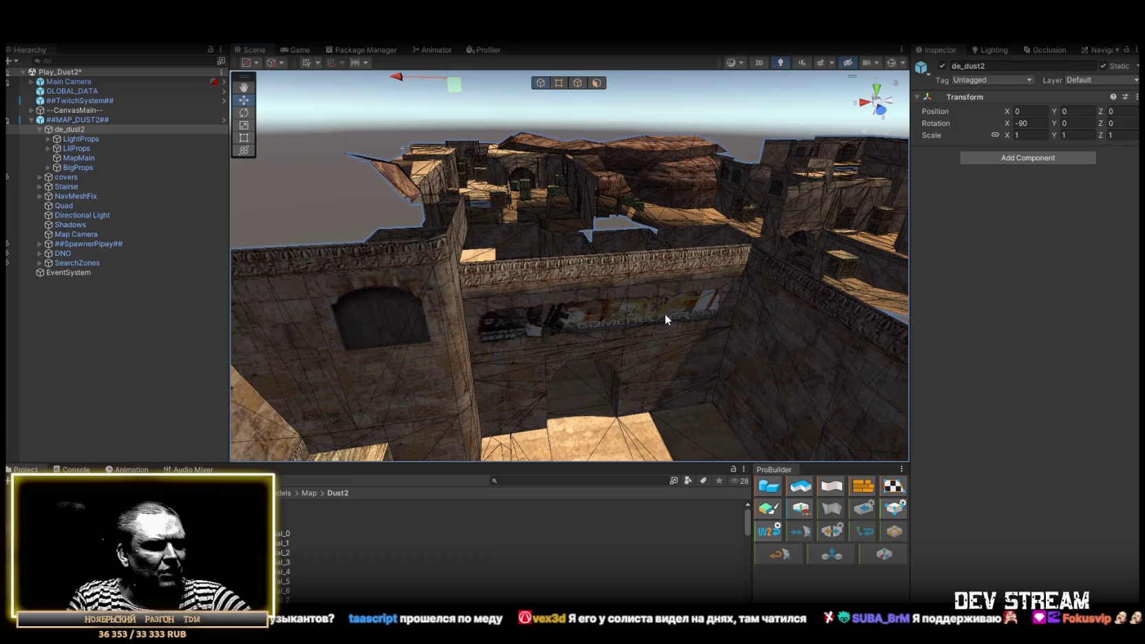
mouse_move(664, 314)
mouse_down()
mouse_move(773, 318)
mouse_move(690, 230)
mouse_move(706, 247)
mouse_move(569, 251)
mouse_move(701, 246)
mouse_up()
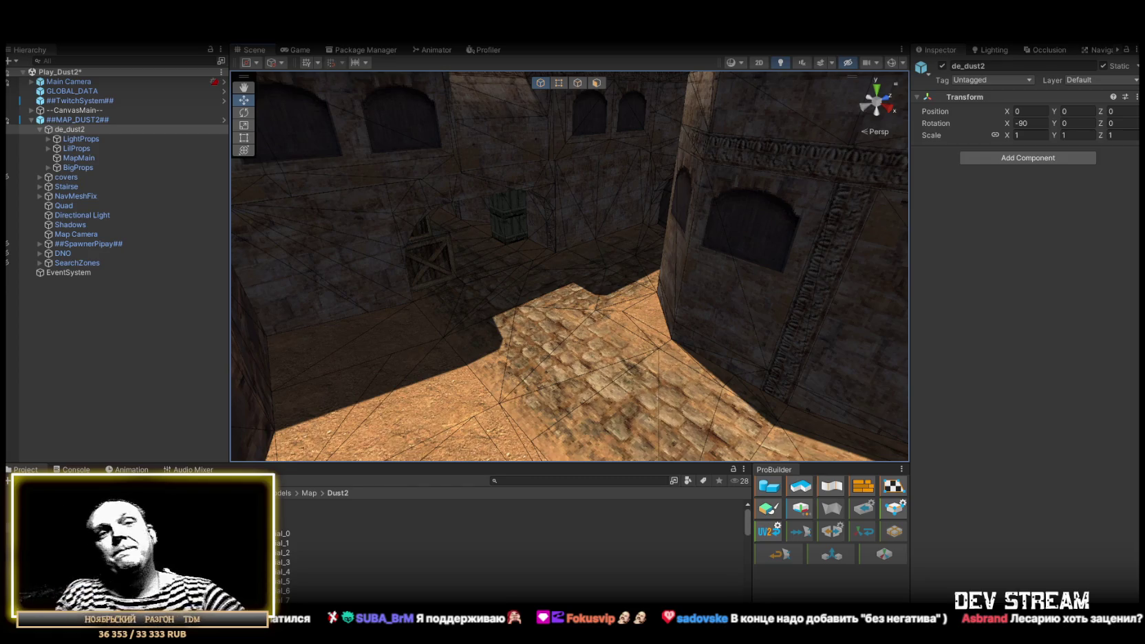
Fly through the tunnel past the green crates into the courtyard and look down the corridor.
key(w)
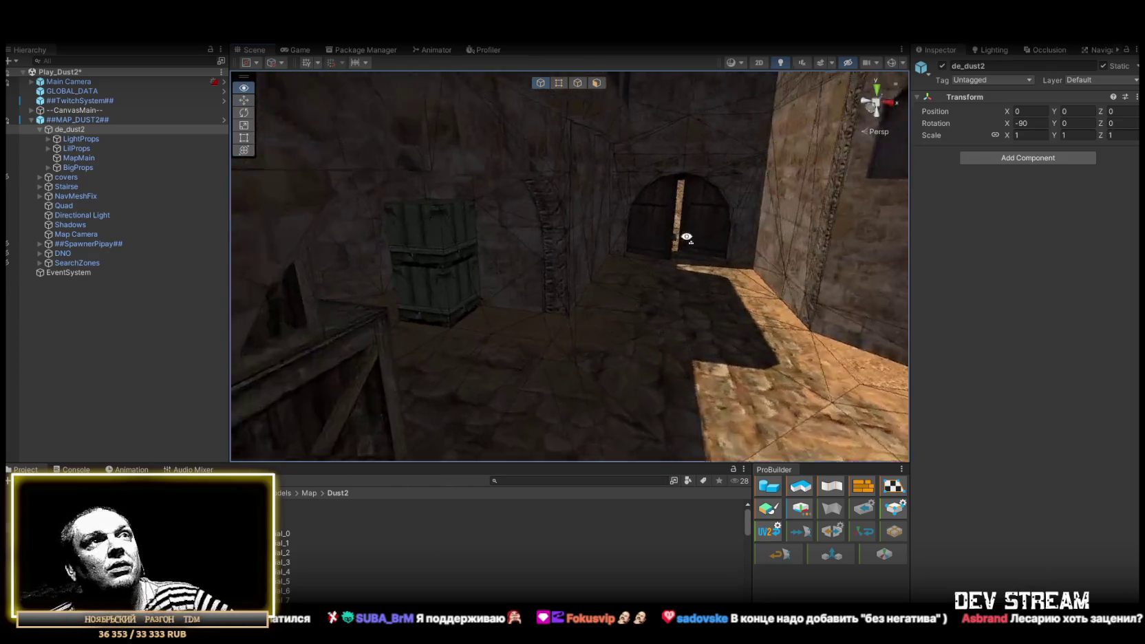
key(w)
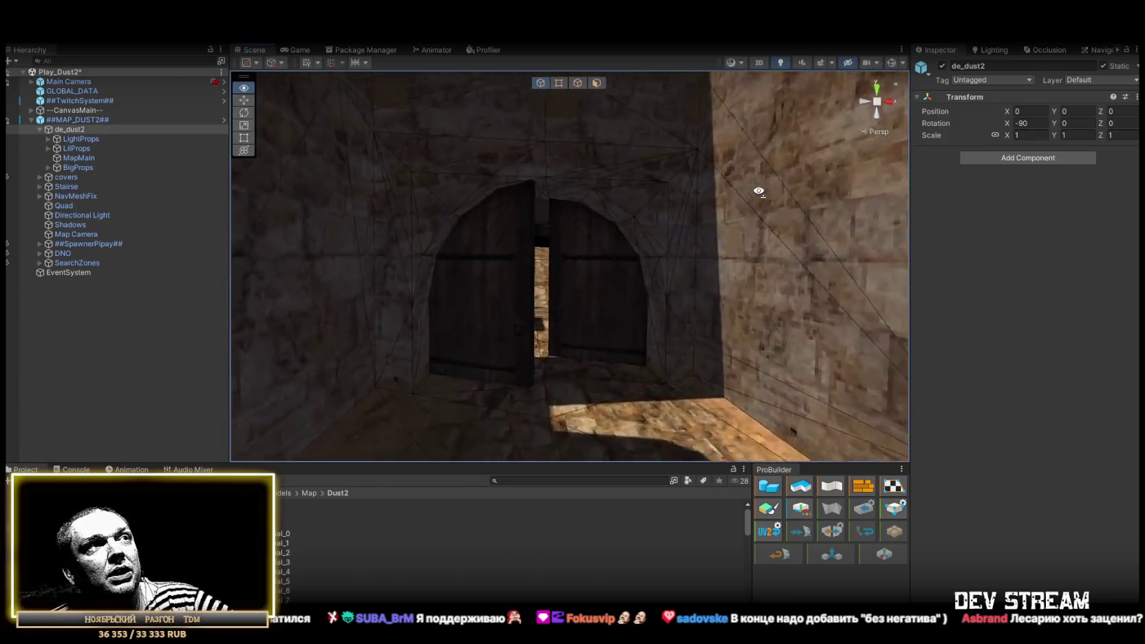
key(w)
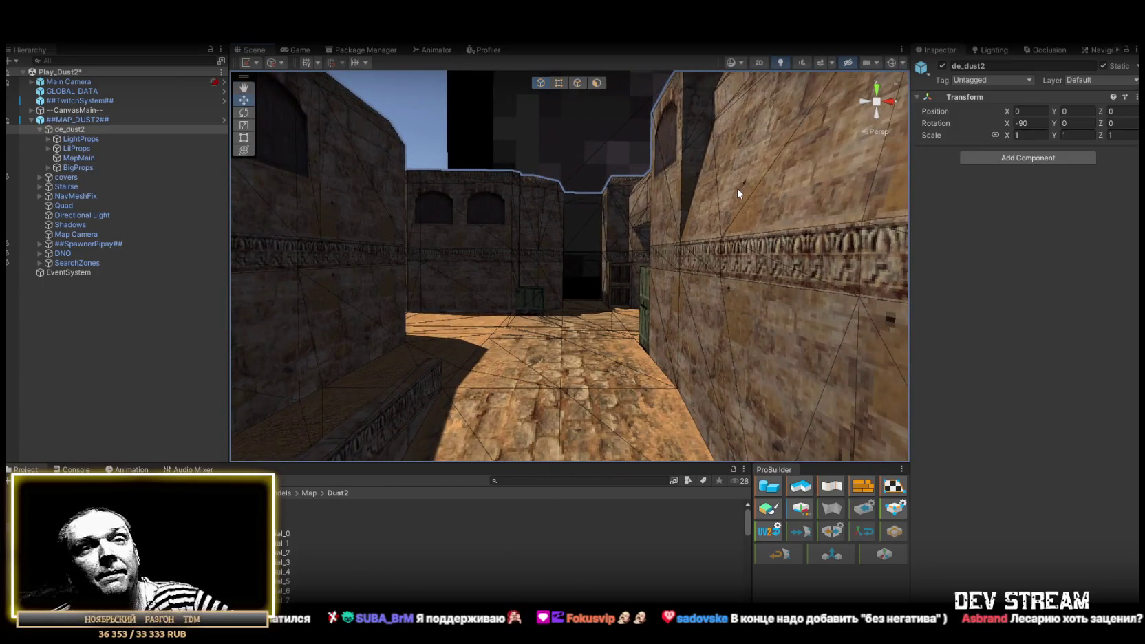
key(w)
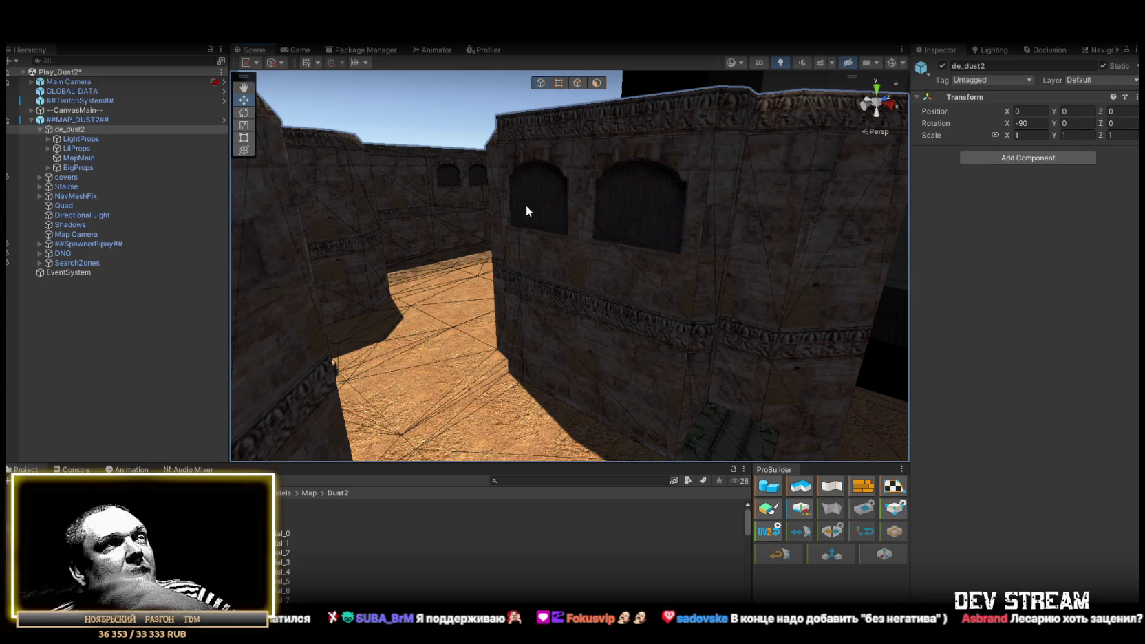
mouse_move(598, 248)
mouse_down()
mouse_move(565, 258)
mouse_move(552, 282)
mouse_move(716, 358)
mouse_move(782, 355)
mouse_move(631, 276)
mouse_move(826, 333)
mouse_up()
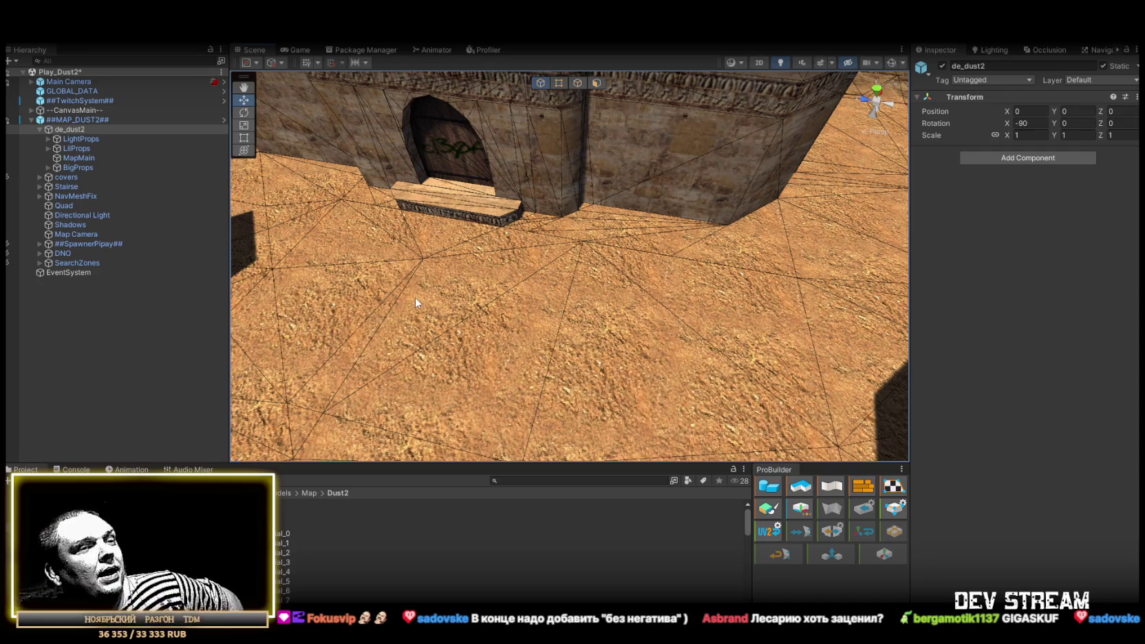
mouse_move(442, 307)
mouse_down()
mouse_move(728, 248)
mouse_move(759, 222)
mouse_move(707, 238)
mouse_move(824, 204)
mouse_move(795, 261)
mouse_move(323, 303)
mouse_move(397, 282)
mouse_move(384, 282)
mouse_move(375, 286)
mouse_move(540, 289)
mouse_move(453, 211)
mouse_up()
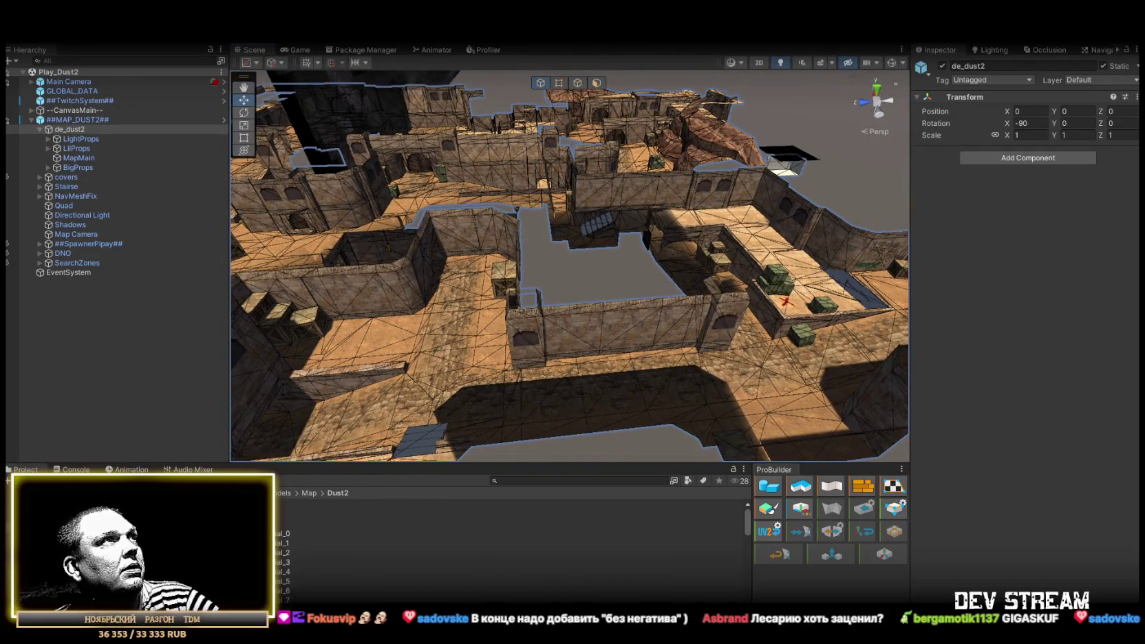
click(15, 34)
Cancel opening a scene from !Data and switch the Project window from Dust2 to the Map folder.
click(31, 49)
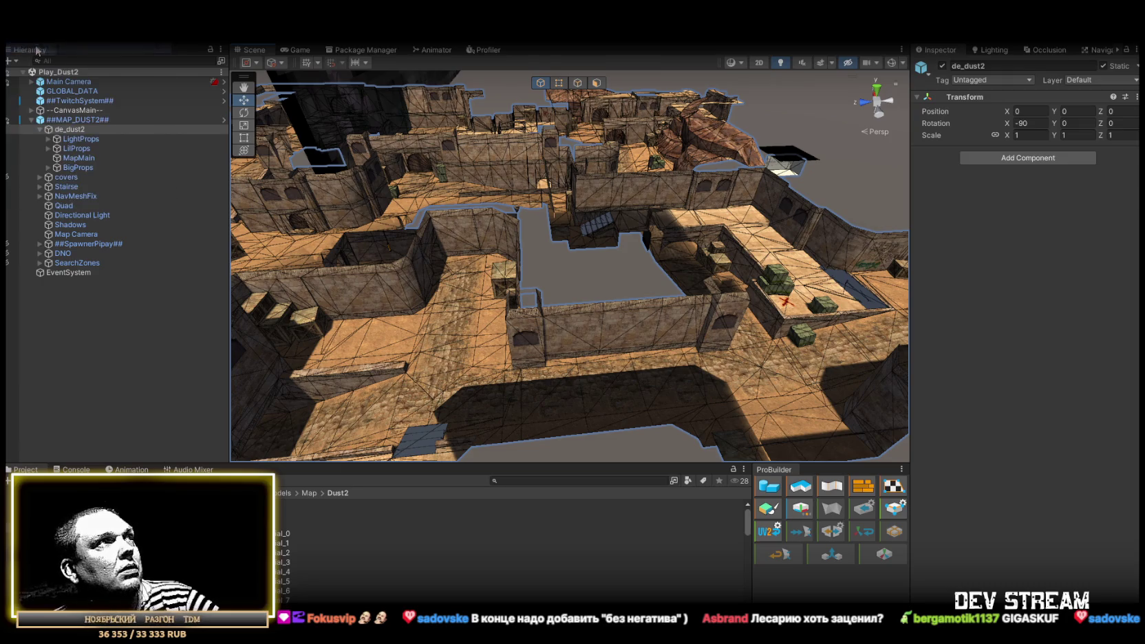
double_click(459, 300)
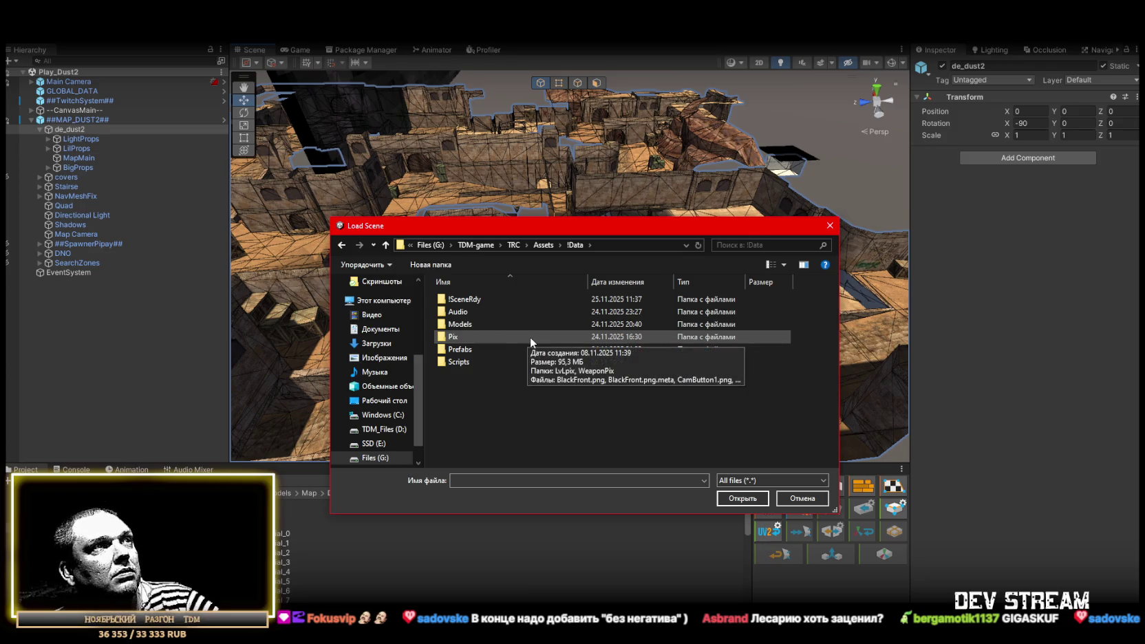
click(798, 499)
click(309, 493)
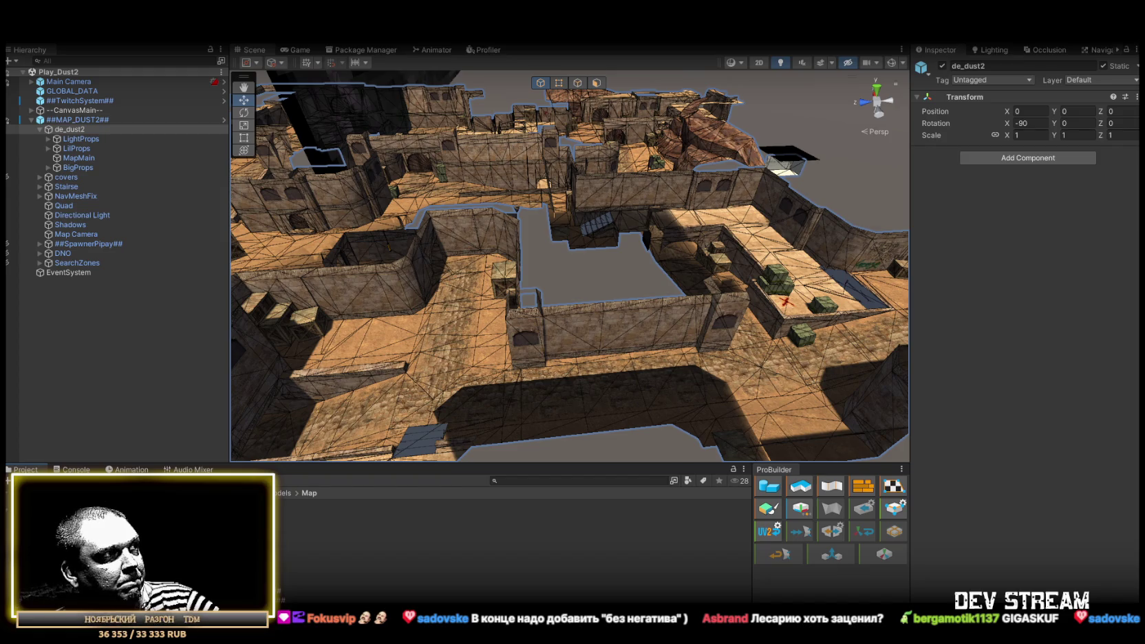
Select PlayerCustomizationDatabase and look over its 14 Heads and the Tops list.
scroll(337, 564, down, 3)
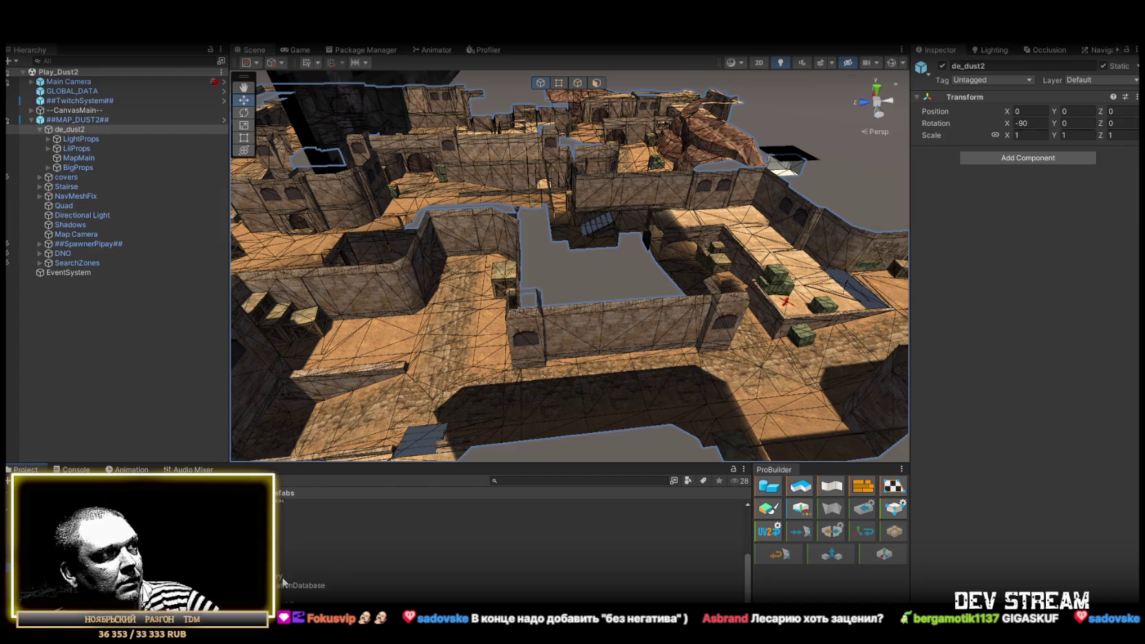
click(278, 585)
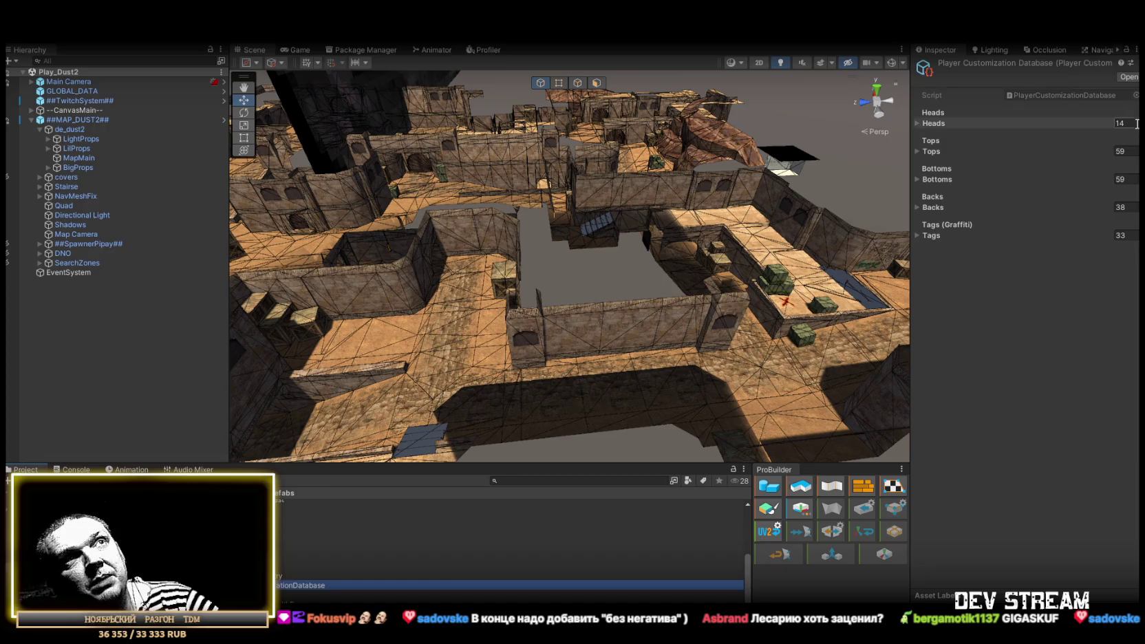
click(914, 121)
click(915, 123)
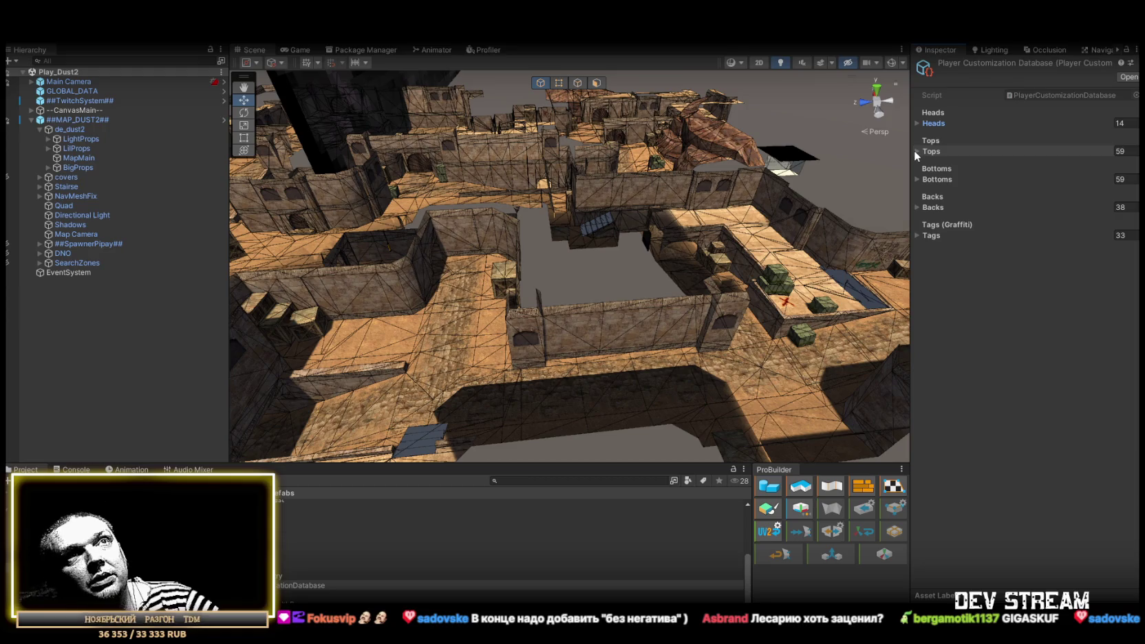
click(914, 123)
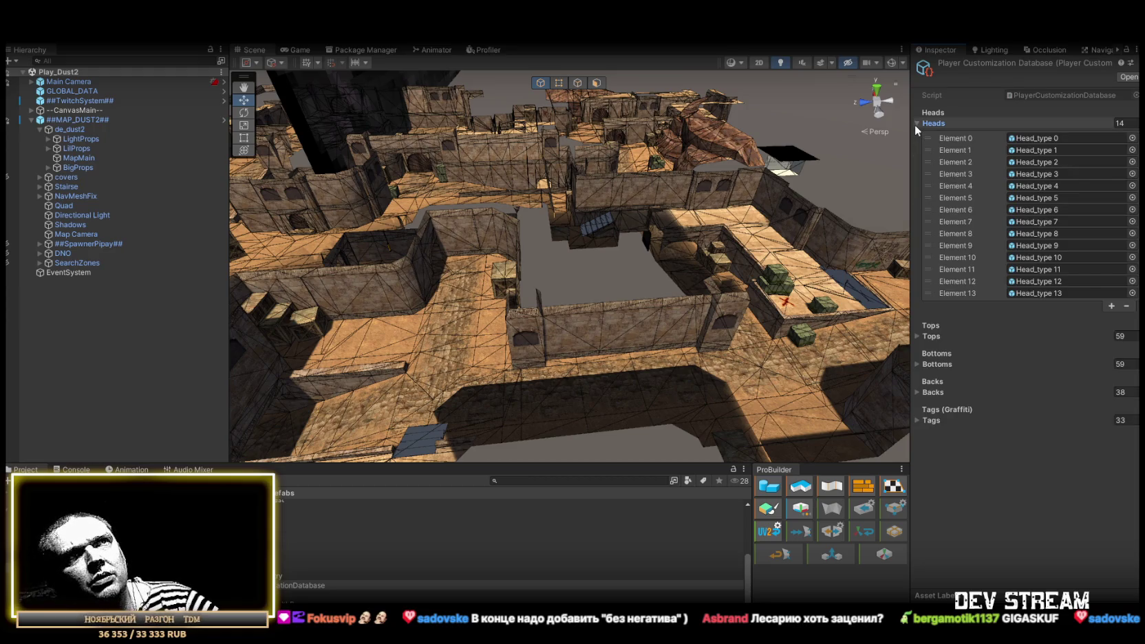
click(914, 125)
double_click(915, 150)
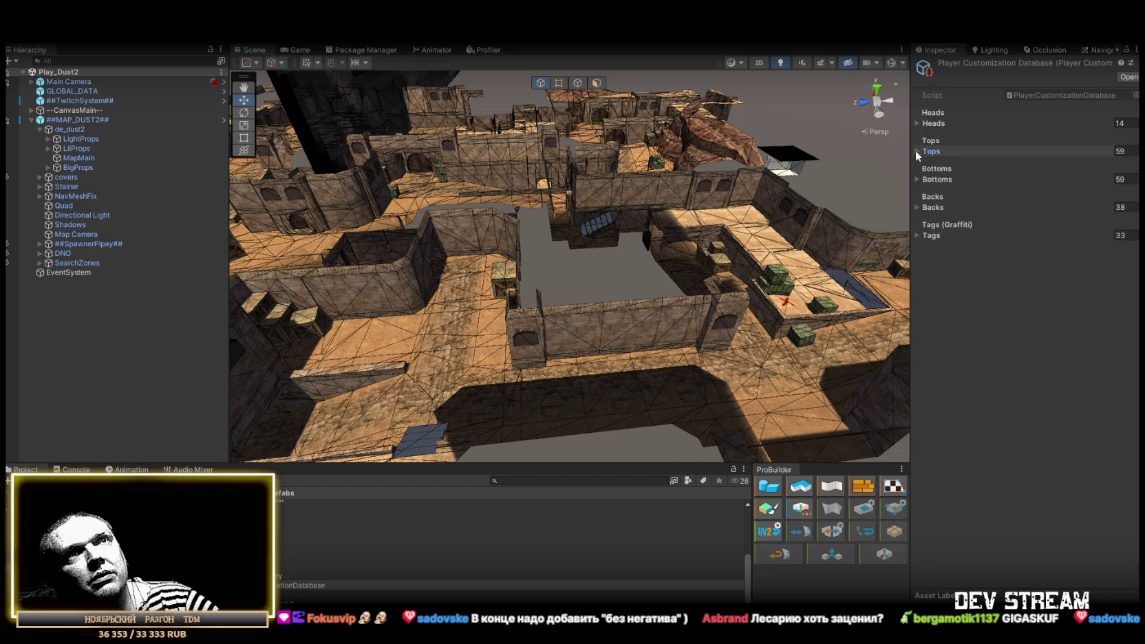
Review the 38 Backs and 33 Tags (Graffiti) entries.
click(916, 207)
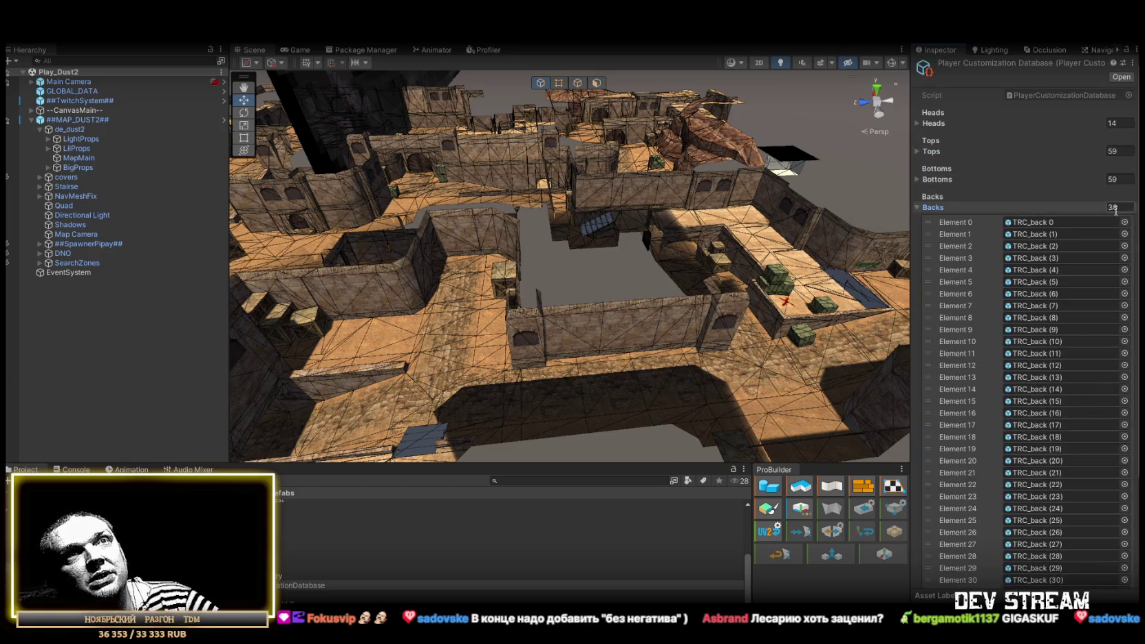
scroll(1058, 337, down, 3)
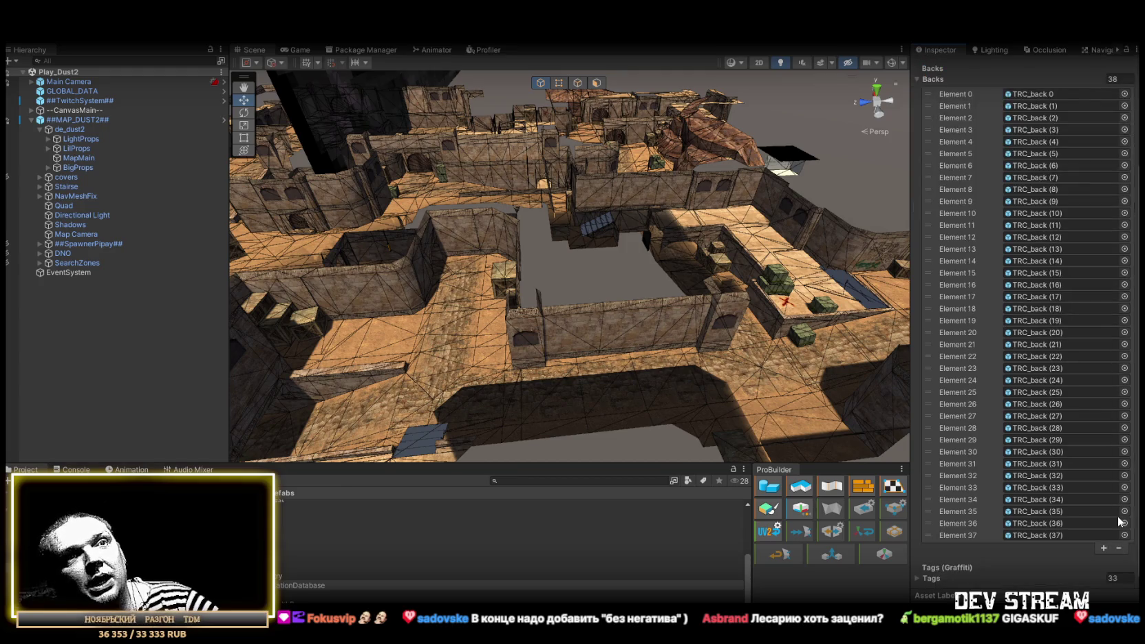
scroll(1079, 515, up, 3)
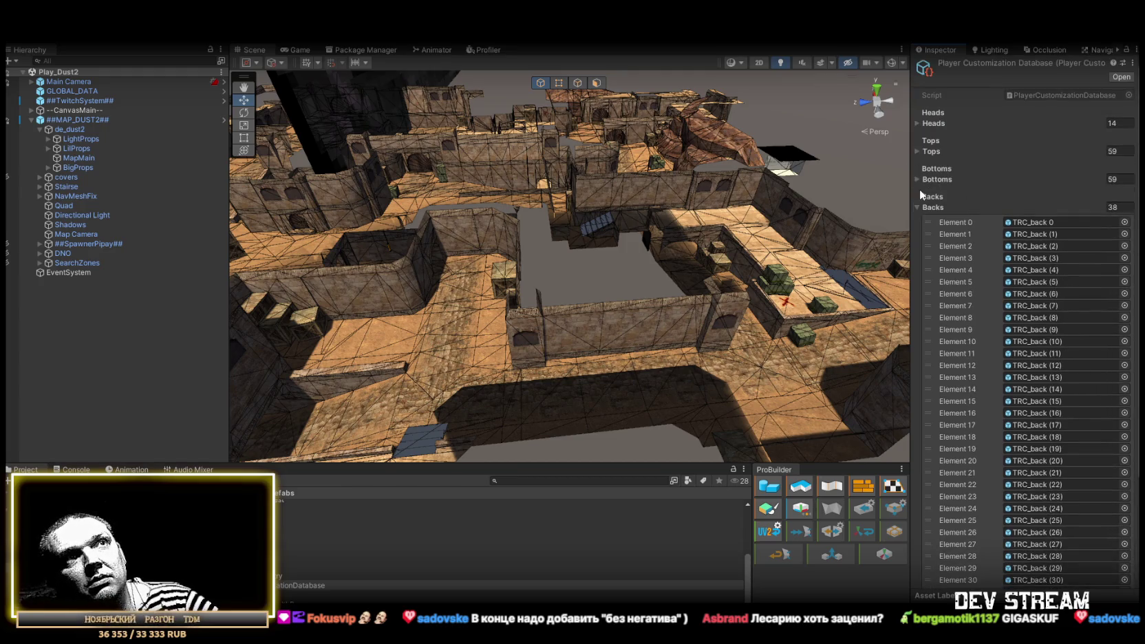
click(916, 208)
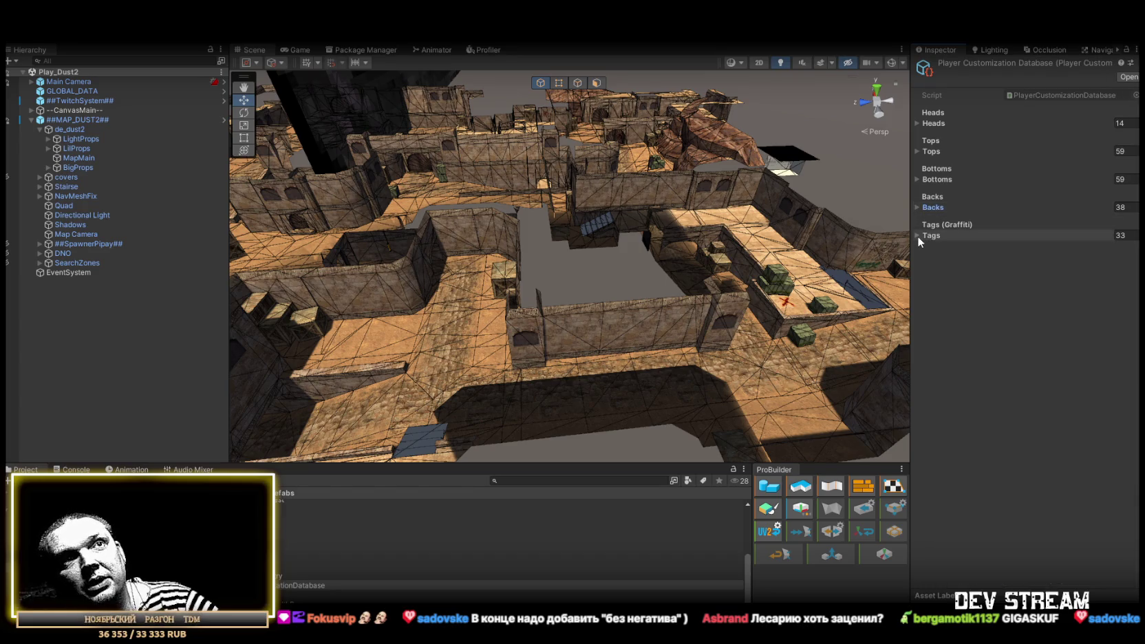
click(917, 236)
scroll(1036, 358, down, 2)
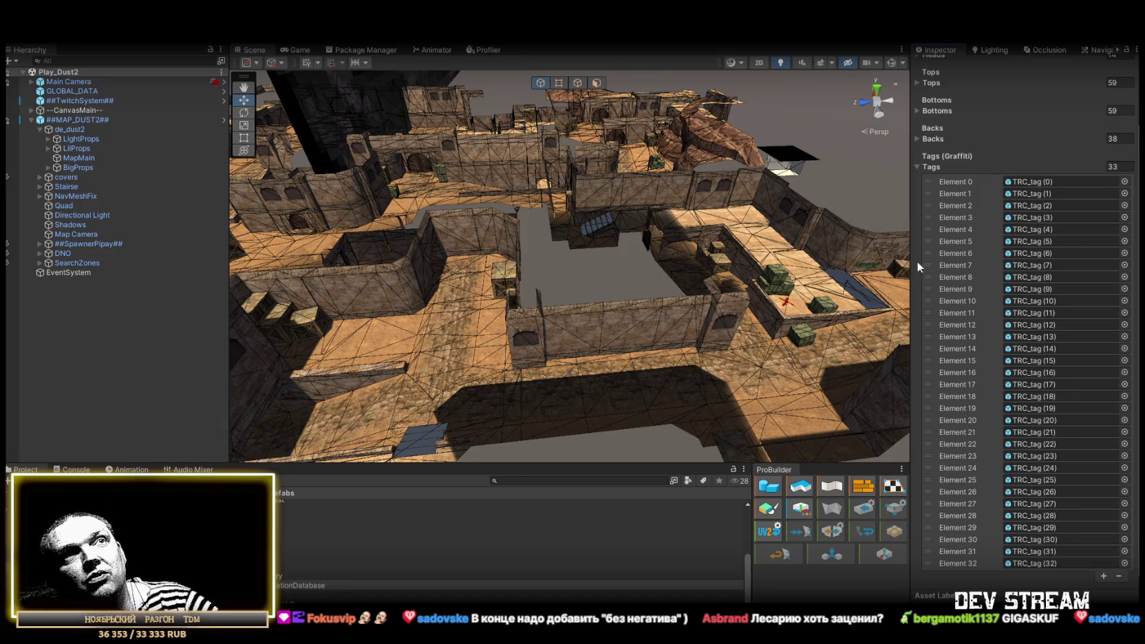
click(918, 167)
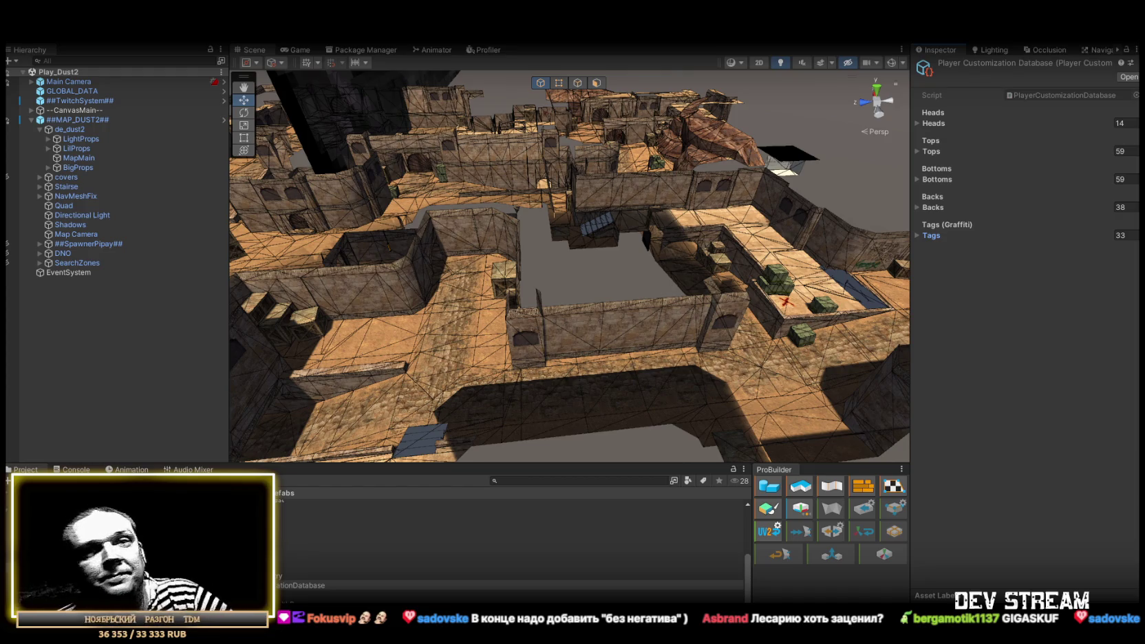
mouse_move(656, 198)
mouse_down()
mouse_move(668, 220)
mouse_move(721, 232)
mouse_up()
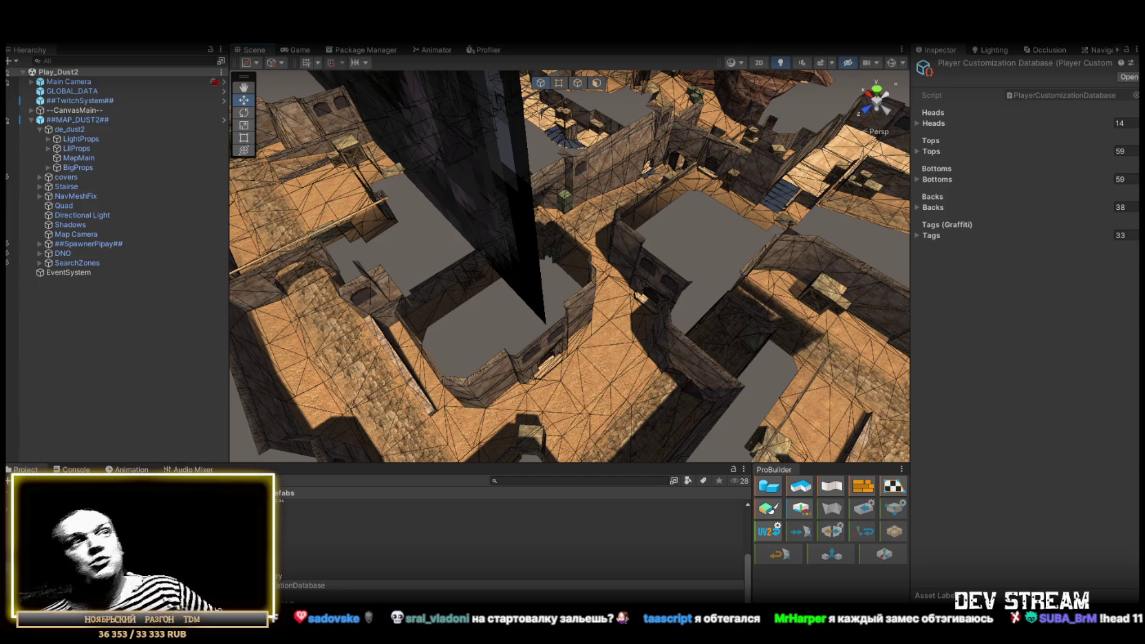
Orbit from the map overview down to ground level, facing the courtyard wall's arched doorway.
mouse_move(362, 249)
mouse_down()
mouse_move(483, 246)
mouse_move(562, 215)
mouse_move(463, 204)
mouse_up()
mouse_move(587, 274)
mouse_down()
mouse_move(516, 206)
mouse_move(481, 192)
mouse_move(492, 138)
mouse_move(669, 247)
mouse_move(642, 222)
mouse_move(552, 215)
mouse_move(588, 211)
mouse_move(585, 243)
mouse_move(862, 235)
mouse_move(909, 289)
mouse_move(887, 296)
mouse_up()
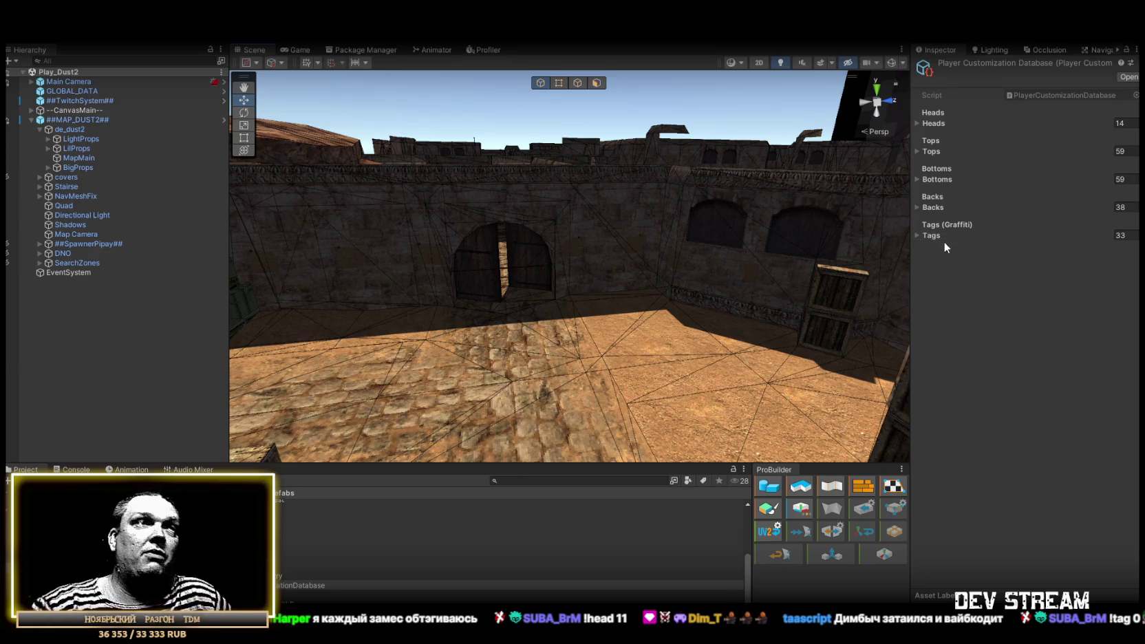
Fly through the arched doorway and across the courtyard toward the far doorway.
key(w)
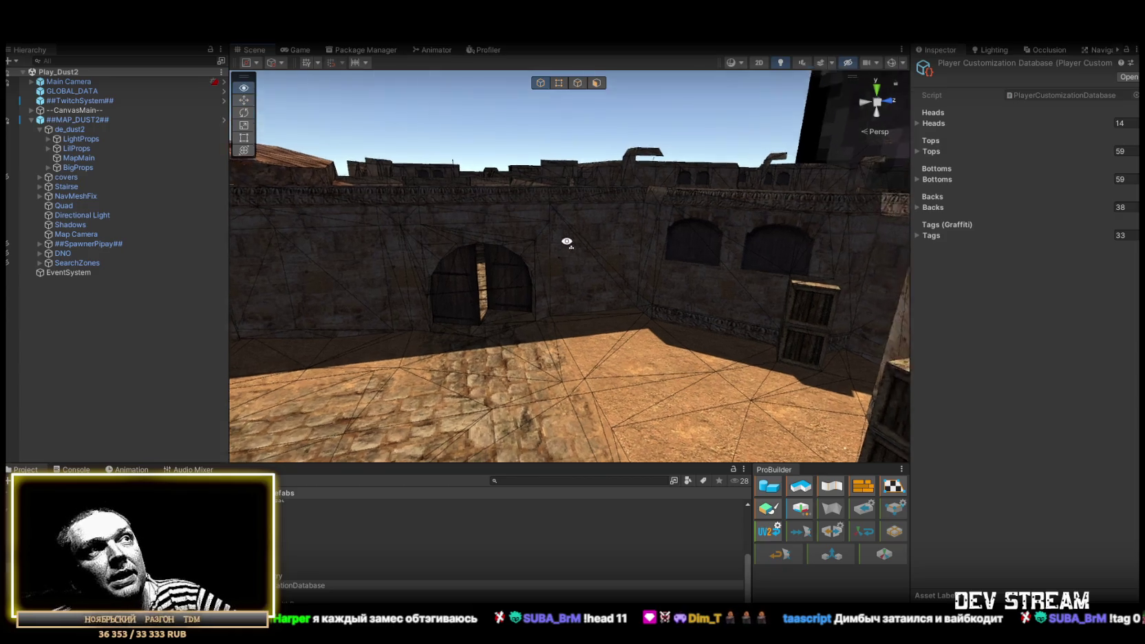
key(w)
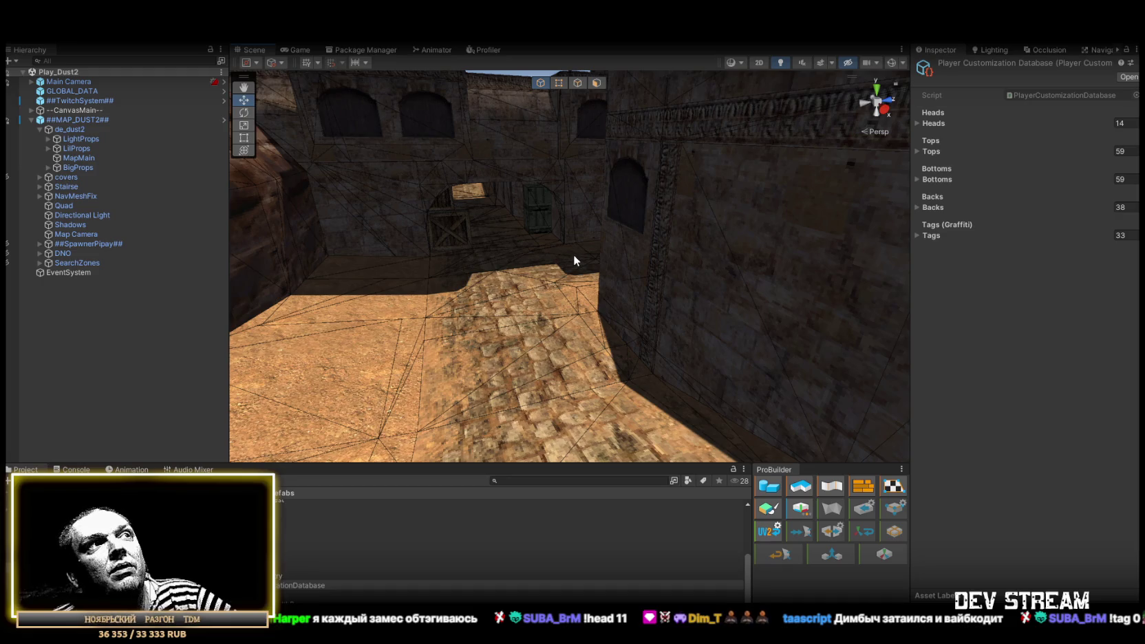
key(w)
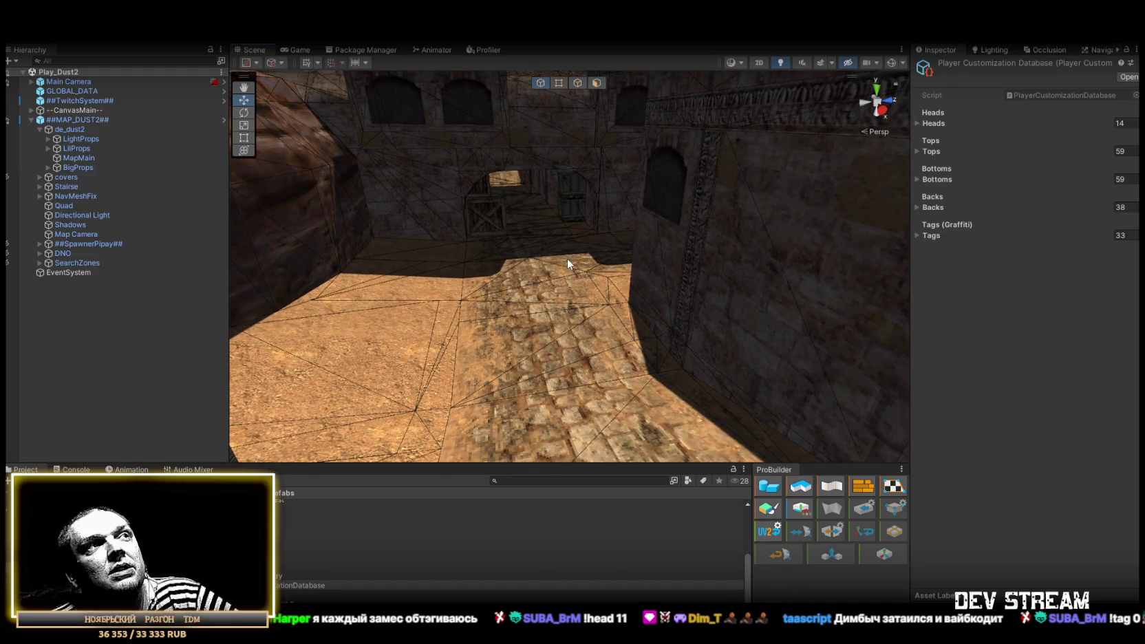
key(w)
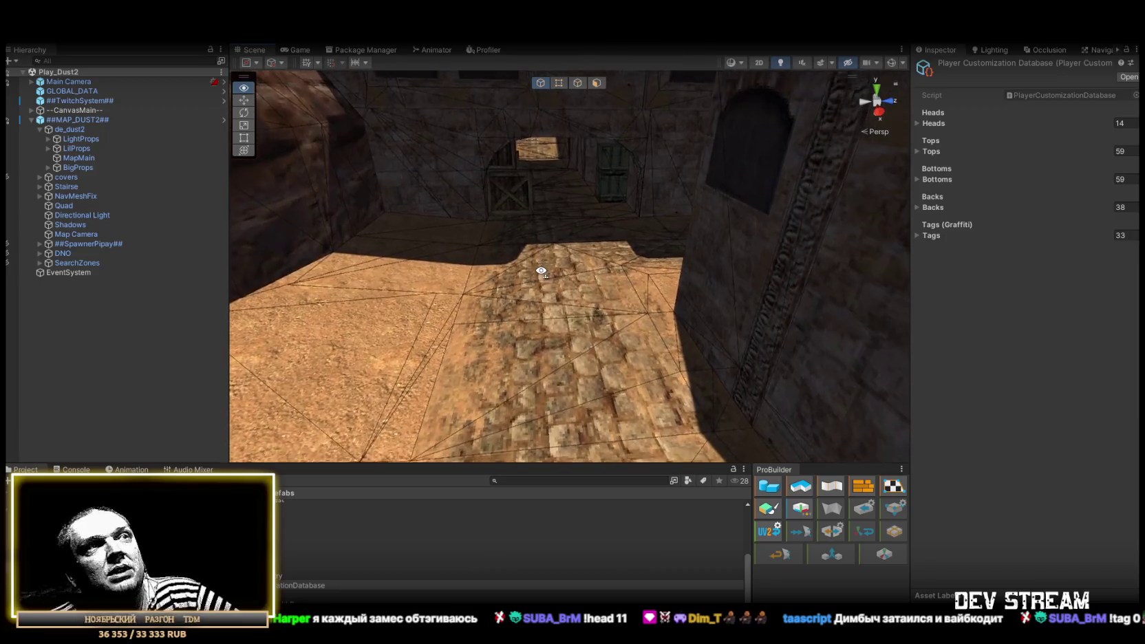
key(w)
key(w)
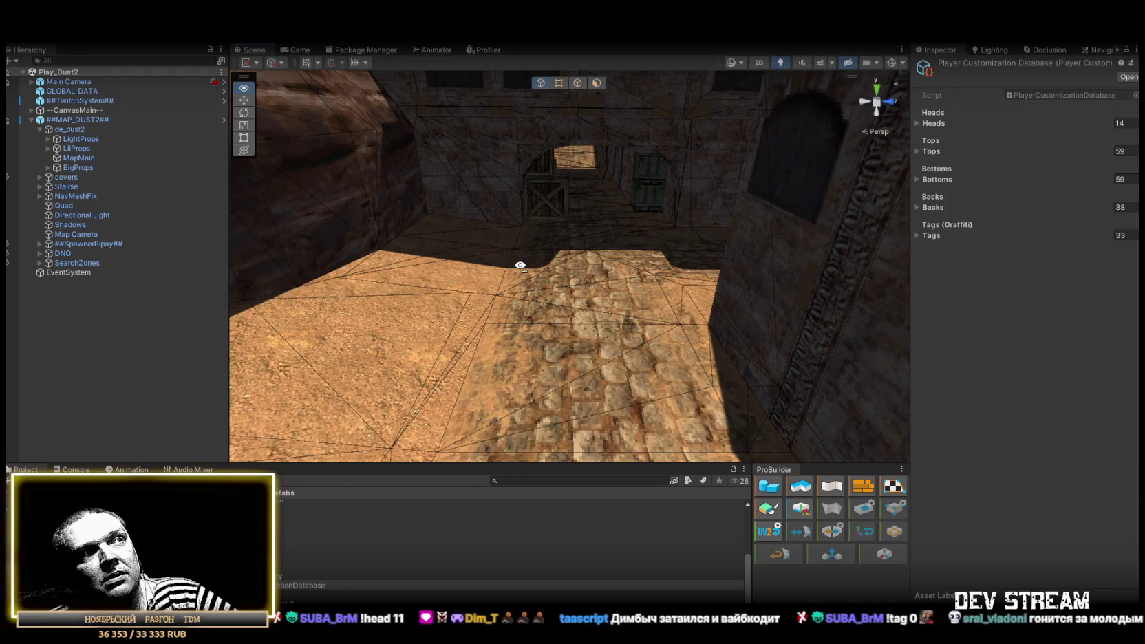
right_click(520, 265)
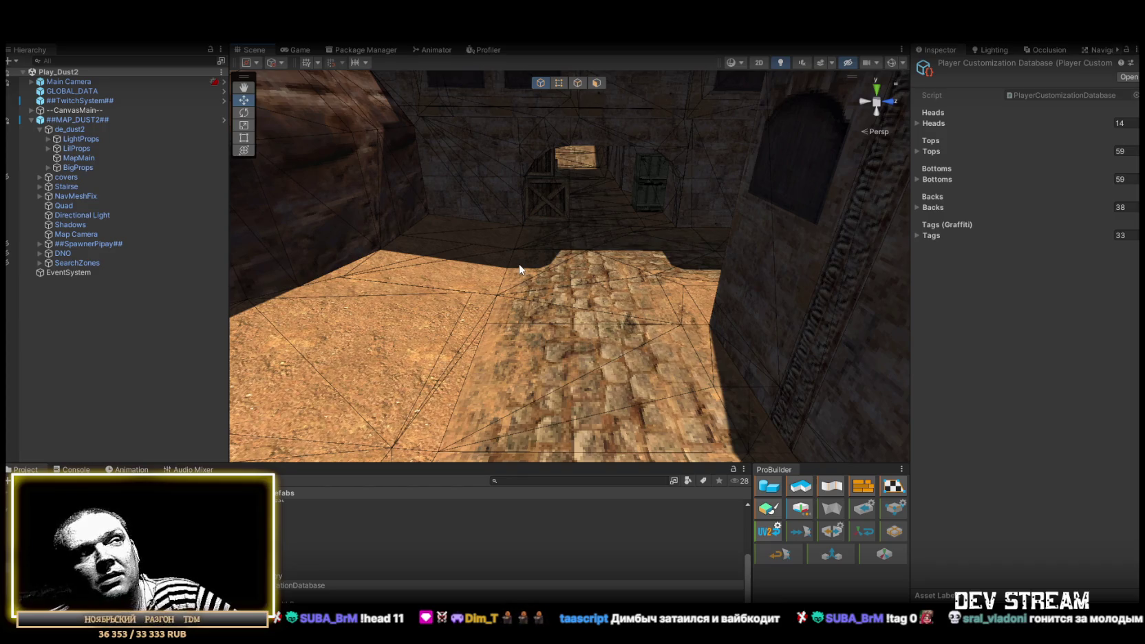
Fly through the tunnel and down the alley, ending raised above the crates area.
key(w)
mouse_move(524, 268)
mouse_down()
mouse_move(585, 269)
mouse_move(576, 217)
mouse_up()
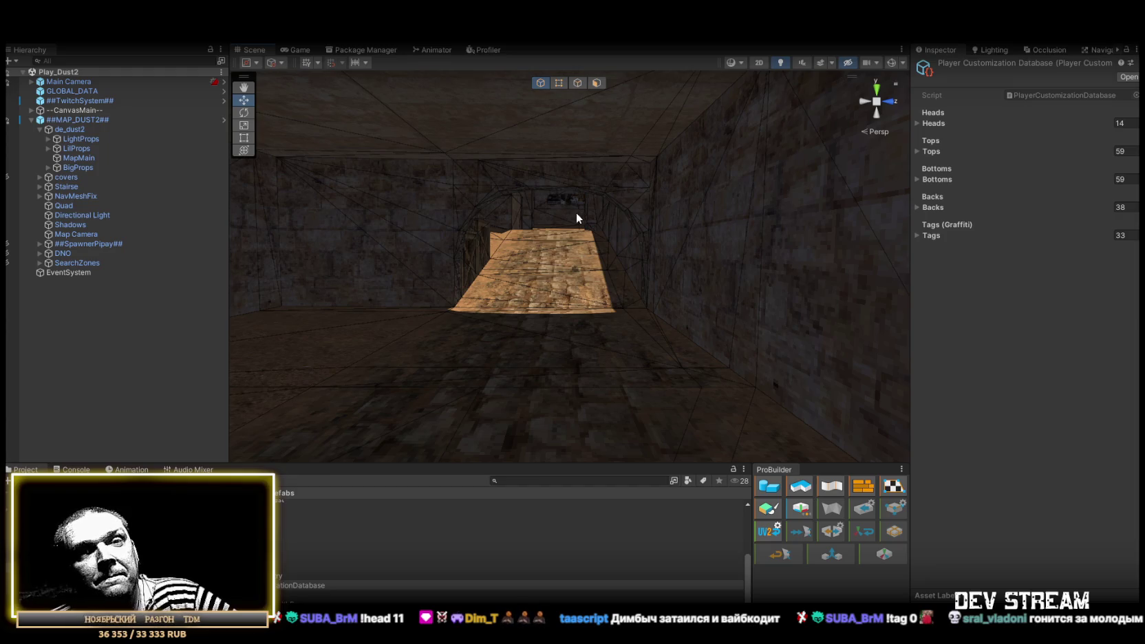
key(w)
mouse_move(539, 227)
mouse_down()
mouse_move(544, 205)
mouse_move(523, 181)
mouse_move(963, 307)
mouse_move(899, 293)
mouse_up()
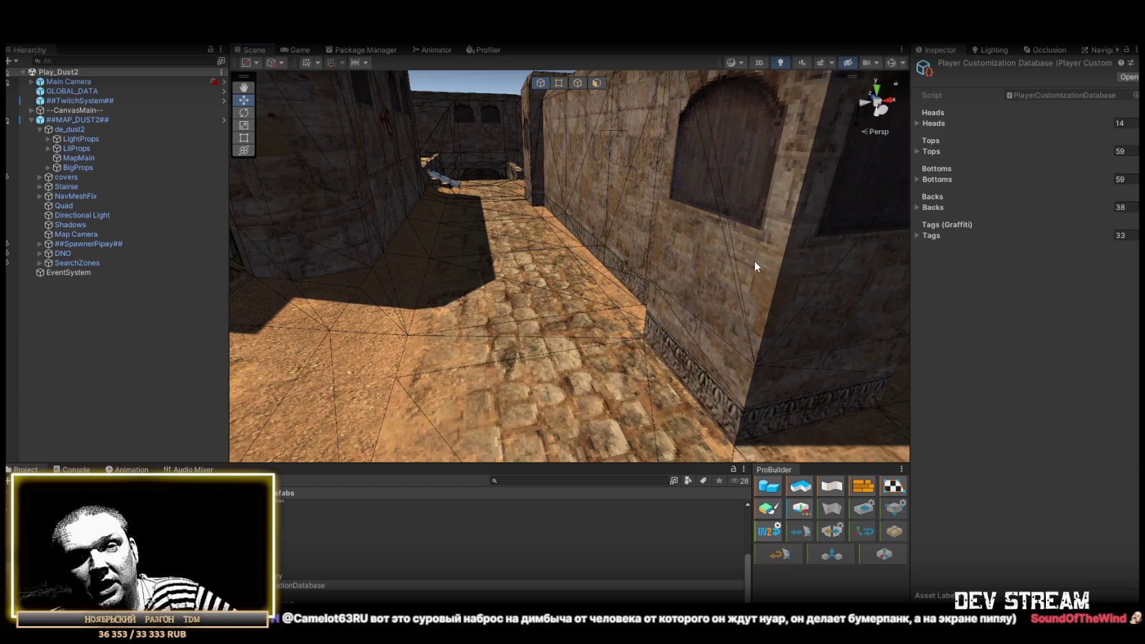
mouse_move(748, 260)
mouse_down()
mouse_move(552, 212)
mouse_move(656, 315)
mouse_move(647, 345)
mouse_move(665, 350)
mouse_up()
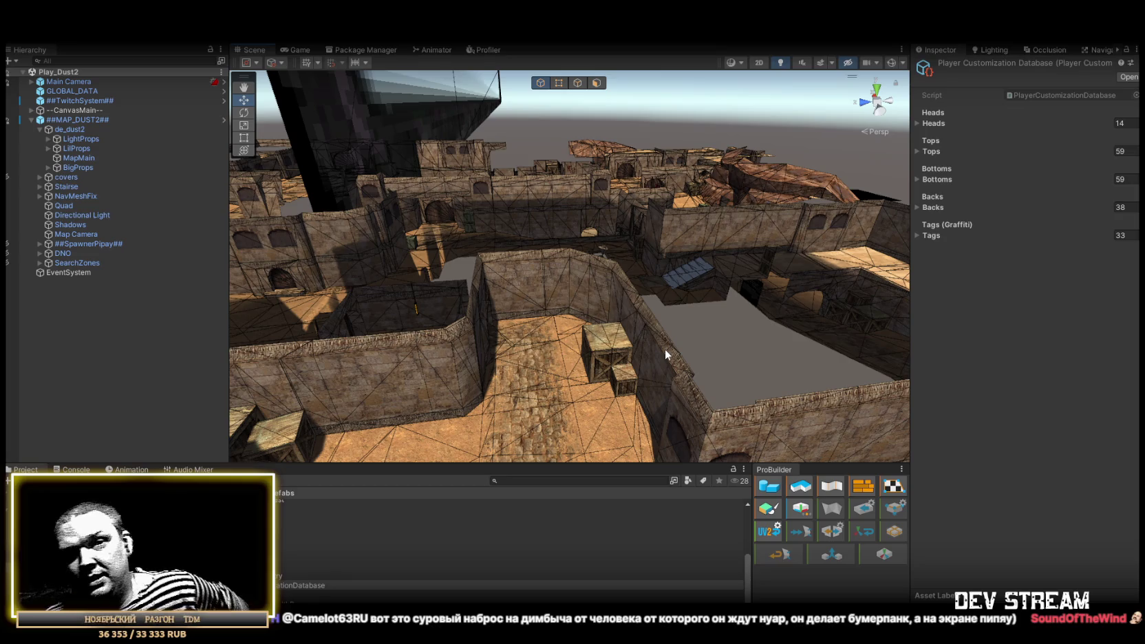
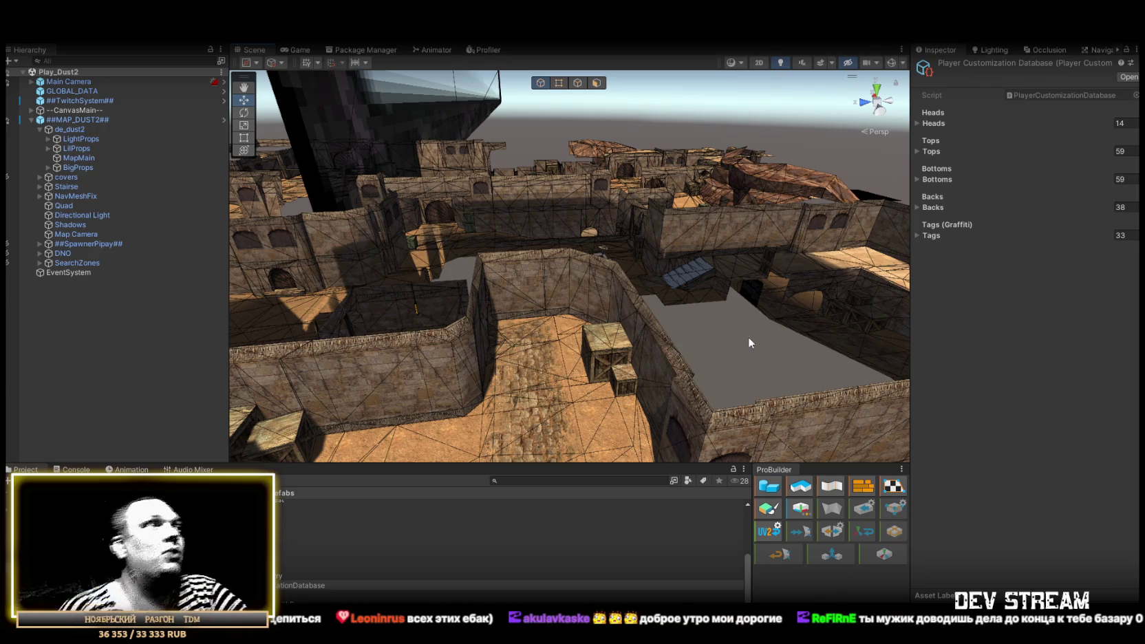
Orbit and zoom around the de_dust2 level, down into the courtyard and buildings.
mouse_move(749, 336)
mouse_down()
mouse_move(787, 404)
mouse_move(994, 357)
mouse_move(965, 373)
mouse_move(946, 418)
mouse_move(875, 477)
mouse_move(519, 440)
mouse_move(529, 345)
mouse_move(529, 420)
mouse_move(677, 432)
mouse_move(741, 371)
mouse_move(713, 497)
mouse_move(603, 424)
mouse_move(486, 417)
mouse_move(767, 404)
mouse_move(837, 358)
mouse_up()
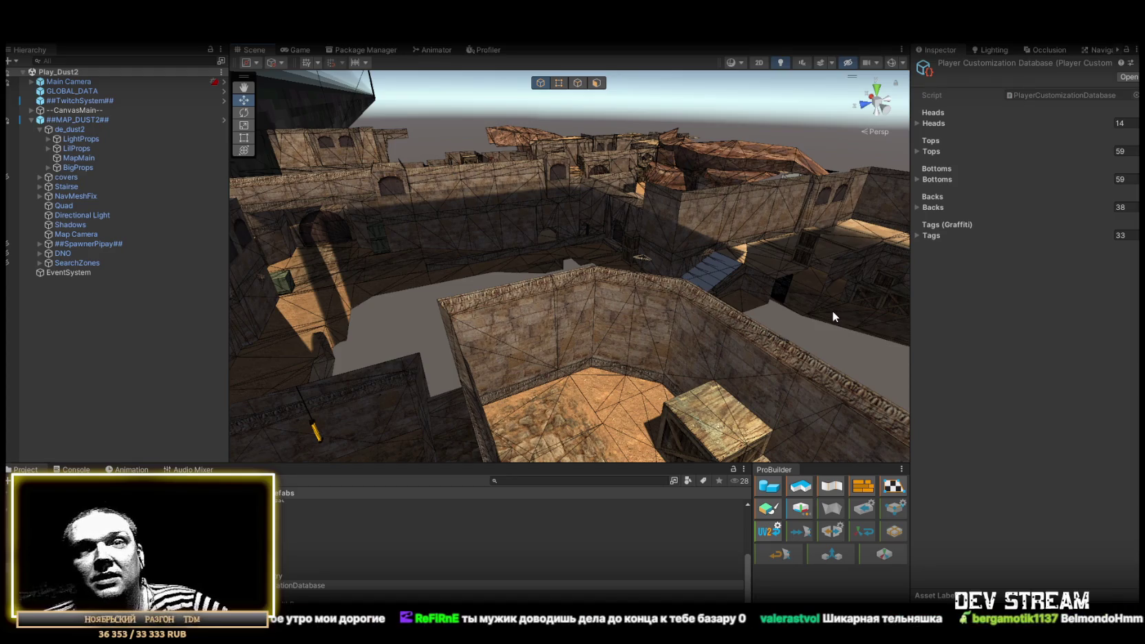
drag(823, 294, 671, 256)
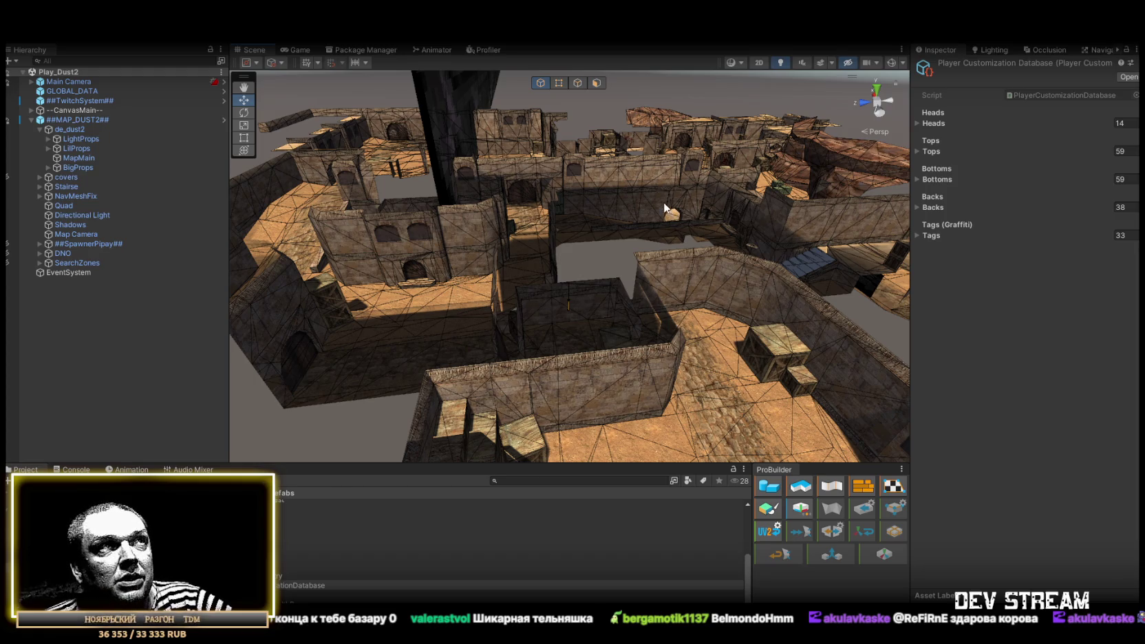
drag(662, 193, 673, 259)
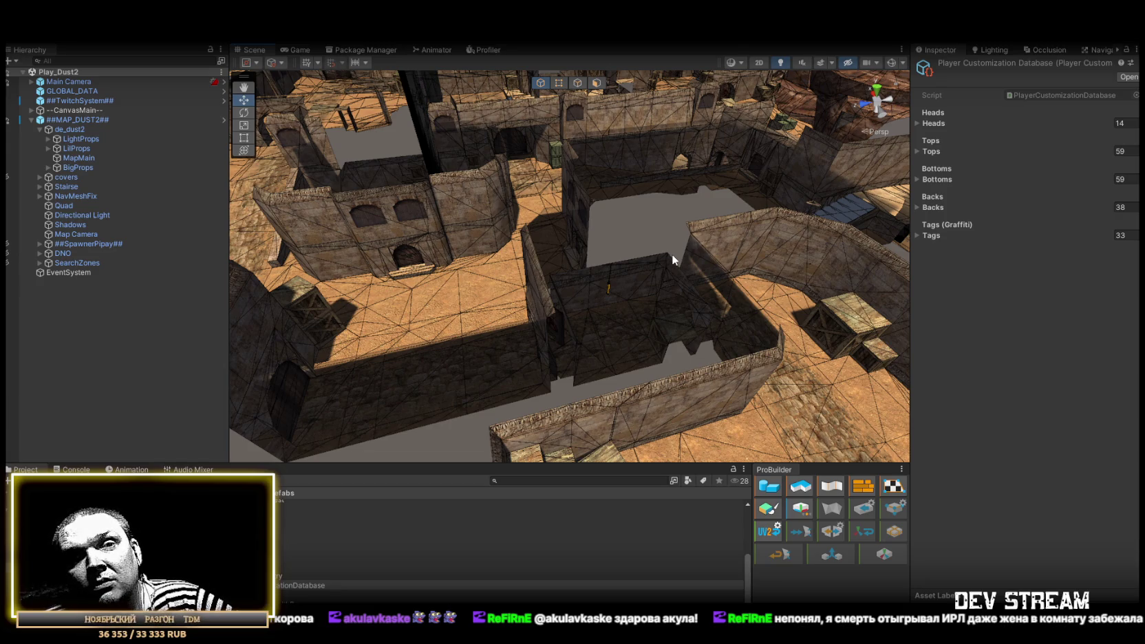
mouse_move(672, 254)
mouse_down()
mouse_move(660, 272)
mouse_move(739, 259)
mouse_move(691, 205)
mouse_move(644, 225)
mouse_move(624, 265)
mouse_up()
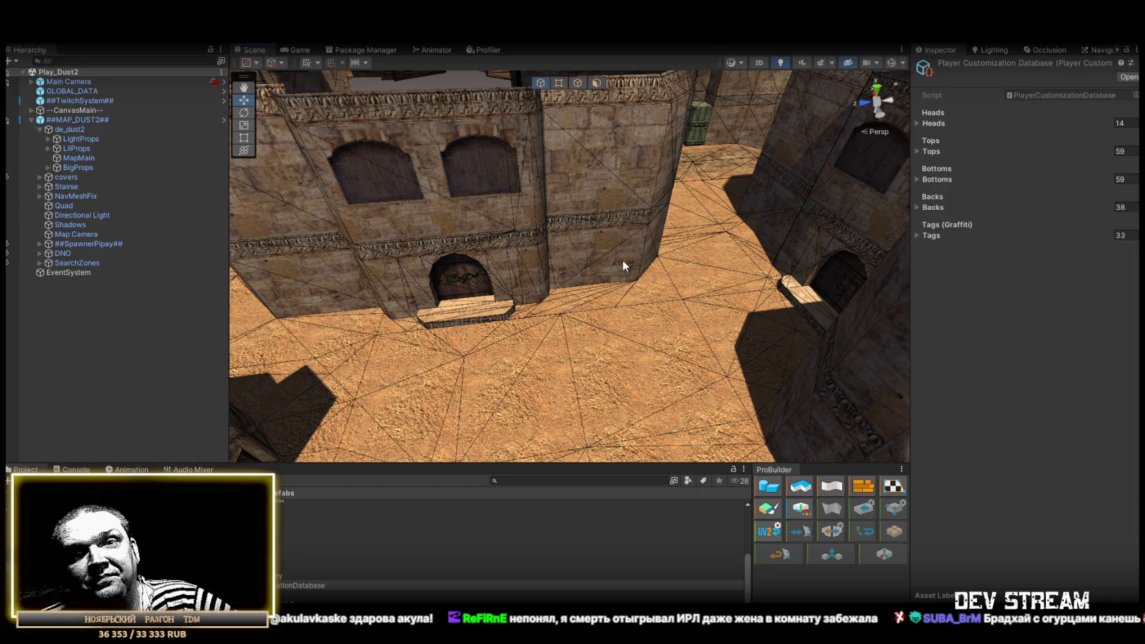
drag(622, 260, 692, 214)
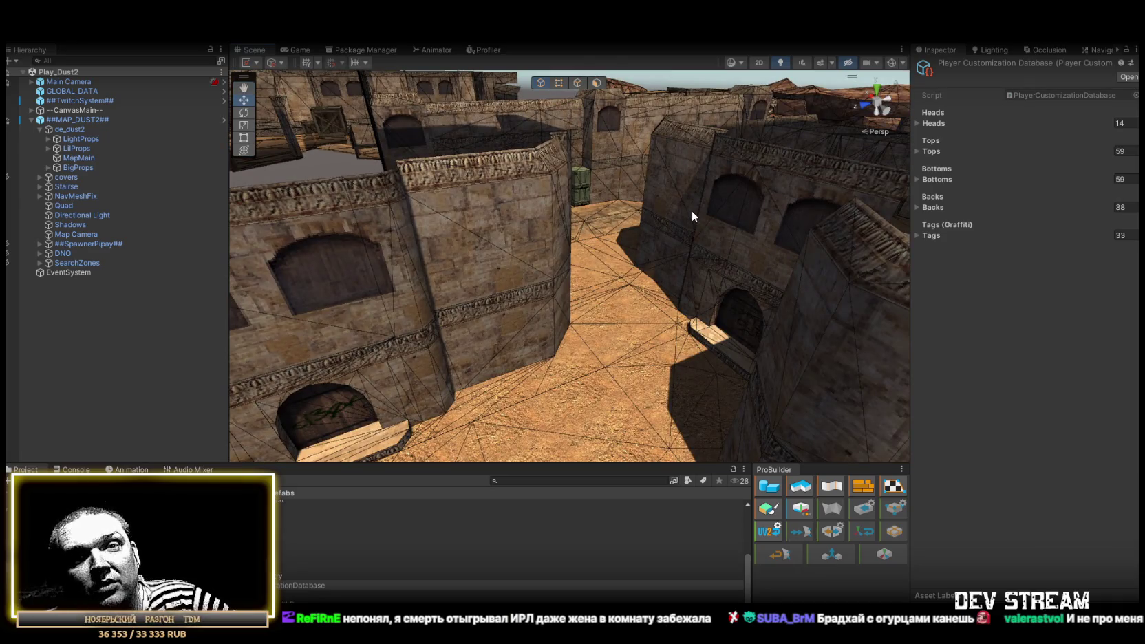
drag(687, 211, 637, 311)
scroll(616, 302, down, 5)
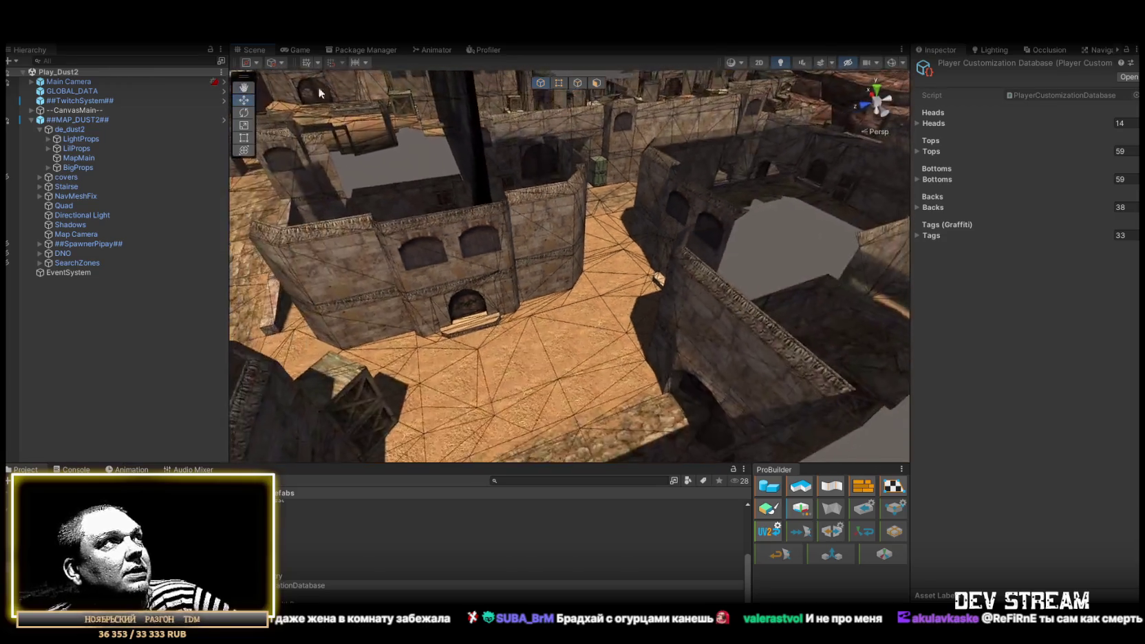
Load Play_Dust.unity from Assets/!Data/!SceneRdy and select its ##MAP_DUST## object.
click(17, 34)
click(90, 57)
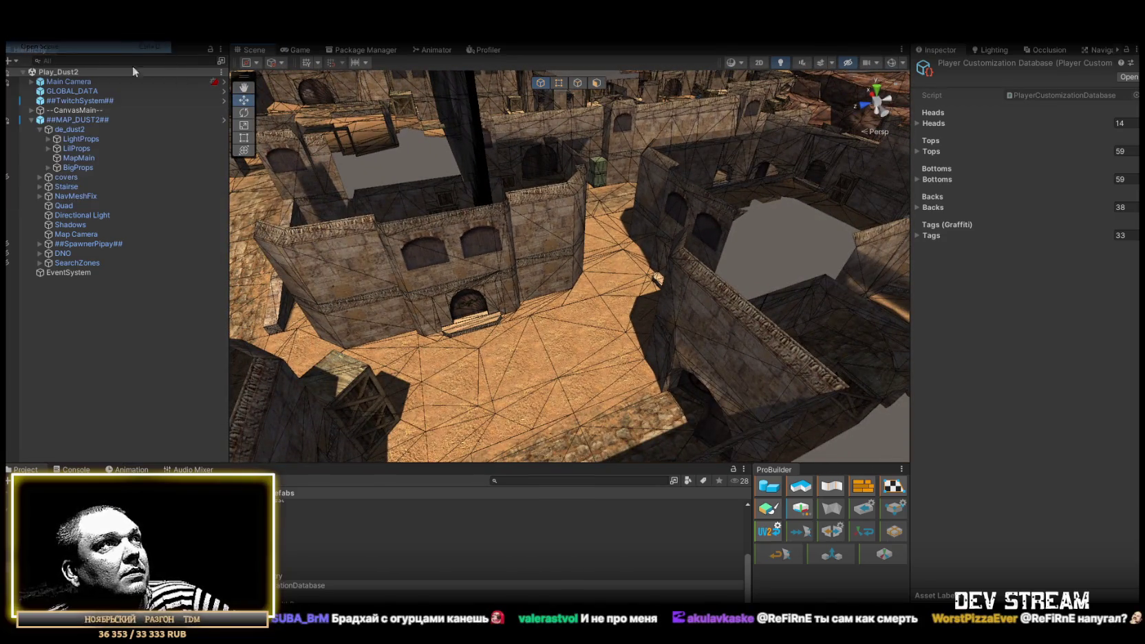
double_click(463, 301)
double_click(495, 301)
click(476, 374)
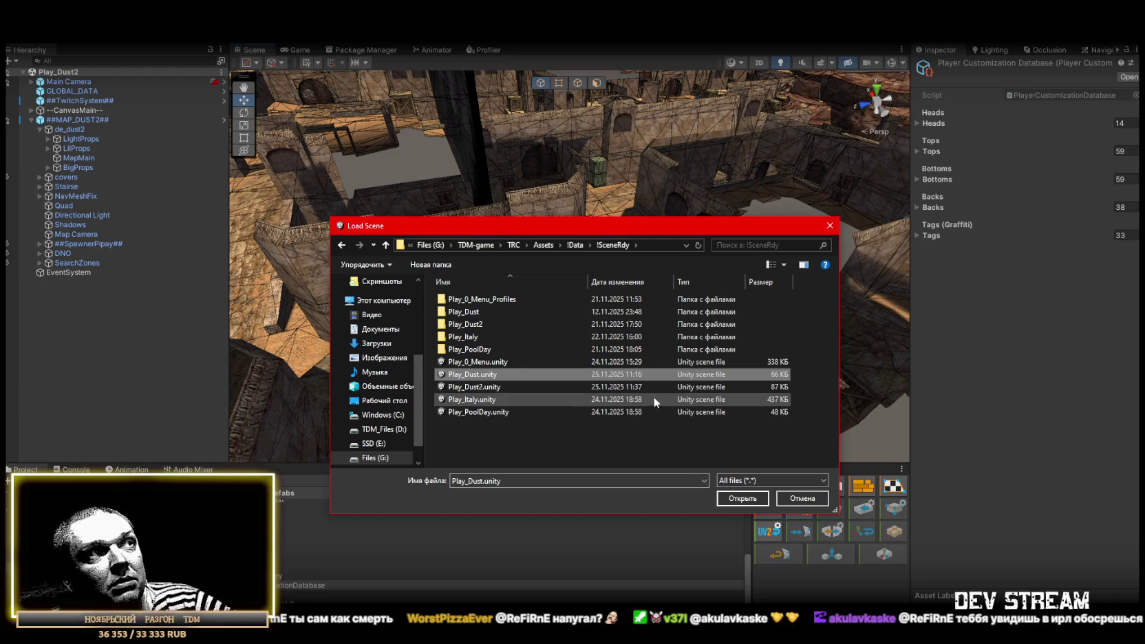
click(495, 388)
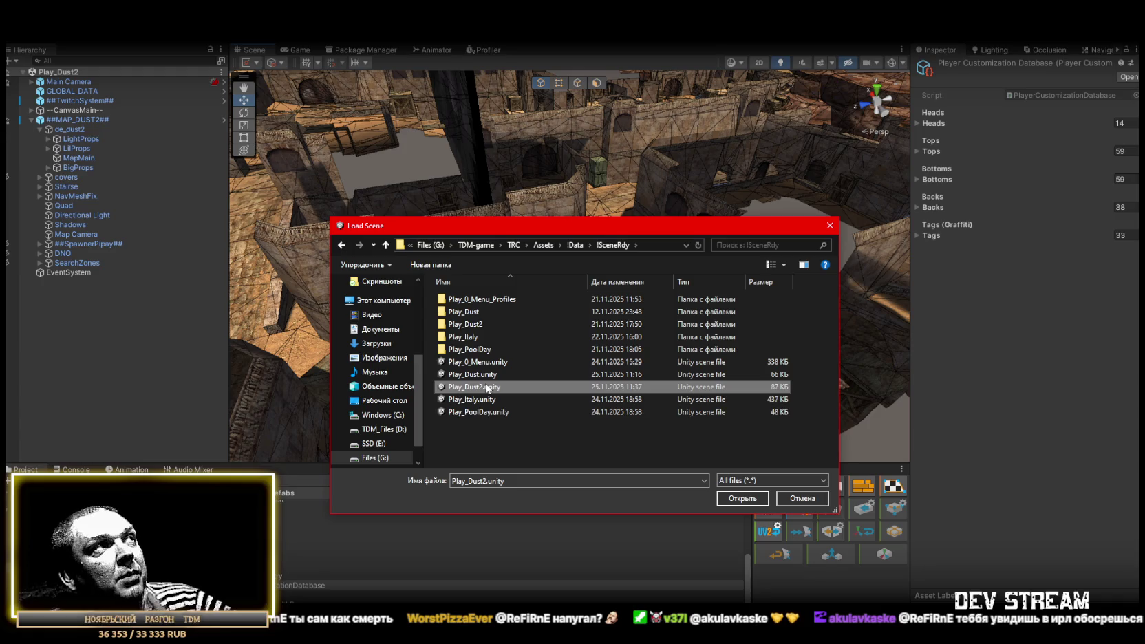
click(482, 376)
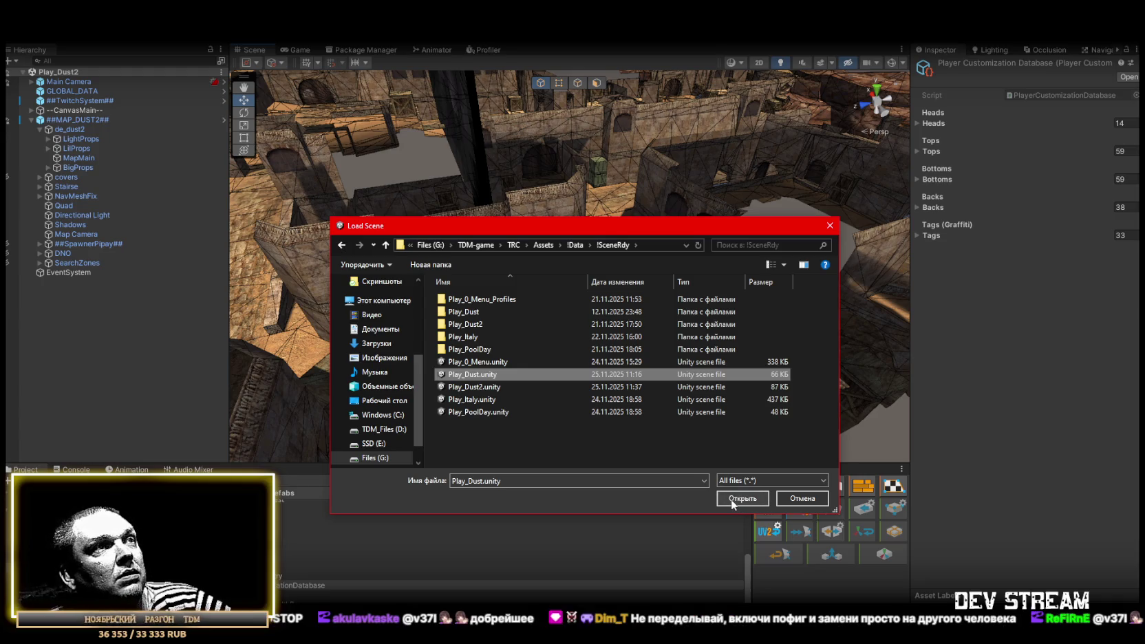
click(731, 499)
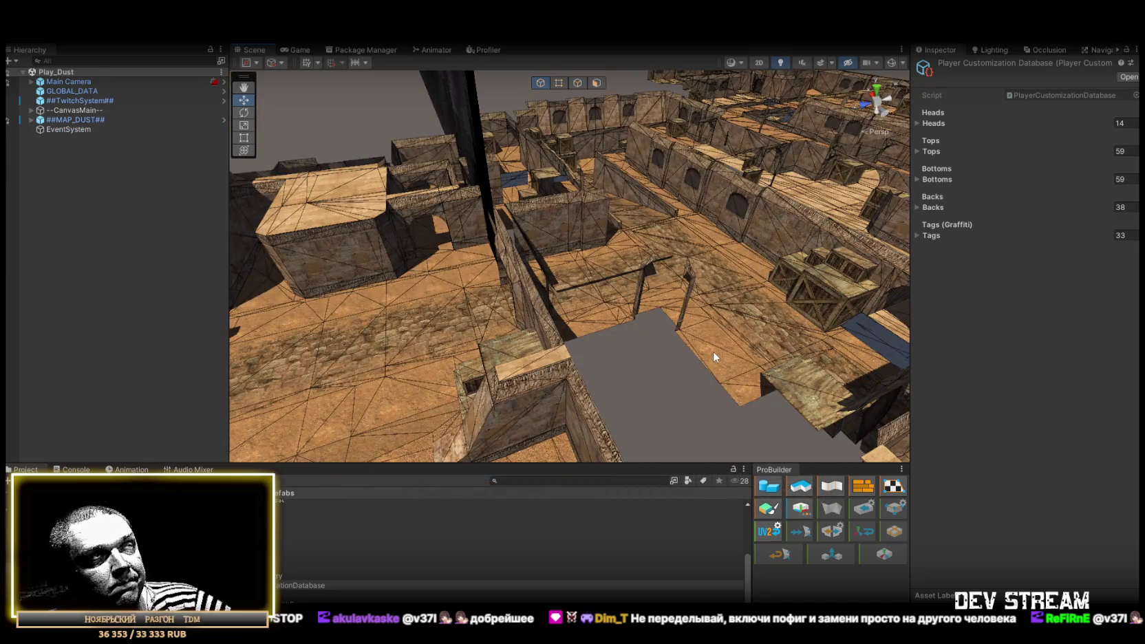
mouse_move(713, 351)
mouse_down()
mouse_move(771, 316)
mouse_move(584, 301)
mouse_up()
click(530, 280)
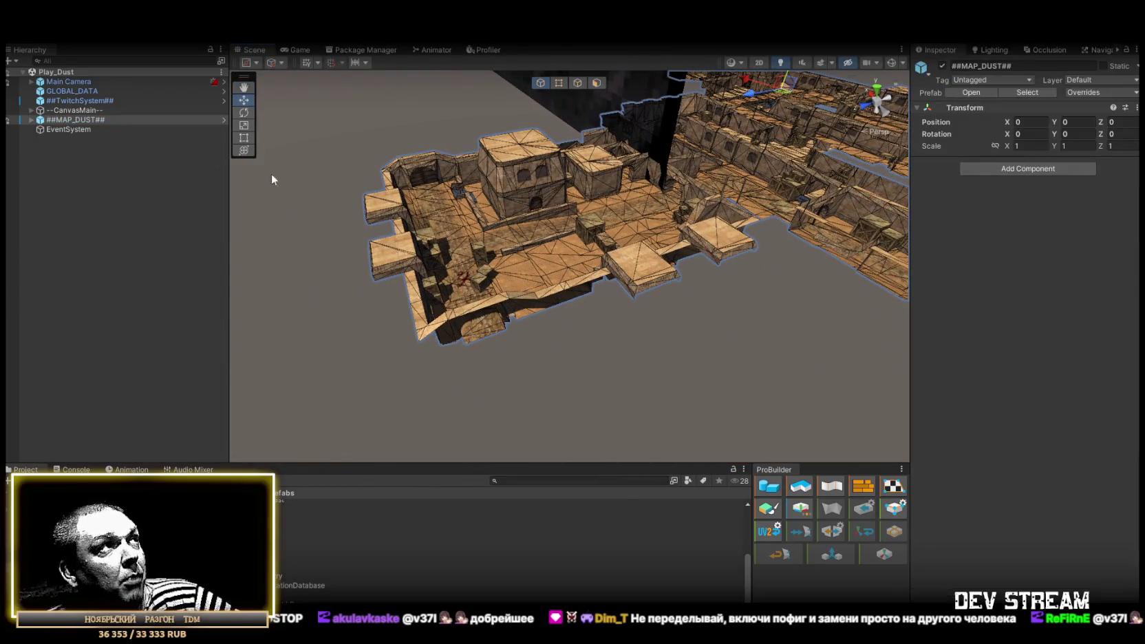
Enable the covers group and try deleting Cover (1)–(24) in the scene, dismissing the prefab warning.
click(30, 121)
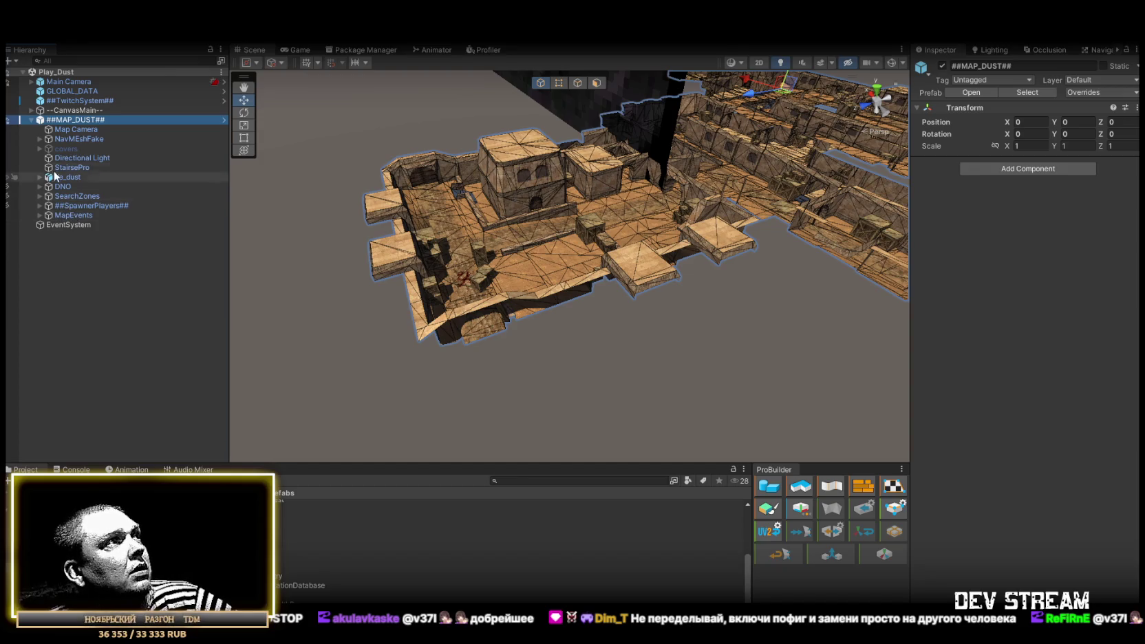
click(61, 150)
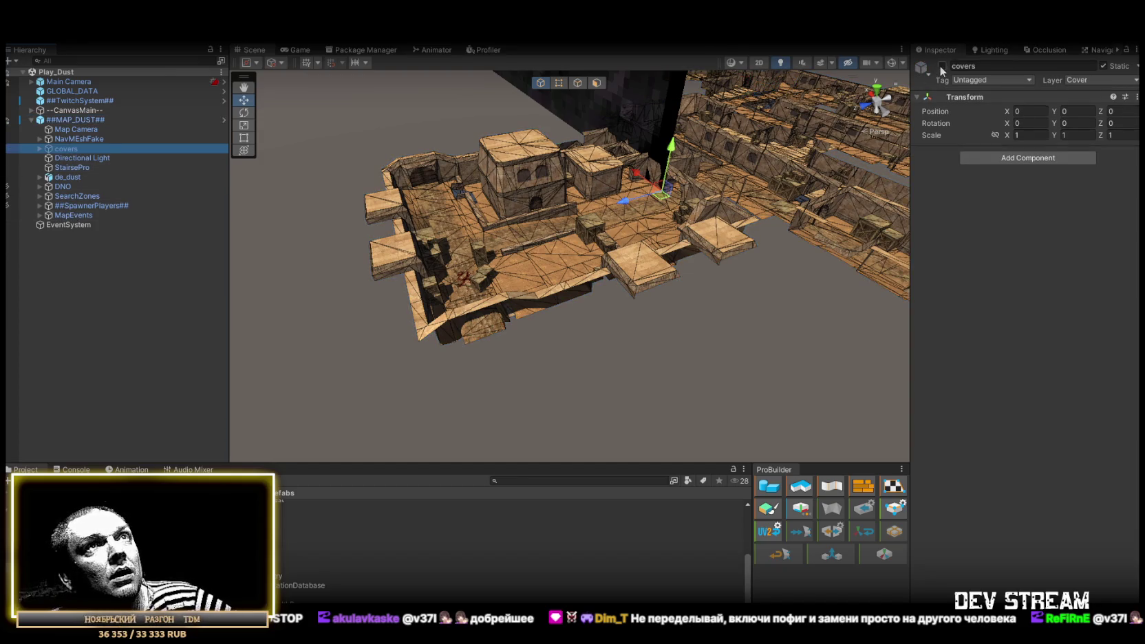
click(942, 66)
click(39, 149)
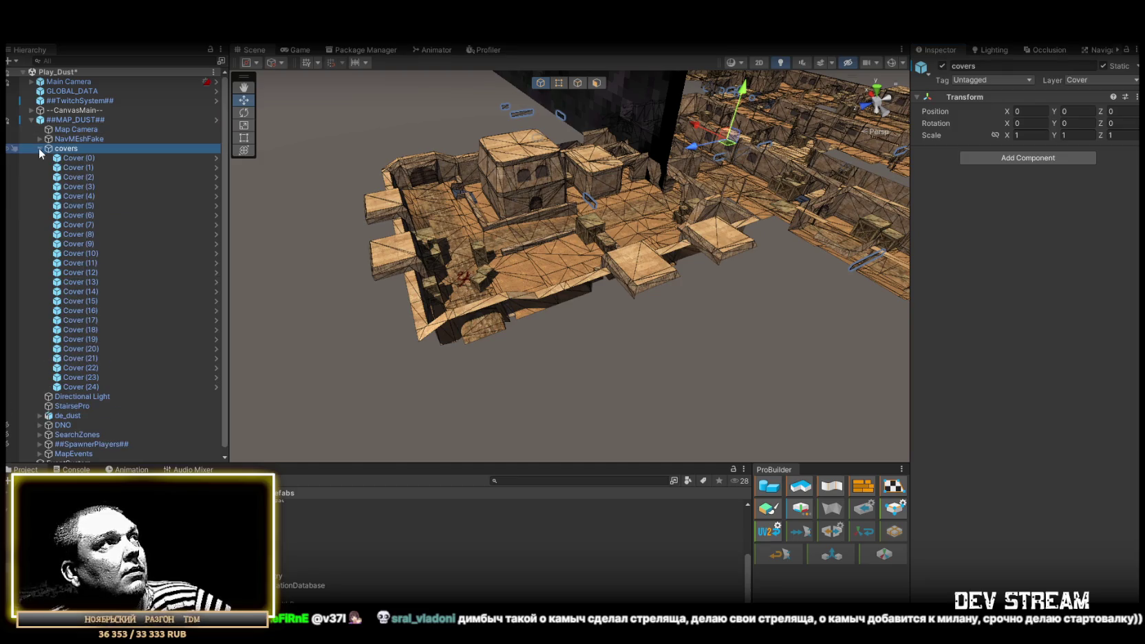
click(82, 166)
shift+click(88, 386)
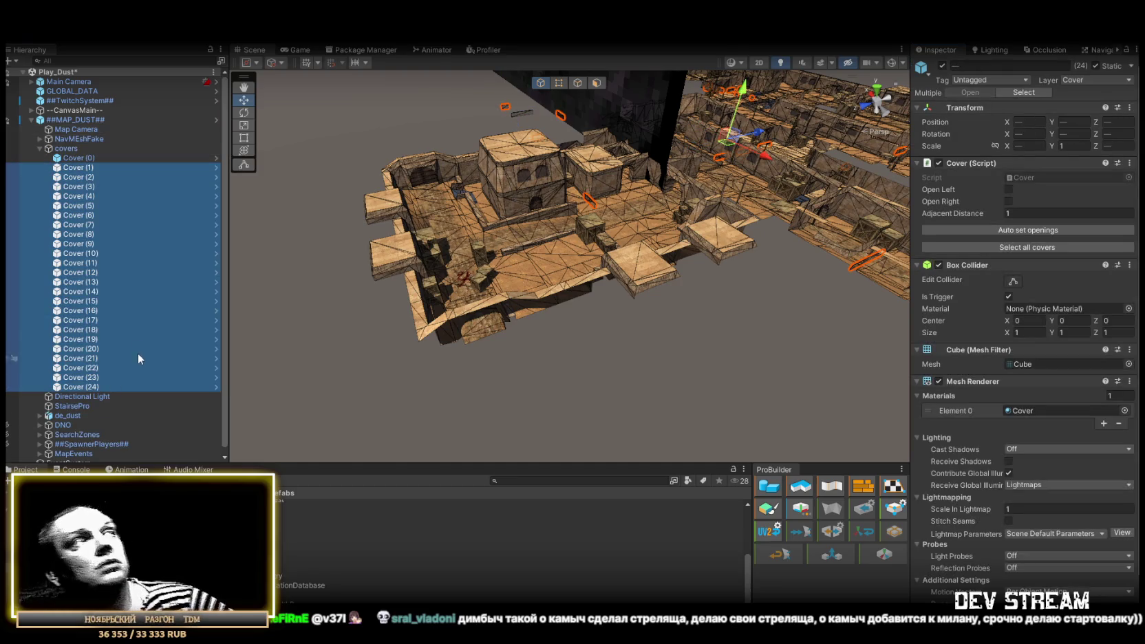
key(Delete)
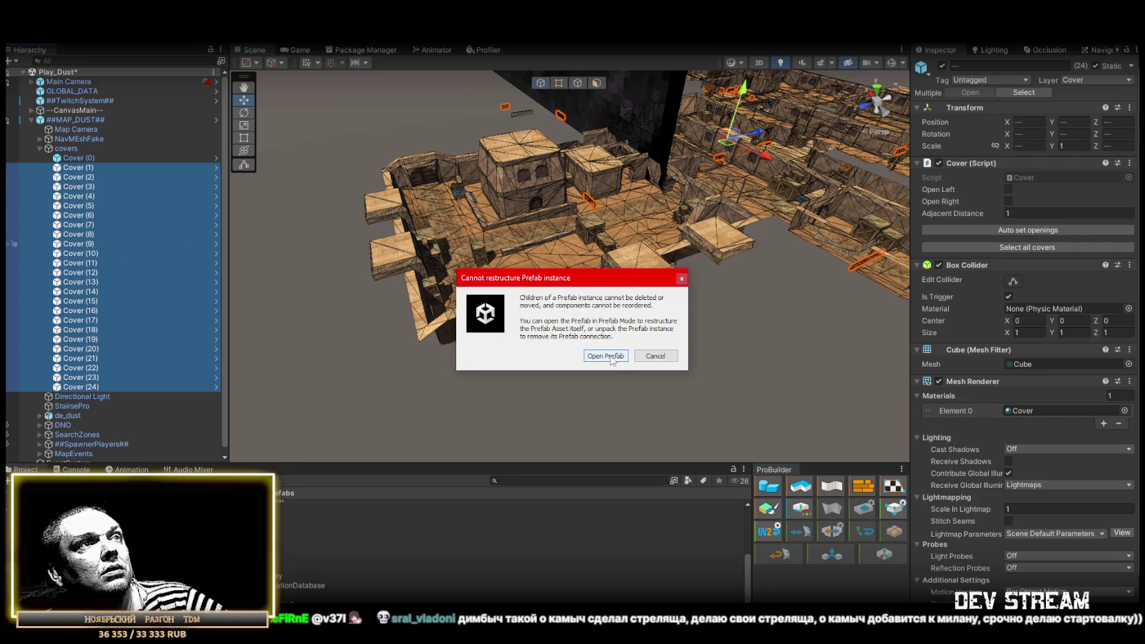
click(681, 278)
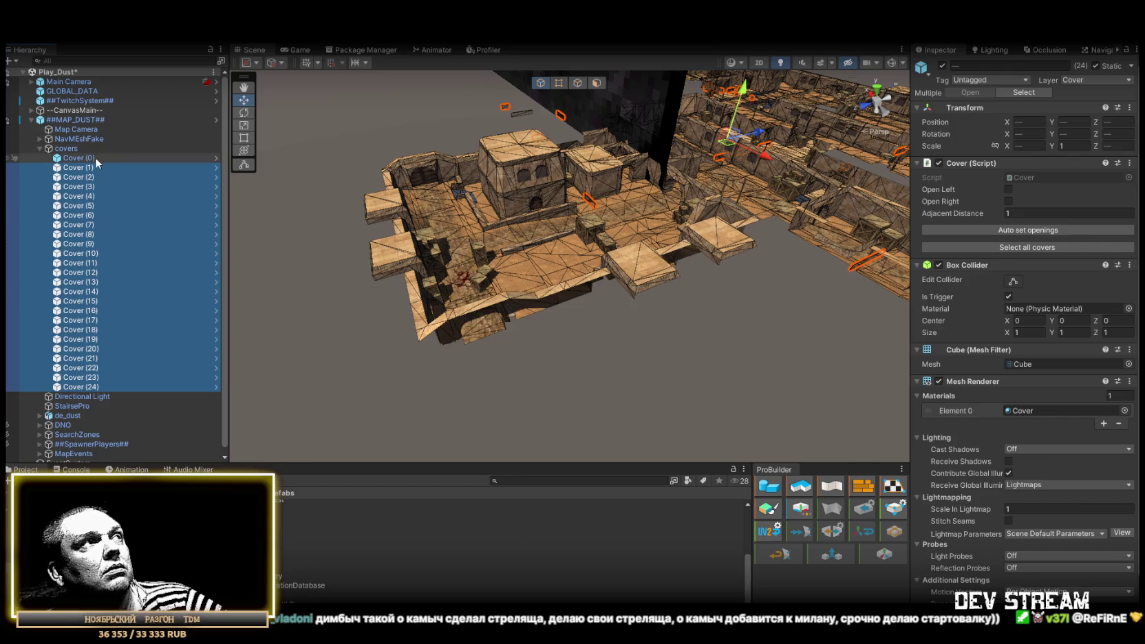
Open the ##MAP_DUST## prefab and delete Cover (1) through Cover (24) inside it.
click(69, 120)
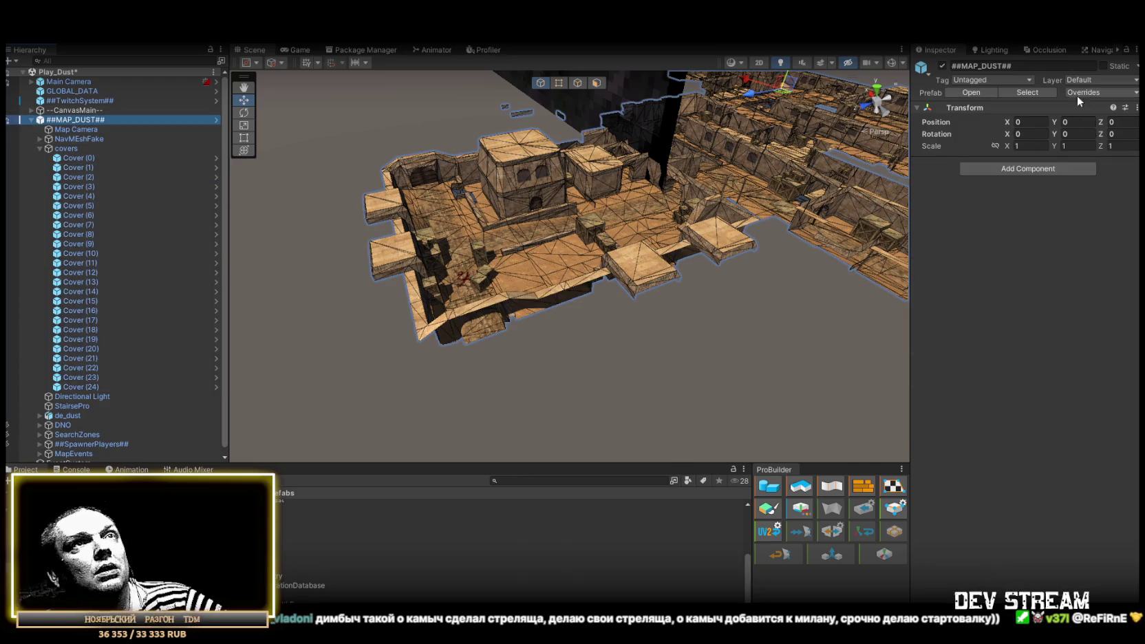
click(1102, 92)
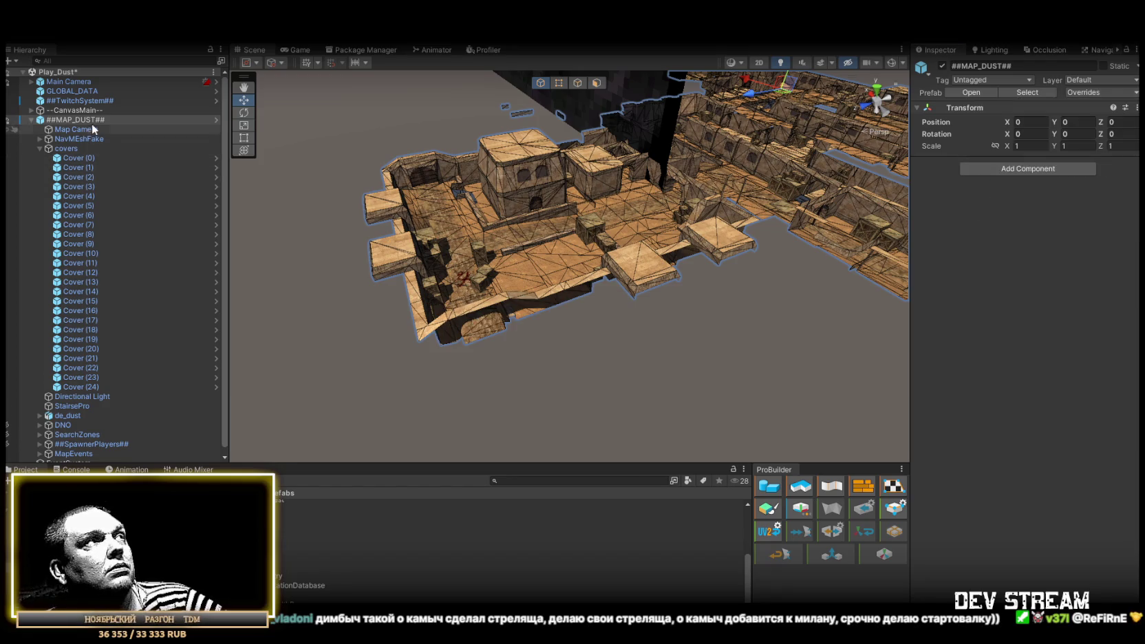
click(978, 93)
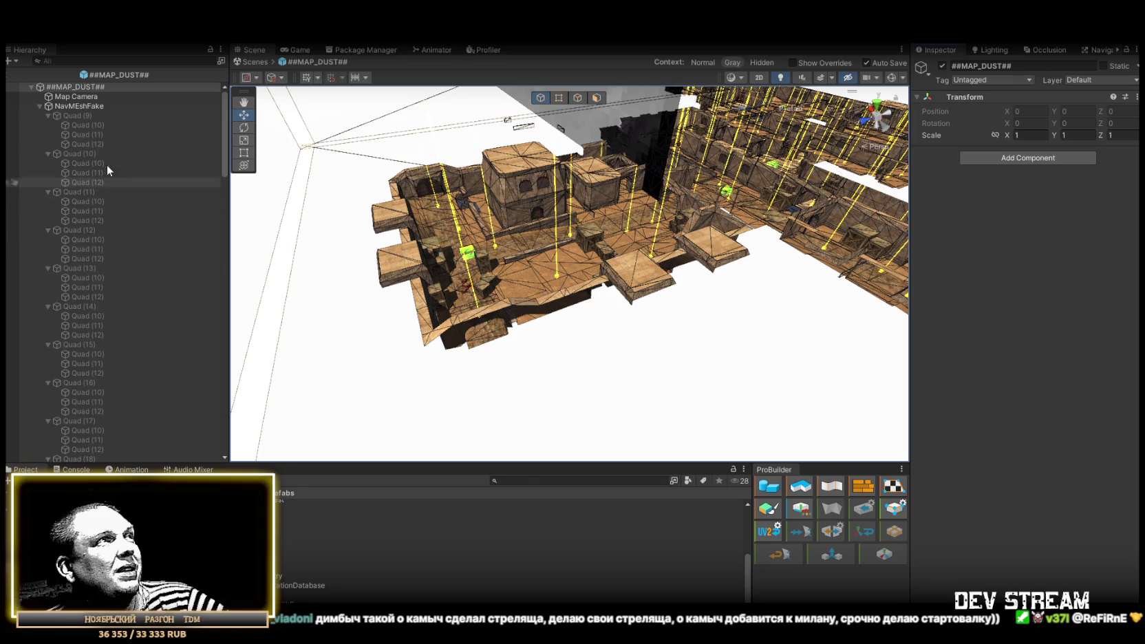
click(32, 87)
alt+click(32, 86)
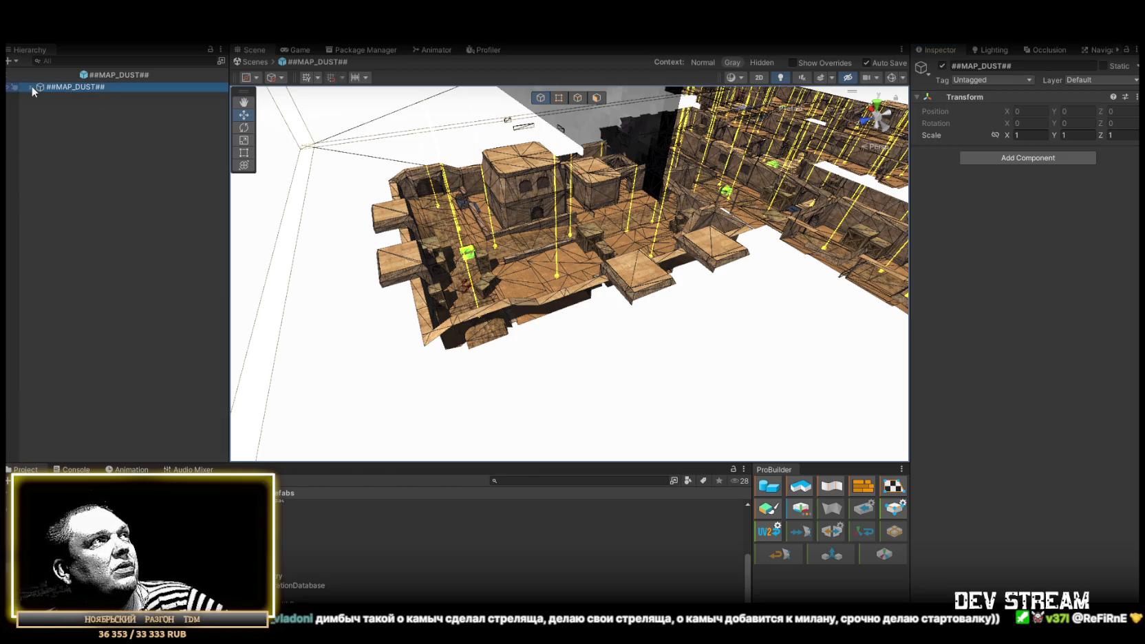
click(32, 87)
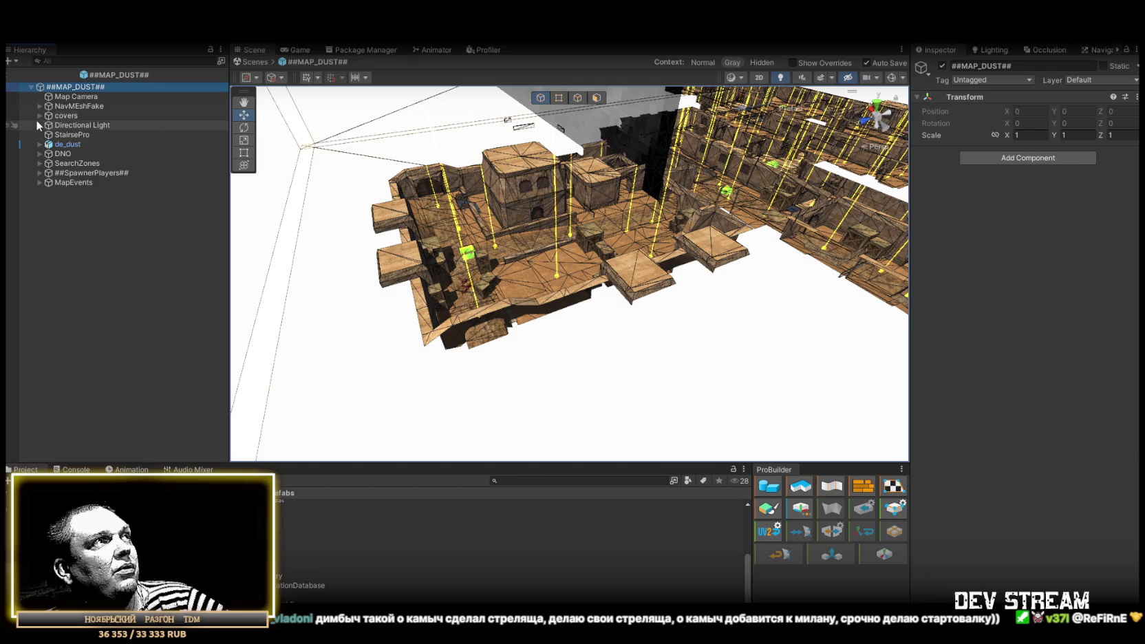
click(39, 116)
click(42, 135)
shift+click(111, 354)
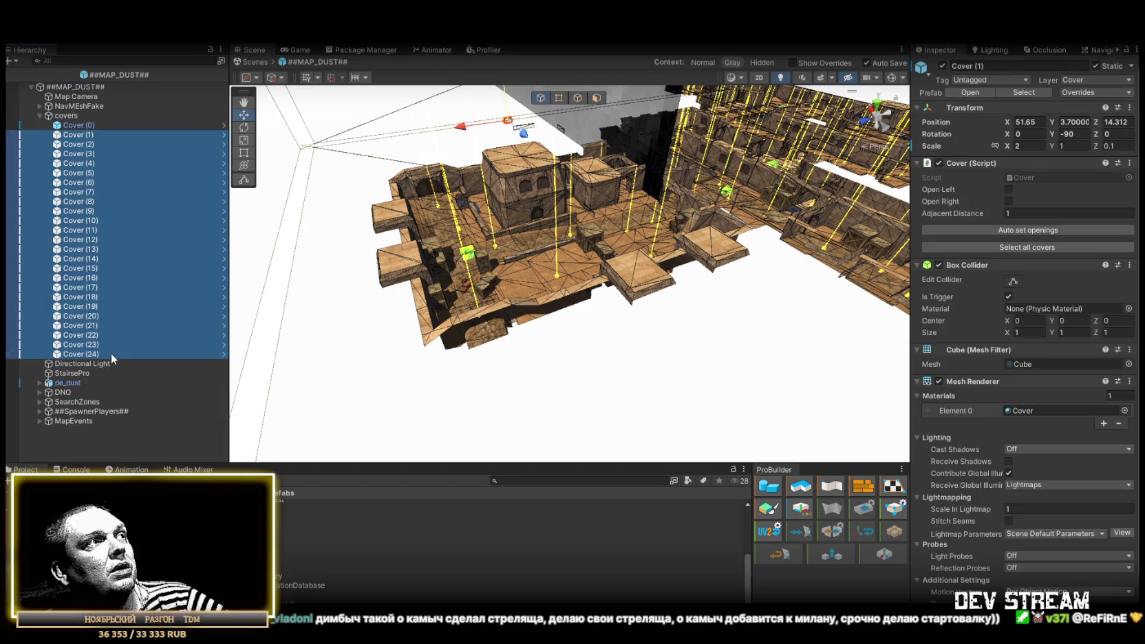
key(Delete)
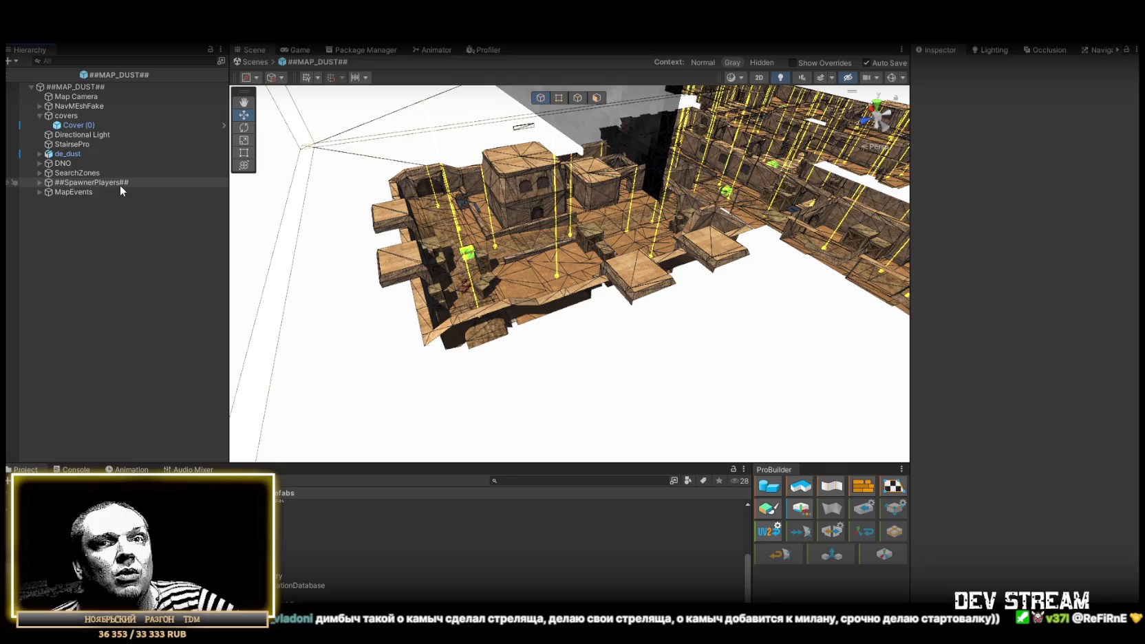
click(73, 126)
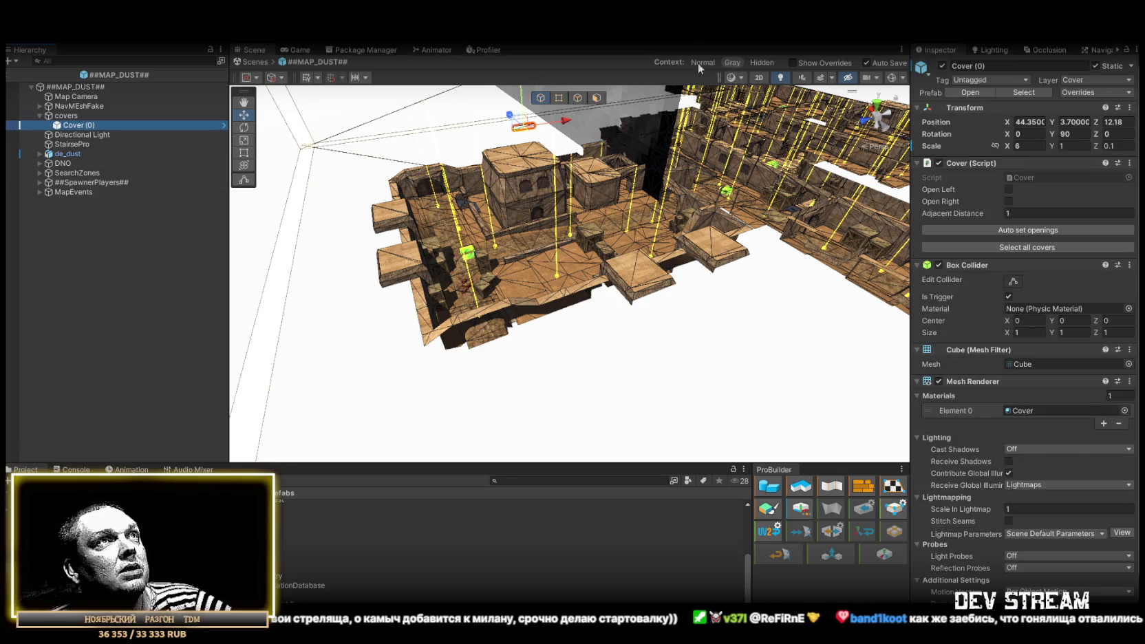
Return to the Play_Dust scene and select Cover (0).
click(253, 61)
mouse_move(272, 71)
mouse_down()
mouse_move(541, 177)
mouse_move(90, 149)
mouse_up()
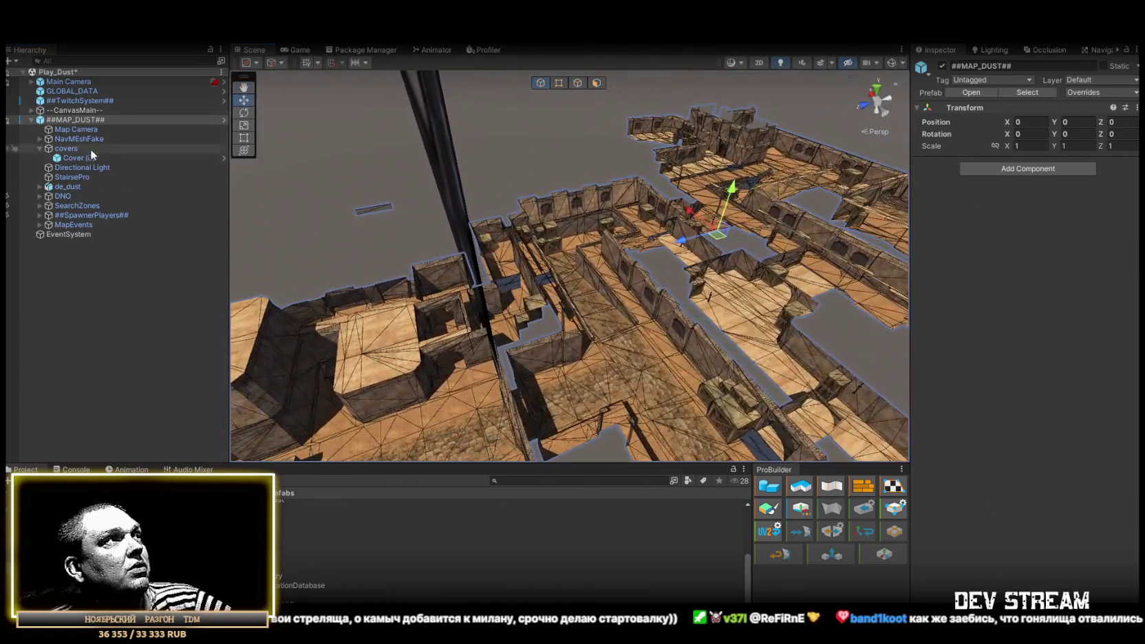
click(77, 157)
Turn Cover (0) to -90 degrees and slide it along the wall, shortening it slightly.
mouse_move(550, 172)
mouse_down()
mouse_move(527, 178)
mouse_move(373, 148)
mouse_move(375, 138)
mouse_move(771, 324)
mouse_move(747, 310)
mouse_up()
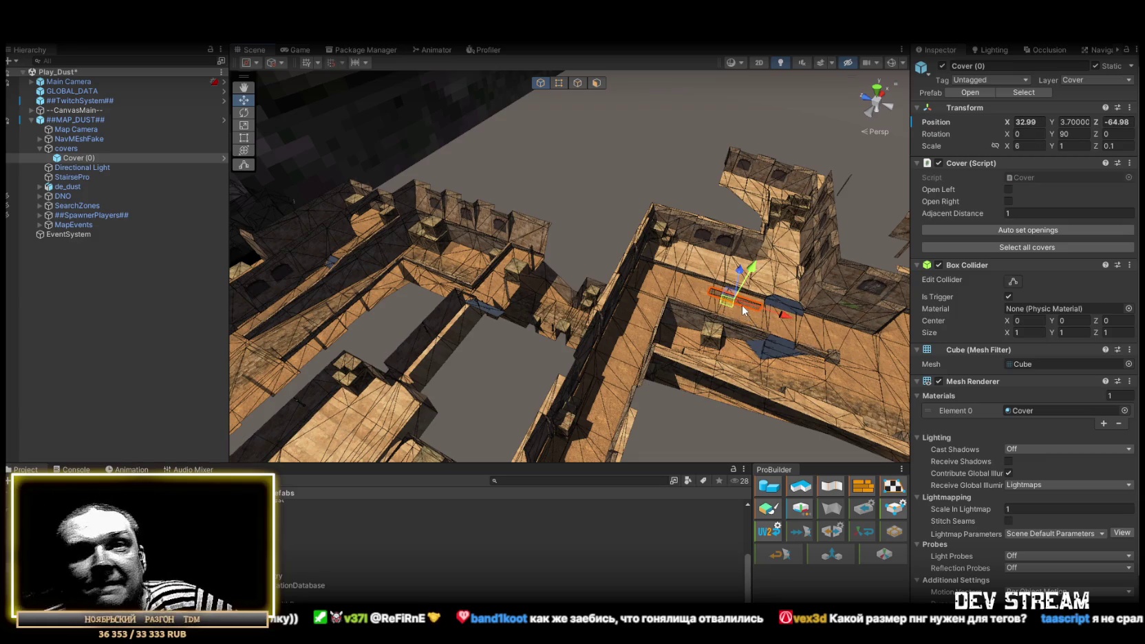
mouse_move(691, 290)
mouse_down()
mouse_move(677, 293)
mouse_move(746, 255)
mouse_move(722, 250)
mouse_up()
key(e)
drag(533, 222, 816, 241)
mouse_move(637, 225)
mouse_down()
mouse_move(575, 200)
mouse_move(656, 362)
mouse_up()
key(w)
drag(574, 340, 744, 318)
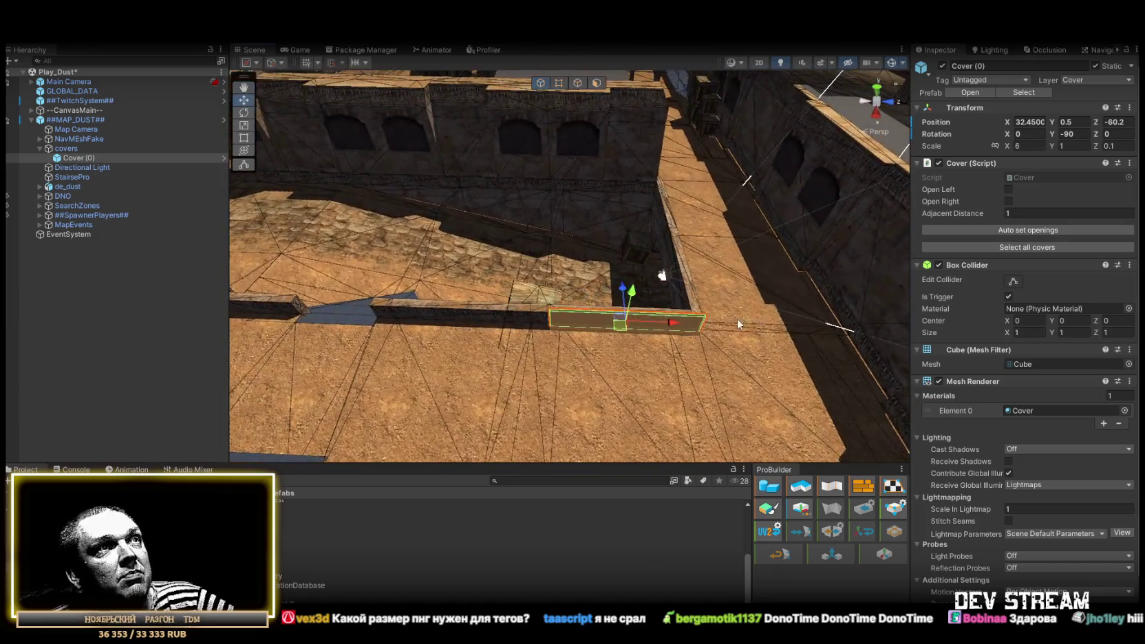
mouse_move(582, 322)
mouse_down()
mouse_move(636, 324)
mouse_move(623, 323)
mouse_up()
mouse_move(623, 324)
mouse_down()
mouse_move(544, 299)
mouse_move(547, 327)
mouse_move(523, 303)
mouse_move(536, 321)
mouse_move(640, 325)
mouse_up()
Duplicate it as Cover (1), straighten it to -180, place it beside the wall and scale X to 7.5.
key(ctrl+d)
key(e)
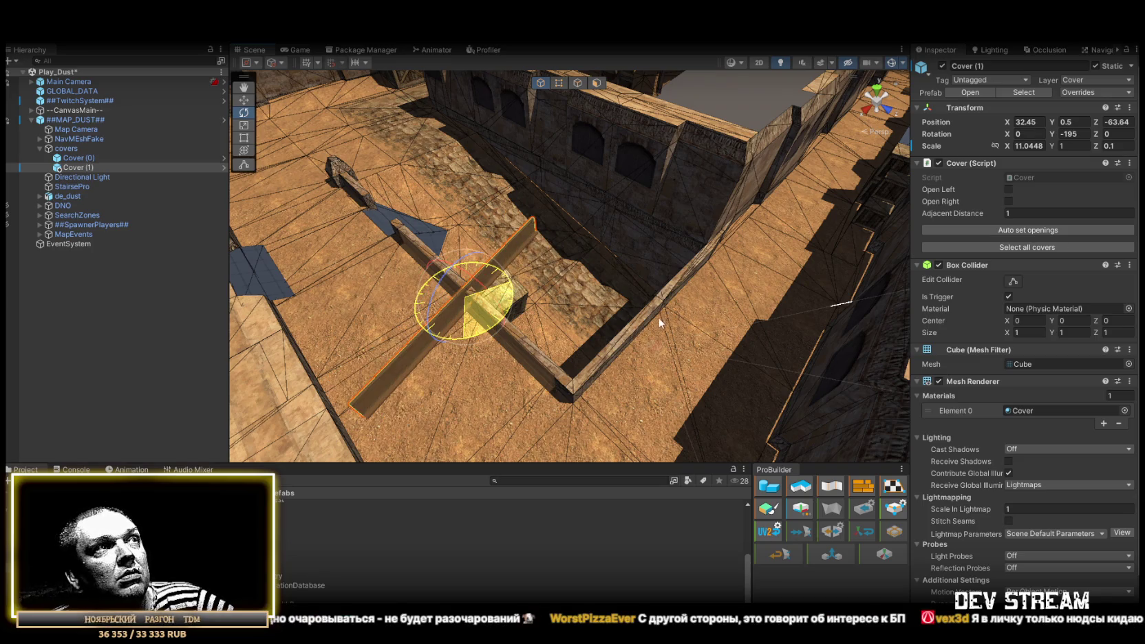
drag(642, 328, 625, 331)
key(w)
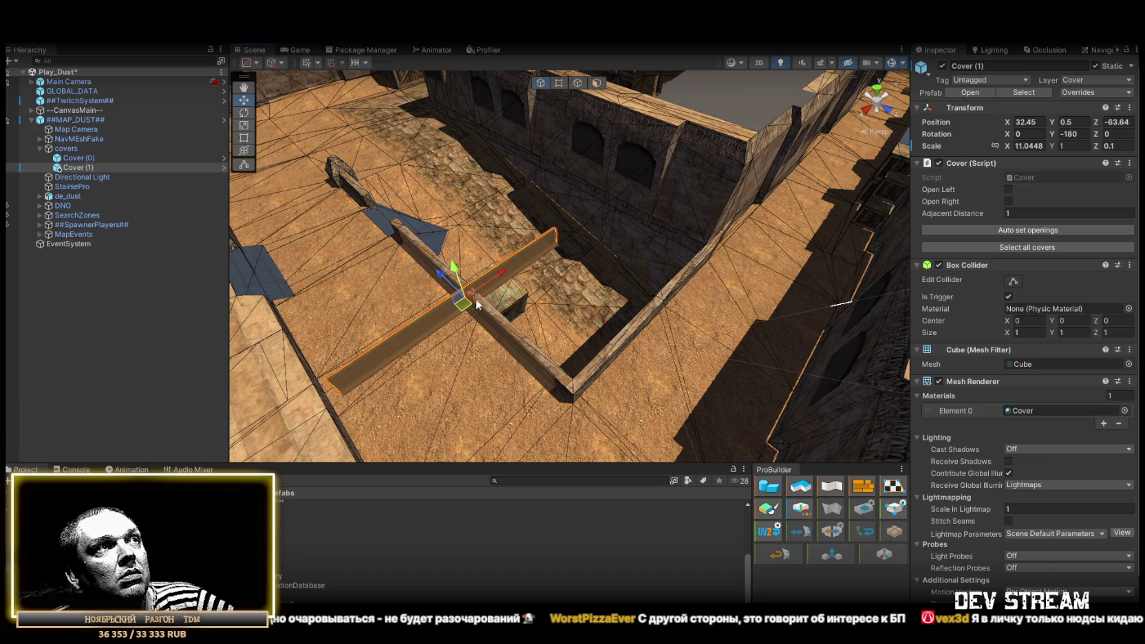
mouse_move(476, 299)
mouse_down()
mouse_move(691, 327)
mouse_move(688, 303)
mouse_up()
scroll(682, 303, down, 6)
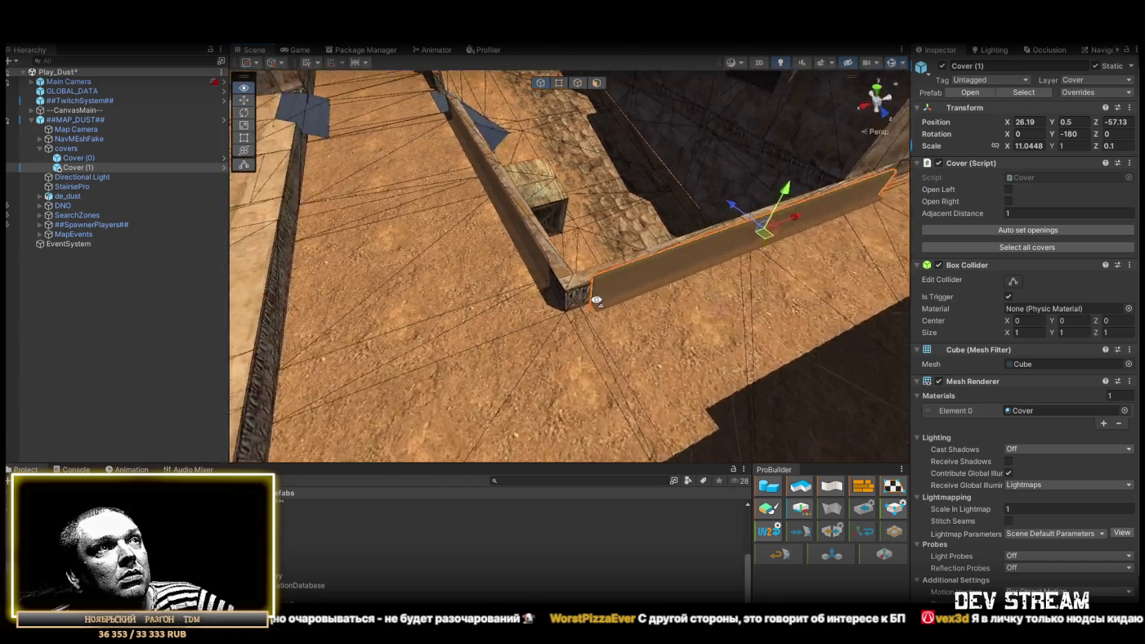
mouse_move(602, 329)
mouse_down()
mouse_move(608, 305)
mouse_move(587, 289)
mouse_move(605, 263)
mouse_move(619, 267)
mouse_move(606, 262)
mouse_move(879, 278)
mouse_up()
key(r)
key(w)
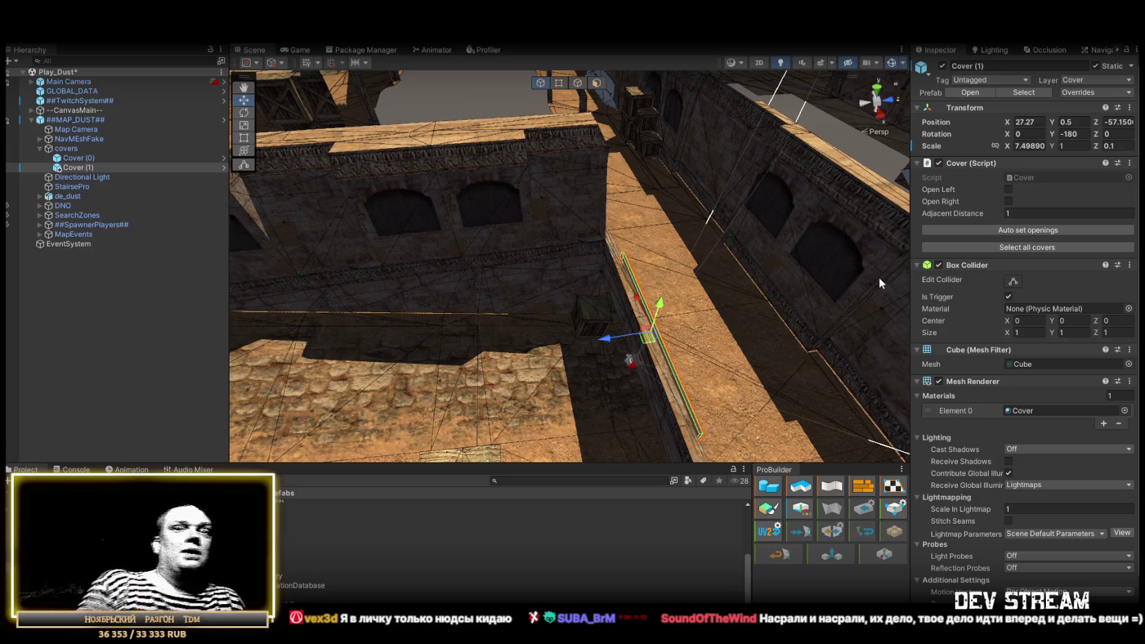
Duplicate Cover (1) and move the copy down to the lower floor.
mouse_move(826, 262)
mouse_down()
mouse_move(548, 239)
mouse_move(556, 263)
mouse_move(533, 264)
mouse_move(771, 332)
mouse_move(757, 308)
mouse_move(633, 289)
mouse_move(783, 256)
mouse_up()
key(ctrl+d)
mouse_move(733, 204)
mouse_down()
mouse_move(698, 373)
mouse_move(720, 383)
mouse_move(506, 314)
mouse_move(551, 297)
mouse_move(608, 305)
mouse_move(495, 307)
mouse_up()
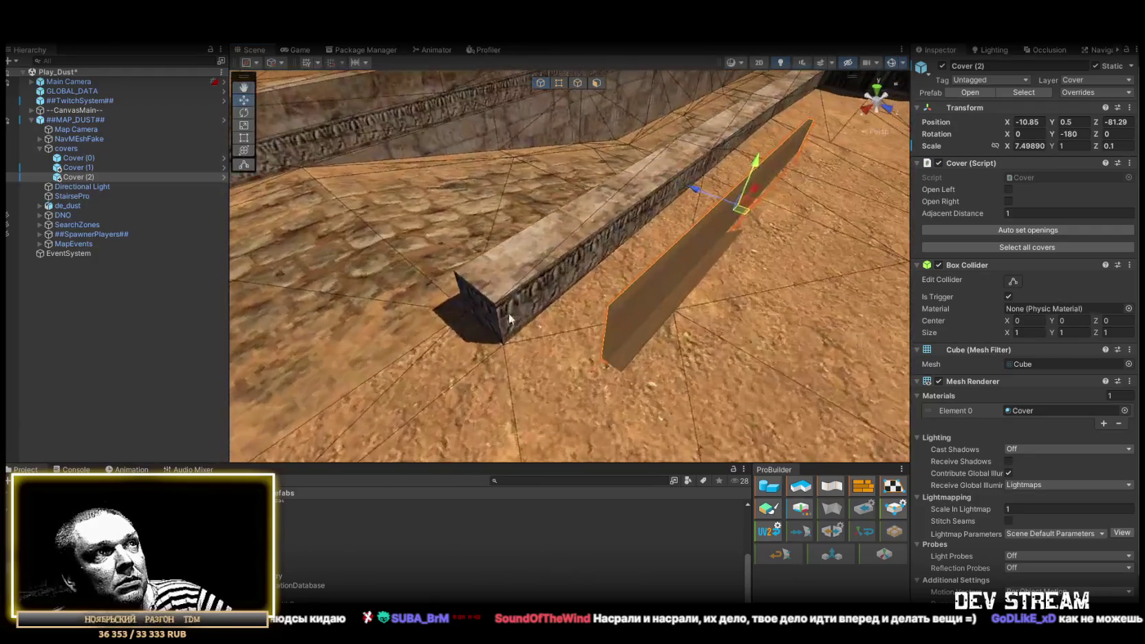
Nudge Cover (2) into place and slide Cover (4) along the wall.
drag(601, 360, 592, 365)
mouse_move(592, 365)
mouse_down()
mouse_move(509, 288)
mouse_move(718, 260)
mouse_move(504, 258)
mouse_move(787, 315)
mouse_move(795, 221)
mouse_move(899, 215)
mouse_move(849, 243)
mouse_move(636, 275)
mouse_move(665, 172)
mouse_move(661, 138)
mouse_move(696, 206)
mouse_move(569, 399)
mouse_up()
scroll(594, 367, up, 10)
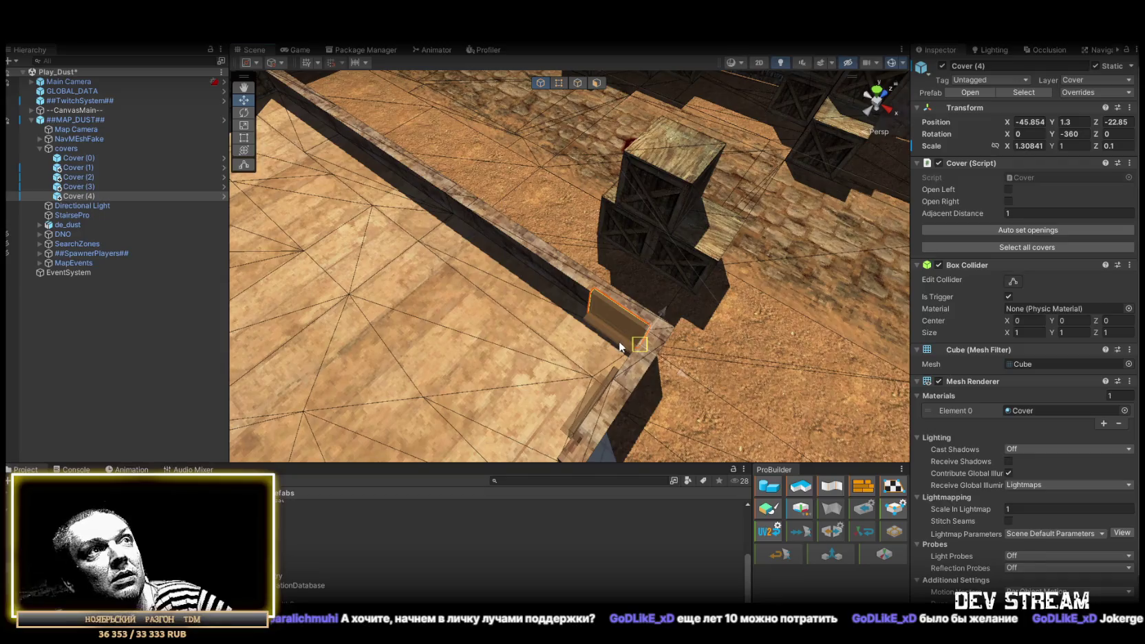
mouse_move(733, 310)
mouse_down()
mouse_move(538, 315)
mouse_move(1041, 306)
mouse_move(999, 307)
mouse_up()
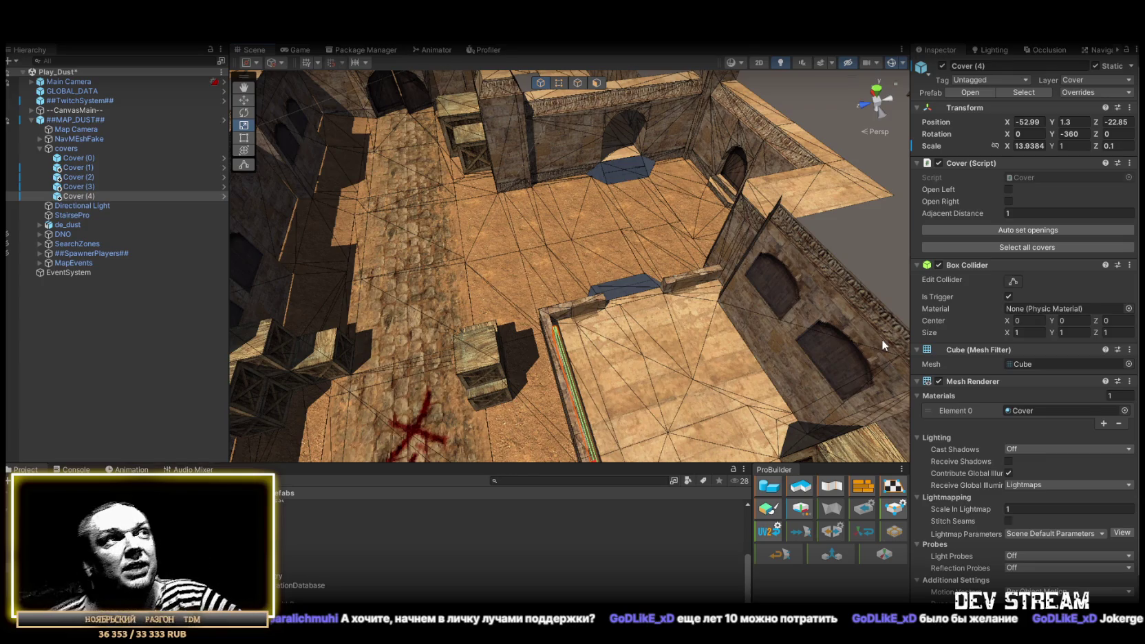
mouse_move(646, 216)
mouse_down()
mouse_move(795, 203)
mouse_move(838, 229)
mouse_move(795, 250)
mouse_move(810, 260)
mouse_move(788, 299)
mouse_move(508, 287)
mouse_move(552, 280)
mouse_move(447, 288)
mouse_move(440, 261)
mouse_move(326, 251)
mouse_move(476, 308)
mouse_up()
Duplicate the cover as Cover (5) and move it onto another wall edge.
key(ctrl+d)
key(w)
key(f)
mouse_move(407, 322)
mouse_down()
mouse_move(601, 204)
mouse_move(619, 179)
mouse_move(606, 143)
mouse_move(451, 362)
mouse_move(863, 334)
mouse_up()
scroll(606, 172, up, 5)
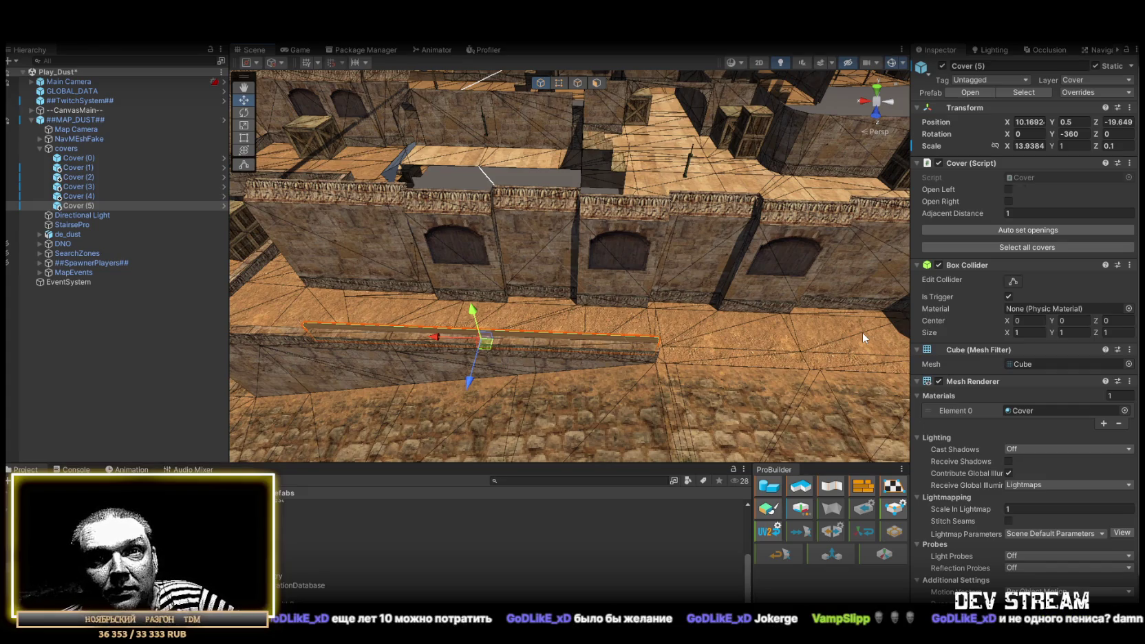
mouse_move(857, 287)
mouse_down()
mouse_move(551, 304)
mouse_move(556, 331)
mouse_move(703, 388)
mouse_move(687, 389)
mouse_move(620, 358)
mouse_move(703, 365)
mouse_up()
Resize Cover (5), then duplicate it as Cover (6) and snap it onto the next wall edge.
key(r)
key(ctrl+d)
key(w)
mouse_move(629, 335)
mouse_down()
mouse_move(659, 285)
mouse_move(535, 313)
mouse_up()
key(e)
key(f)
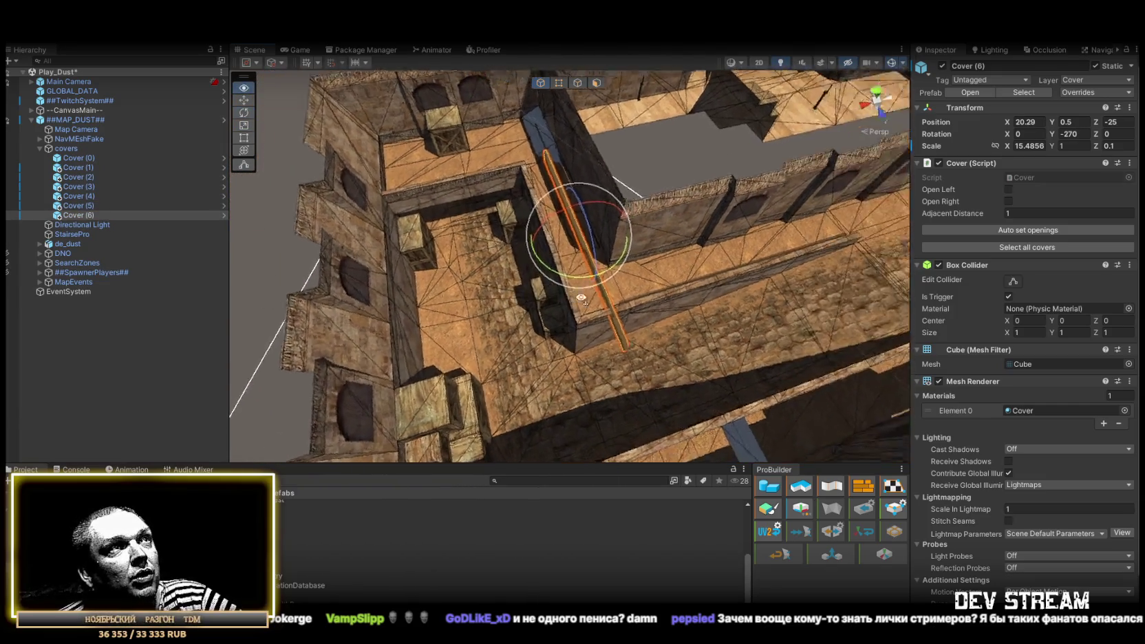
key(w)
mouse_move(729, 251)
mouse_down()
mouse_move(661, 278)
mouse_move(654, 316)
mouse_move(655, 263)
mouse_move(756, 174)
mouse_move(749, 146)
mouse_move(611, 174)
mouse_move(394, 189)
mouse_move(631, 266)
mouse_move(519, 235)
mouse_move(549, 279)
mouse_move(370, 221)
mouse_move(623, 192)
mouse_move(593, 204)
mouse_up()
Shift Cover (6) along the rooftop, snap it to the wall corner and shorten it.
key(e)
key(w)
mouse_move(478, 184)
mouse_down()
mouse_move(654, 166)
mouse_move(473, 197)
mouse_move(510, 171)
mouse_move(750, 217)
mouse_move(779, 200)
mouse_up()
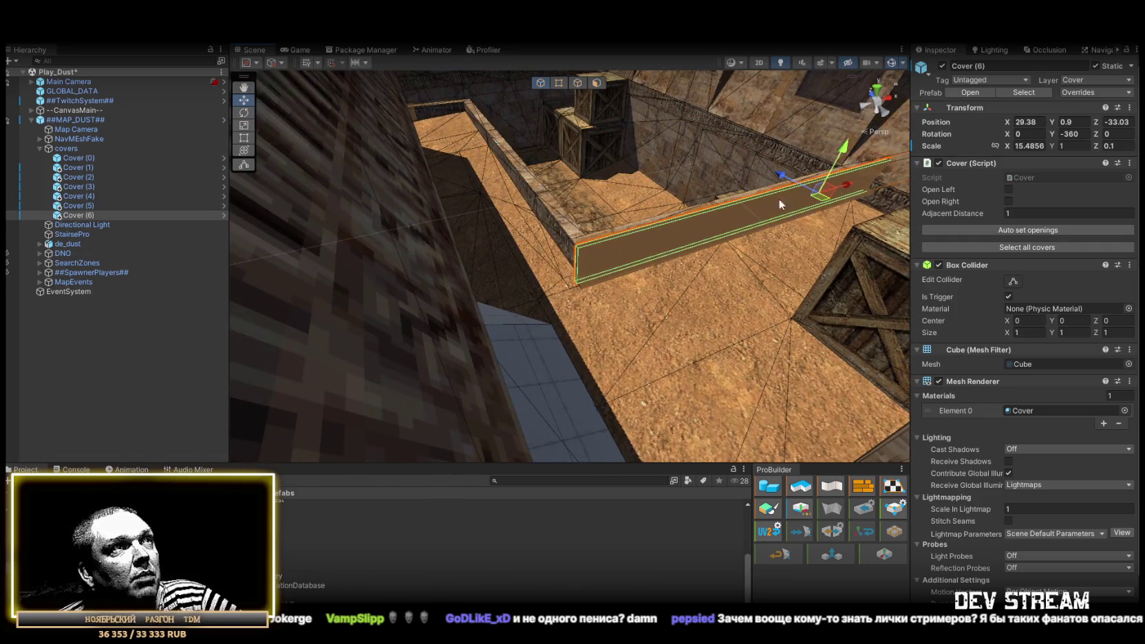
mouse_move(575, 282)
mouse_down()
mouse_move(598, 275)
mouse_move(549, 336)
mouse_move(727, 325)
mouse_up()
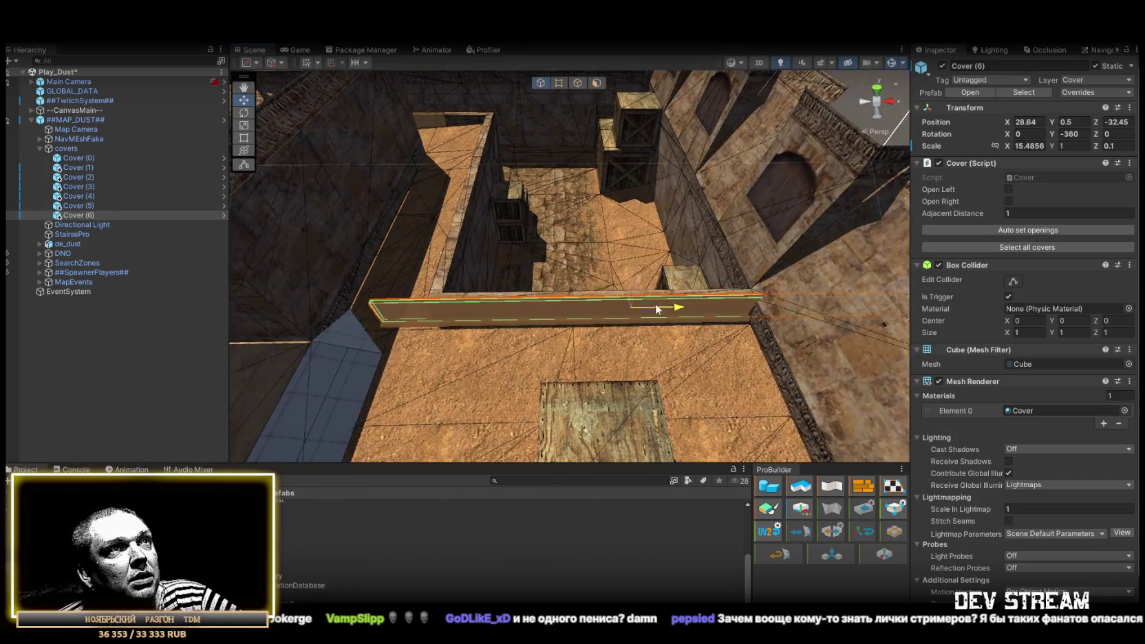
mouse_move(643, 312)
mouse_down()
mouse_move(626, 316)
mouse_move(891, 321)
mouse_move(588, 320)
mouse_move(847, 273)
mouse_move(544, 162)
mouse_move(624, 426)
mouse_up()
Duplicate Cover (6) as Cover (7) and turn it half a turn.
key(ctrl+d)
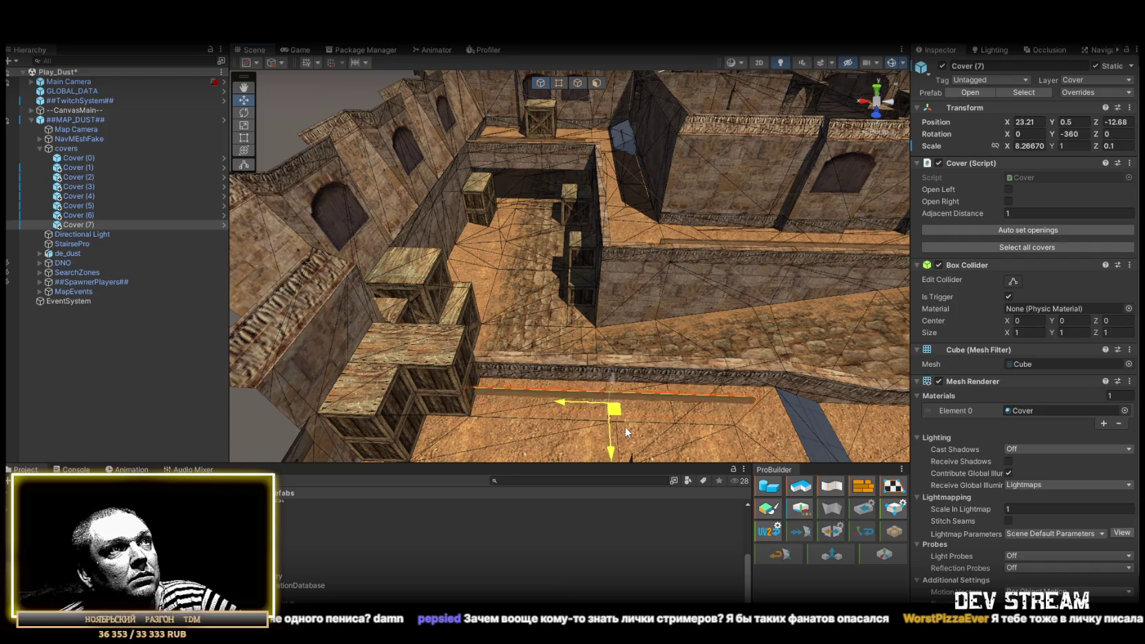
scroll(623, 427, up, 5)
key(e)
mouse_move(592, 371)
mouse_down()
mouse_move(812, 368)
mouse_move(886, 351)
mouse_move(539, 347)
mouse_move(587, 365)
mouse_move(584, 338)
mouse_move(736, 357)
mouse_move(662, 293)
mouse_move(627, 300)
mouse_move(513, 270)
mouse_move(658, 318)
mouse_move(704, 283)
mouse_move(616, 271)
mouse_move(402, 340)
mouse_move(266, 335)
mouse_move(323, 333)
mouse_move(445, 378)
mouse_move(647, 327)
mouse_move(641, 244)
mouse_move(571, 284)
mouse_move(460, 281)
mouse_up()
key(w)
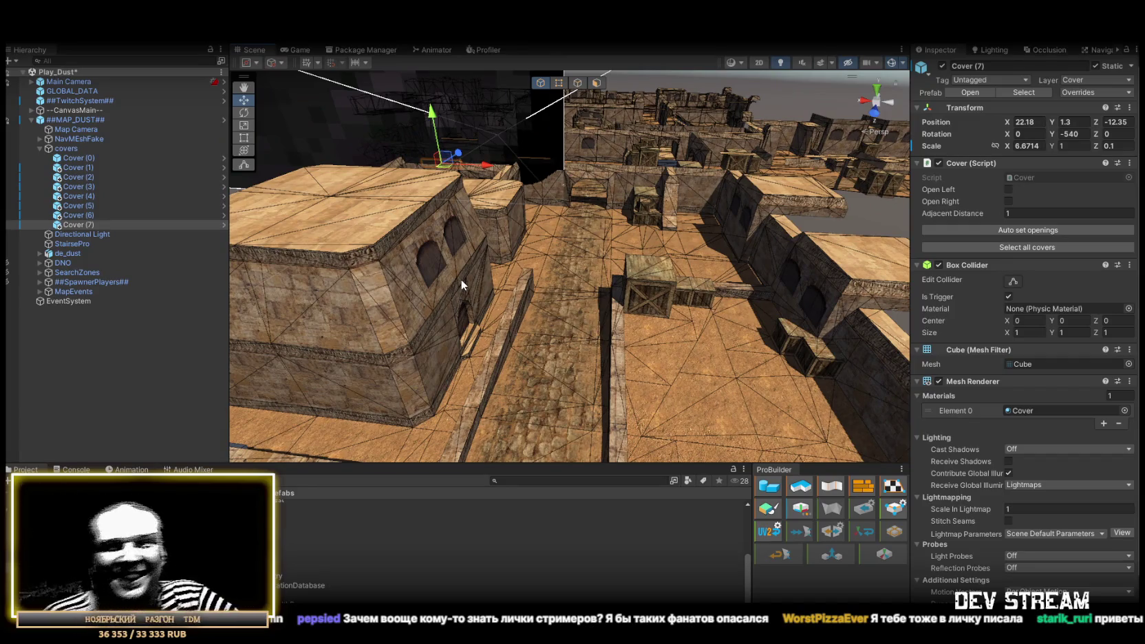
Duplicate the cover as Cover (8) and move it to a new rooftop spot.
mouse_move(580, 292)
mouse_down()
mouse_move(522, 219)
mouse_move(653, 200)
mouse_up()
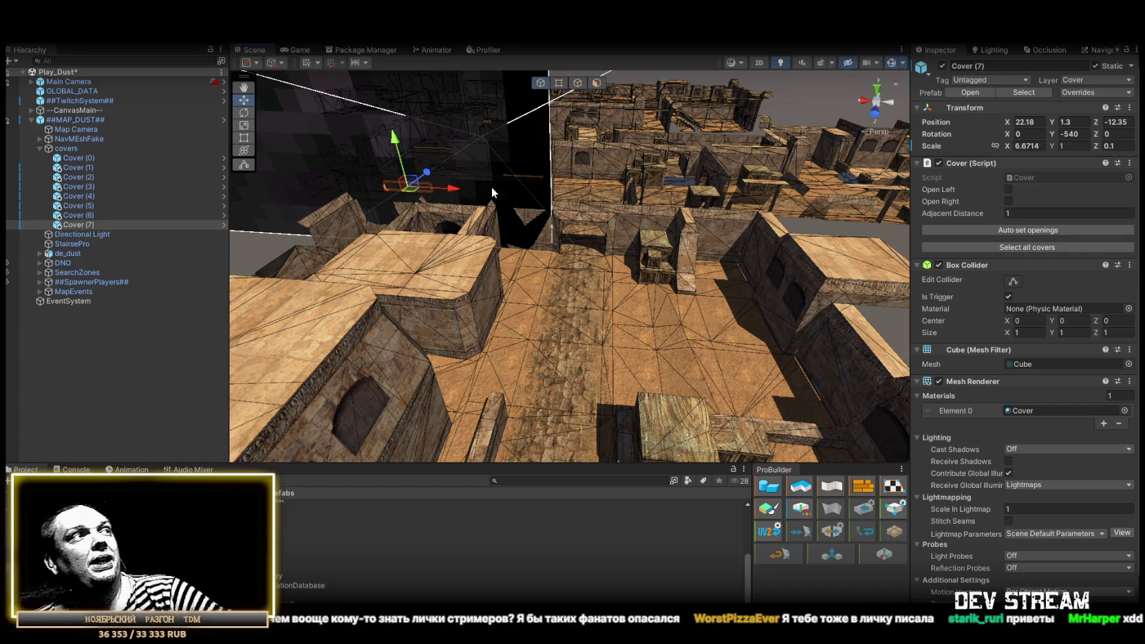
key(ctrl+d)
mouse_move(482, 289)
mouse_down()
mouse_move(557, 254)
mouse_move(411, 152)
mouse_move(518, 303)
mouse_move(688, 362)
mouse_move(718, 390)
mouse_move(657, 361)
mouse_move(796, 369)
mouse_move(916, 354)
mouse_move(777, 330)
mouse_move(774, 315)
mouse_move(574, 335)
mouse_move(228, 247)
mouse_move(143, 269)
mouse_move(1091, 260)
mouse_up()
key(e)
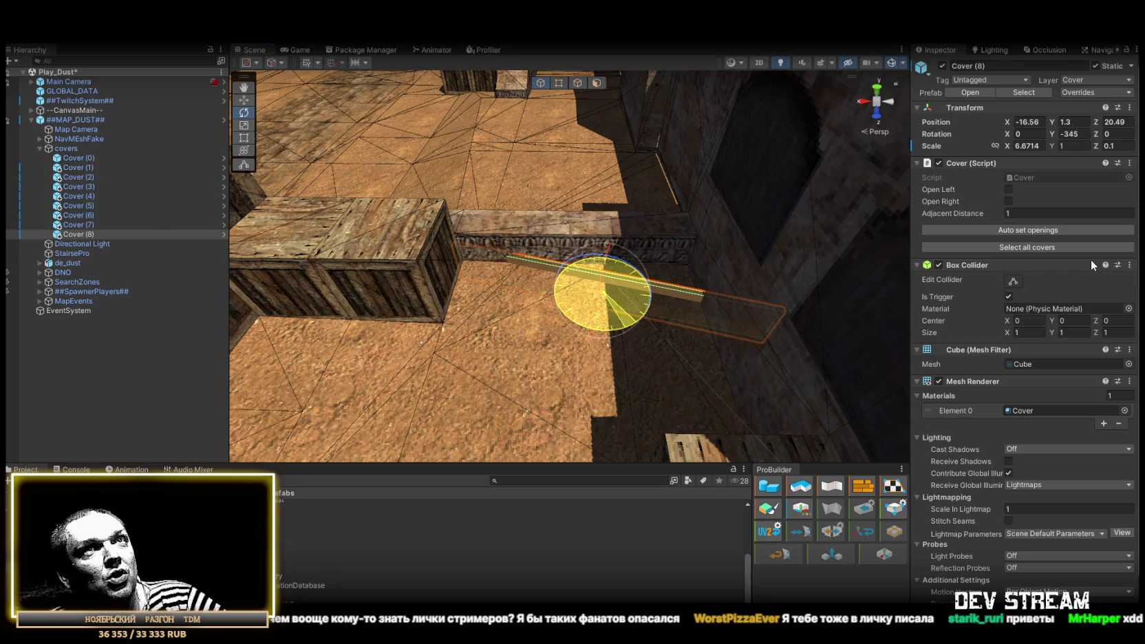
Rotate Cover (8) into line beside the crates and raise it to Position Y 2.1.
mouse_move(993, 261)
mouse_down()
mouse_move(524, 256)
mouse_move(738, 250)
mouse_move(705, 170)
mouse_move(573, 168)
mouse_move(690, 221)
mouse_move(562, 307)
mouse_move(730, 311)
mouse_move(880, 278)
mouse_move(861, 290)
mouse_up()
mouse_move(640, 225)
mouse_down()
mouse_move(608, 235)
mouse_move(544, 225)
mouse_move(566, 243)
mouse_move(555, 272)
mouse_move(517, 269)
mouse_move(523, 248)
mouse_move(594, 229)
mouse_move(626, 268)
mouse_move(597, 270)
mouse_up()
scroll(551, 276, up, 3)
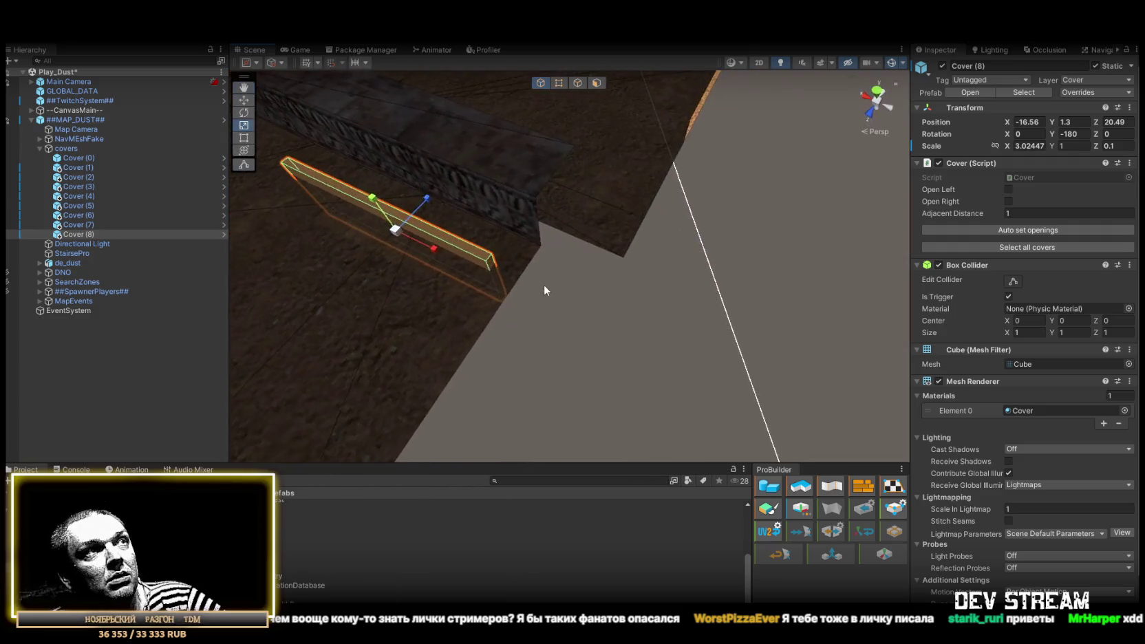
key(w)
drag(692, 283, 582, 291)
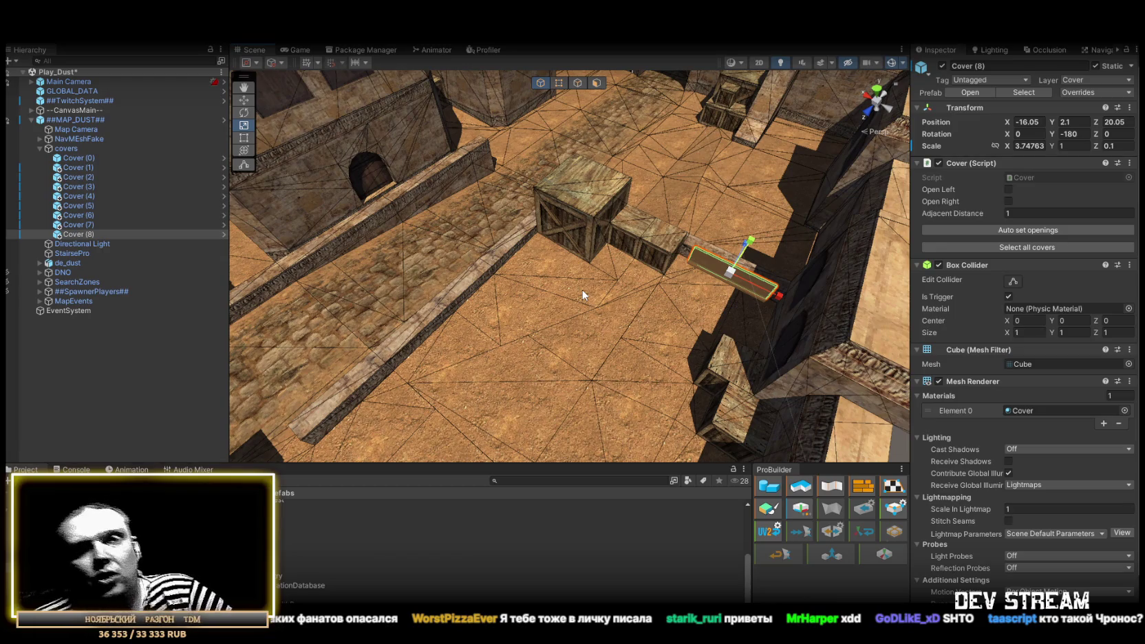
drag(637, 284, 710, 282)
Duplicate it as Cover (9) along the low wall near the building, then copy it again as Cover (10).
key(ctrl+d)
key(w)
mouse_move(803, 249)
mouse_down()
mouse_move(534, 274)
mouse_move(623, 269)
mouse_move(750, 217)
mouse_move(349, 303)
mouse_move(447, 243)
mouse_move(490, 253)
mouse_move(529, 301)
mouse_move(552, 258)
mouse_move(669, 281)
mouse_move(639, 307)
mouse_move(458, 315)
mouse_move(572, 311)
mouse_up()
key(ctrl+d)
Rotate Cover (10) to 90 degrees and nudge it into place.
key(e)
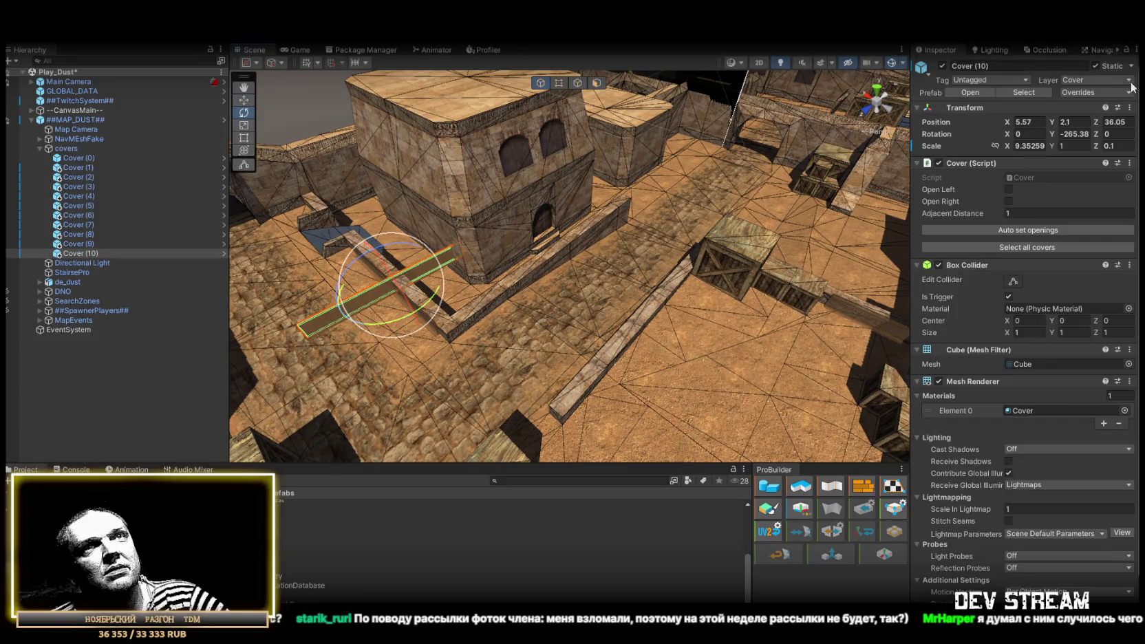
text(90)
key(Return)
mouse_move(757, 207)
mouse_down()
mouse_move(479, 212)
mouse_move(750, 172)
mouse_move(810, 180)
mouse_move(814, 236)
mouse_move(686, 308)
mouse_move(681, 322)
mouse_up()
key(w)
mouse_move(681, 322)
mouse_down()
mouse_move(596, 307)
mouse_move(557, 210)
mouse_move(592, 260)
mouse_move(576, 279)
mouse_move(525, 279)
mouse_move(537, 282)
mouse_move(523, 244)
mouse_move(705, 225)
mouse_move(698, 244)
mouse_up()
Duplicate it as Cover (11) near the wall, turned to 180 and scaled X to 2.54.
key(ctrl+d)
key(w)
mouse_move(512, 227)
mouse_down()
mouse_move(793, 351)
mouse_move(785, 375)
mouse_move(598, 318)
mouse_up()
key(e)
mouse_move(763, 366)
mouse_down()
mouse_move(792, 372)
mouse_move(790, 286)
mouse_move(688, 283)
mouse_move(653, 260)
mouse_move(584, 279)
mouse_move(603, 301)
mouse_move(550, 279)
mouse_move(674, 292)
mouse_move(611, 243)
mouse_move(669, 281)
mouse_up()
key(r)
key(w)
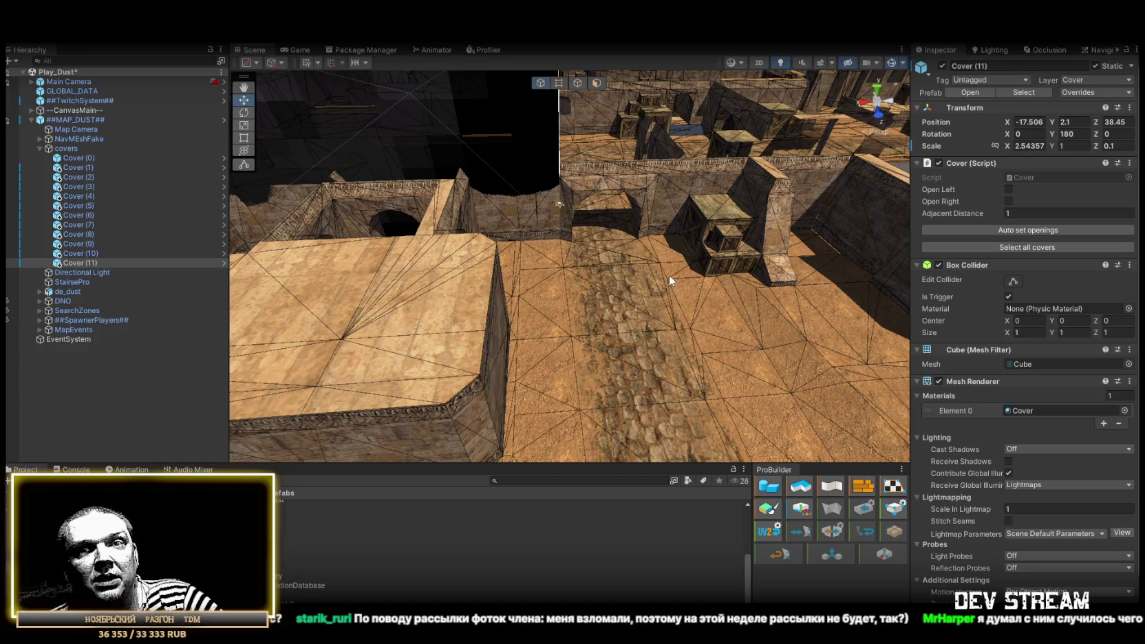
mouse_move(669, 275)
mouse_down()
mouse_move(878, 301)
mouse_move(760, 230)
mouse_move(849, 239)
mouse_move(488, 313)
mouse_move(504, 332)
mouse_move(554, 320)
mouse_move(530, 316)
mouse_up()
click(552, 324)
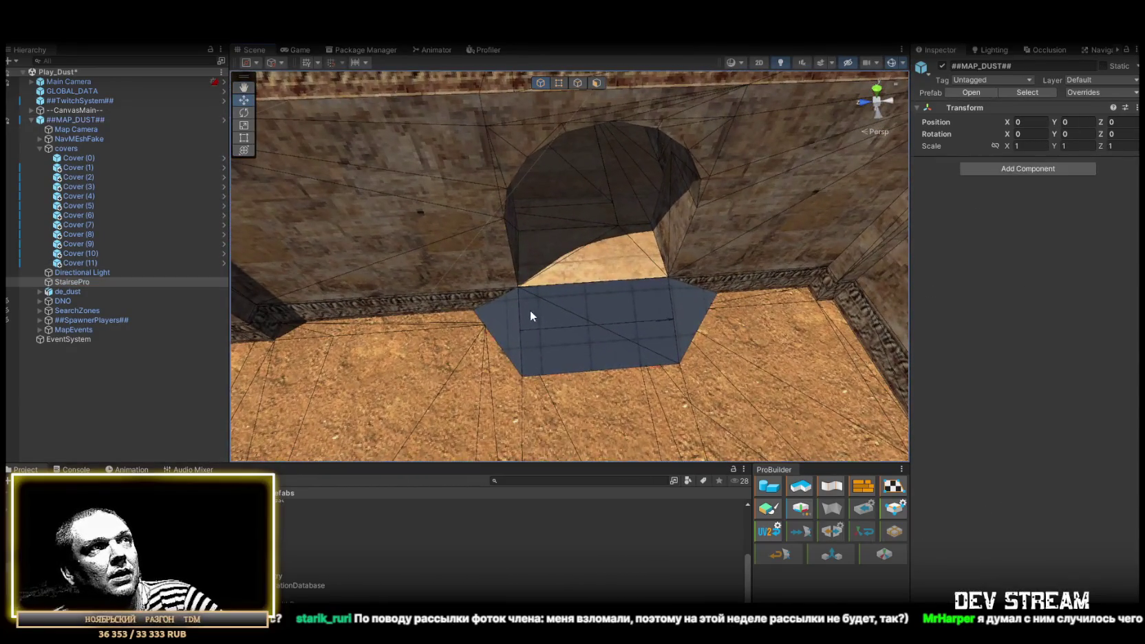
Pull the StairsPro ramp's left and right corner vertices outward along the wall under the arch.
click(530, 316)
key(f)
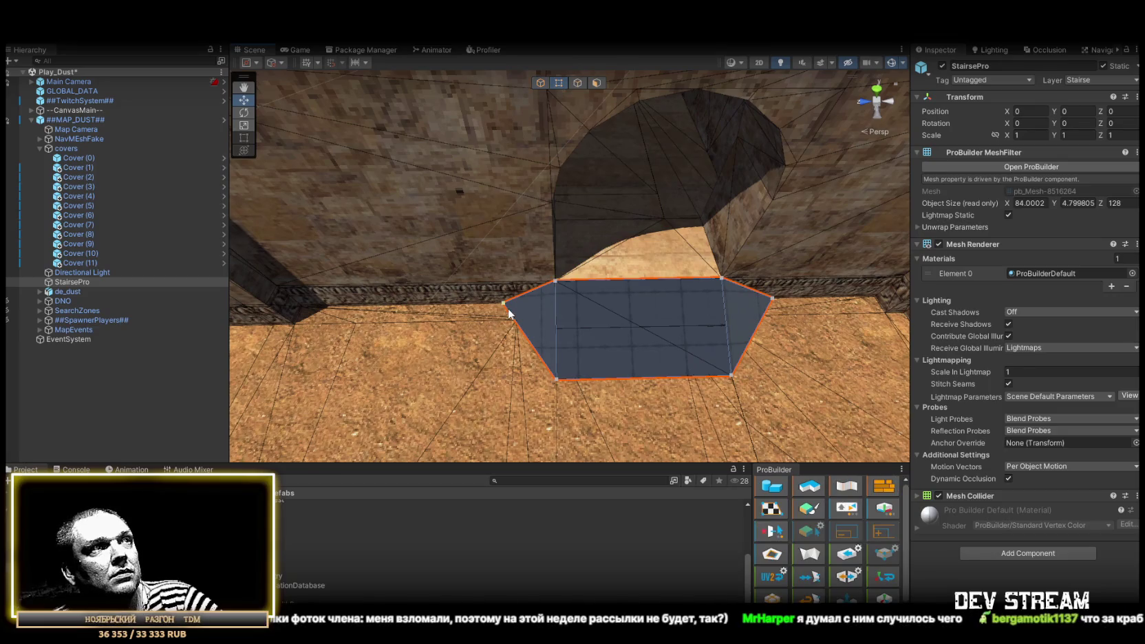
click(510, 313)
drag(451, 304, 372, 303)
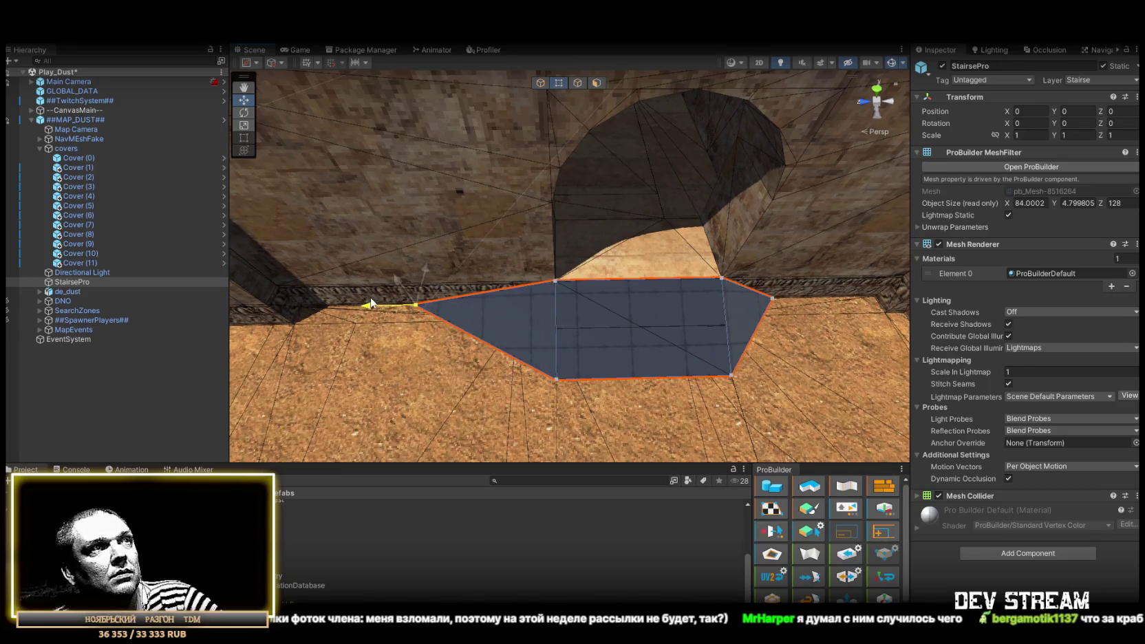
mouse_move(743, 303)
mouse_down()
mouse_move(888, 308)
mouse_move(805, 301)
mouse_up()
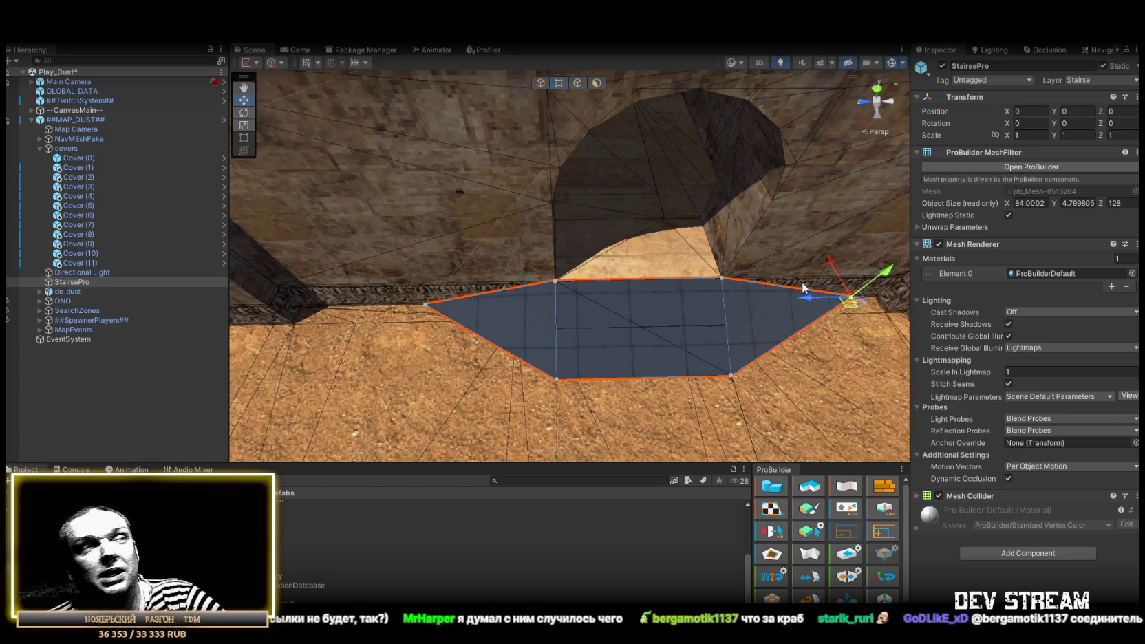
click(541, 83)
scroll(647, 212, down, 5)
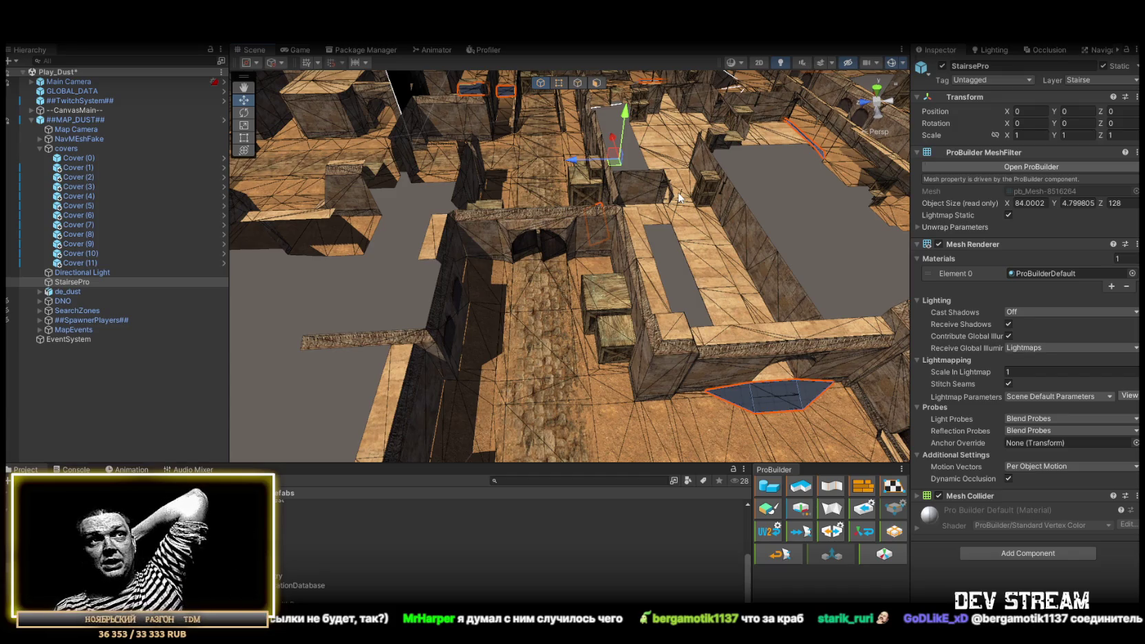
Orbit the map to check the covers group, then collapse it in the Hierarchy.
mouse_move(837, 234)
mouse_down()
mouse_move(588, 237)
mouse_move(772, 240)
mouse_up()
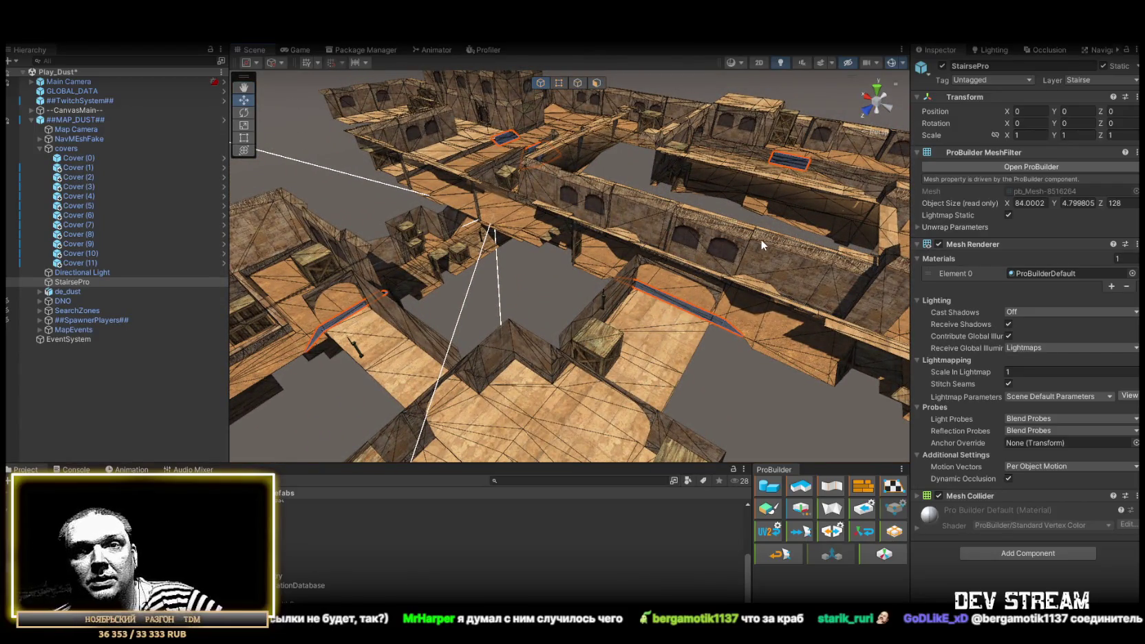
mouse_move(752, 228)
mouse_down()
mouse_move(554, 270)
mouse_move(682, 279)
mouse_move(820, 215)
mouse_move(749, 172)
mouse_move(766, 145)
mouse_move(433, 254)
mouse_move(424, 280)
mouse_move(578, 283)
mouse_move(342, 282)
mouse_move(551, 293)
mouse_move(621, 272)
mouse_move(735, 316)
mouse_move(715, 324)
mouse_up()
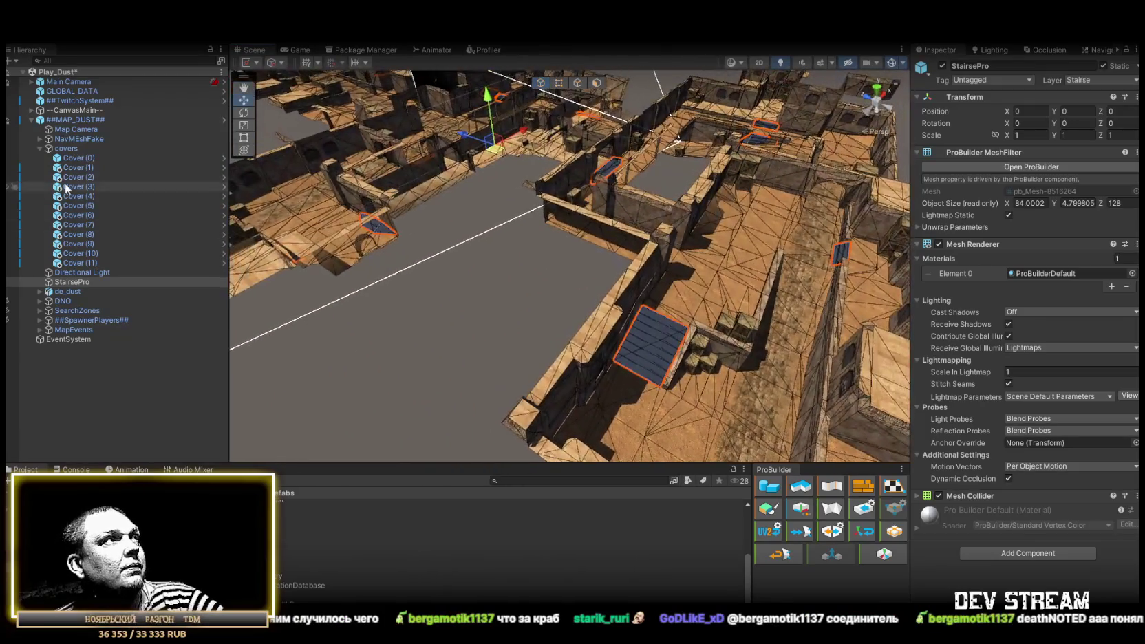
click(66, 148)
mouse_move(310, 220)
mouse_down()
mouse_move(297, 219)
mouse_move(718, 261)
mouse_move(777, 237)
mouse_move(270, 270)
mouse_move(424, 231)
mouse_up()
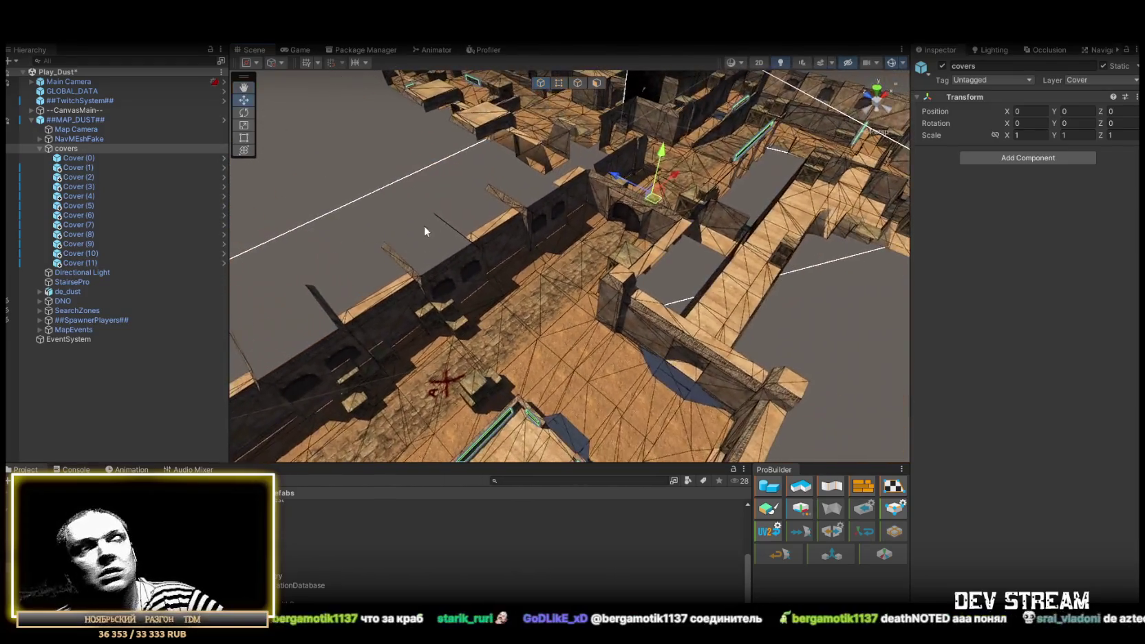
click(39, 148)
Select and frame the SearchZones group and its six SearchZoneBox objects.
click(87, 120)
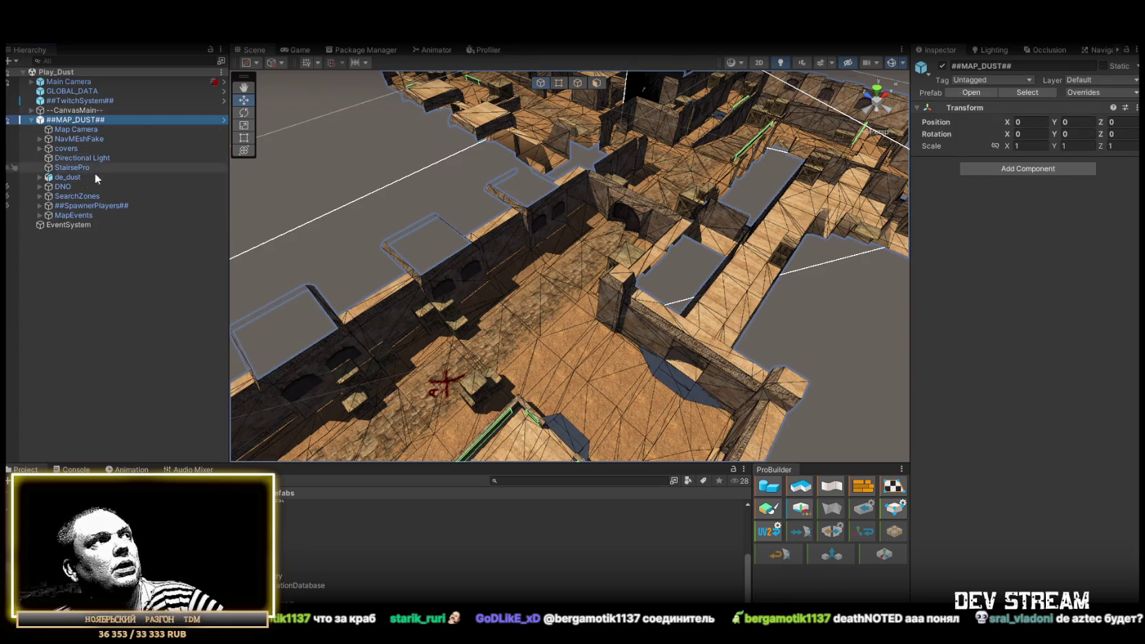
click(77, 196)
key(f)
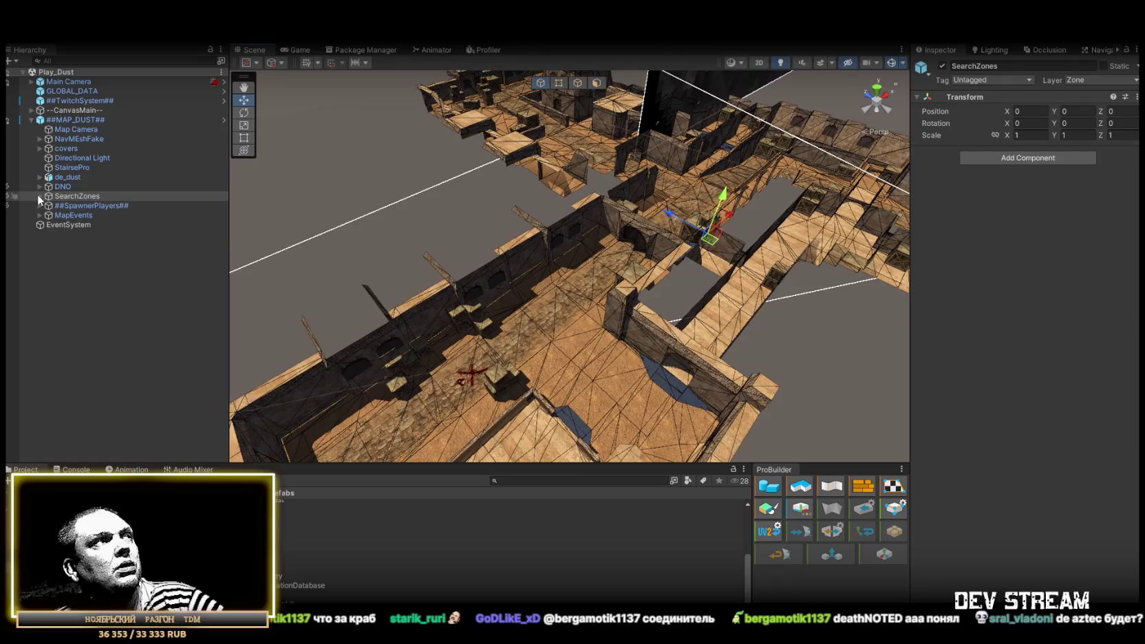
shift+click(109, 253)
key(f)
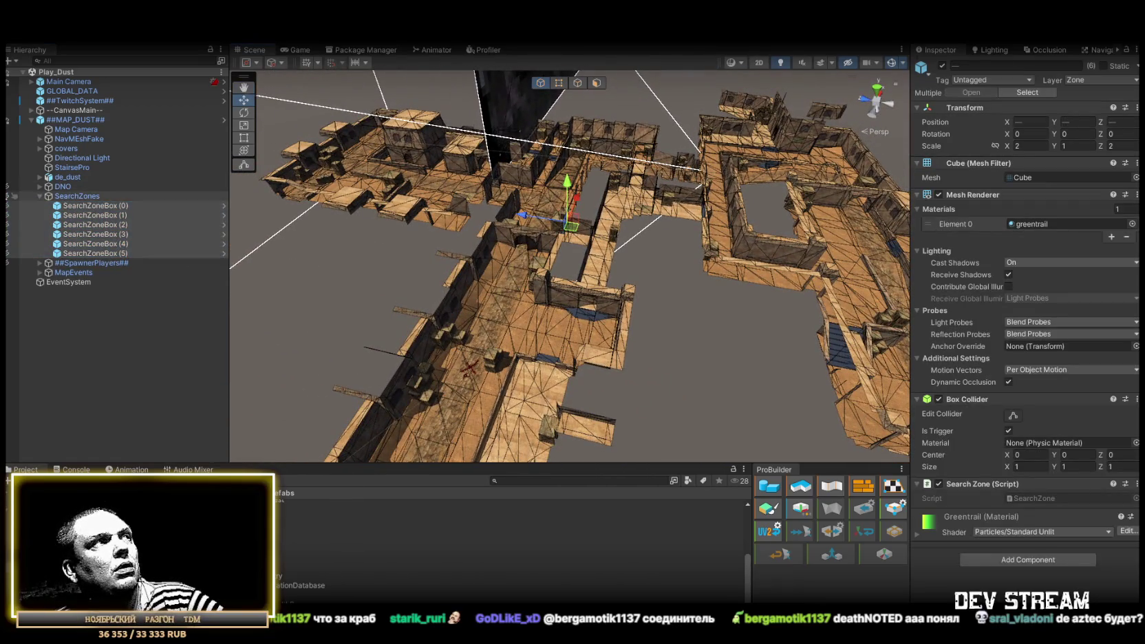
click(6, 200)
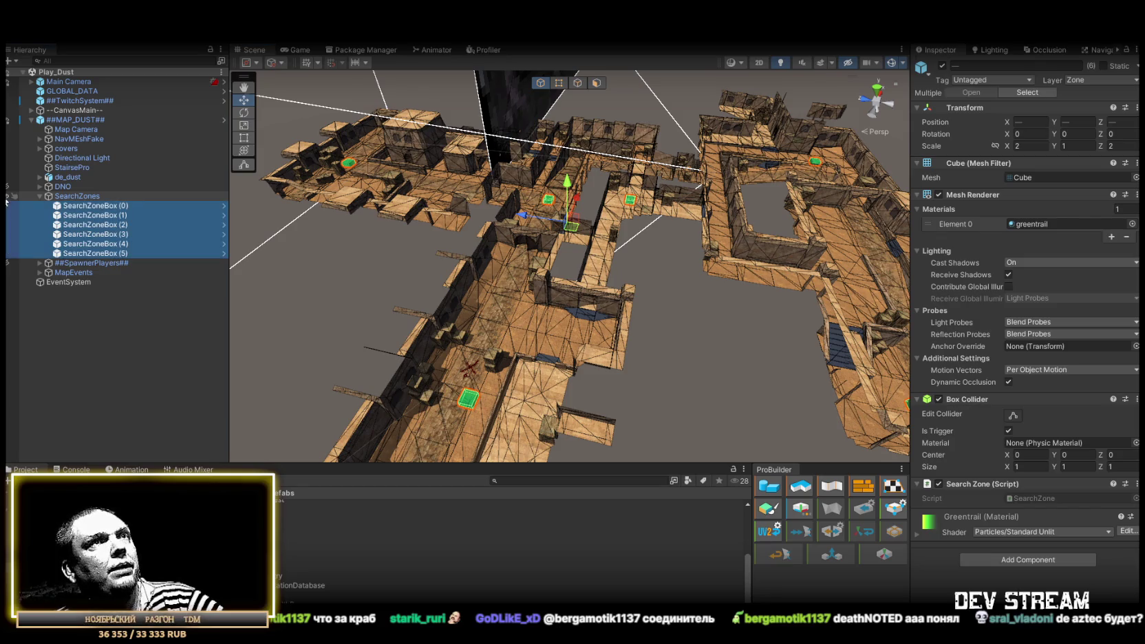
Select ##MAP_DUST##, check its prefab Overrides, and open its right-click create menu.
click(40, 196)
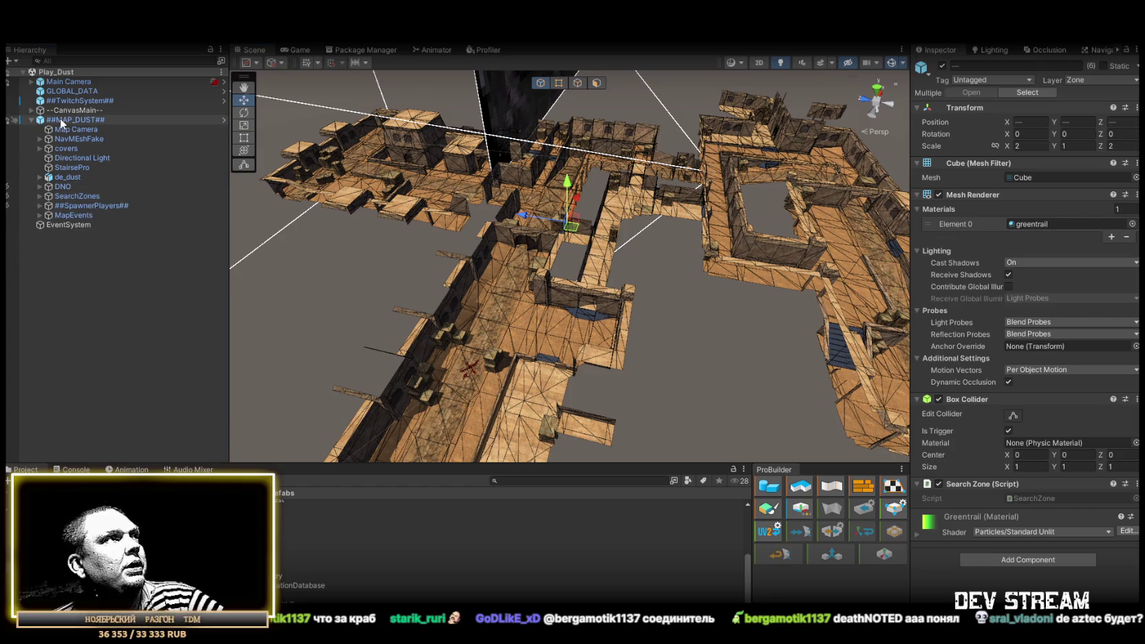
click(66, 119)
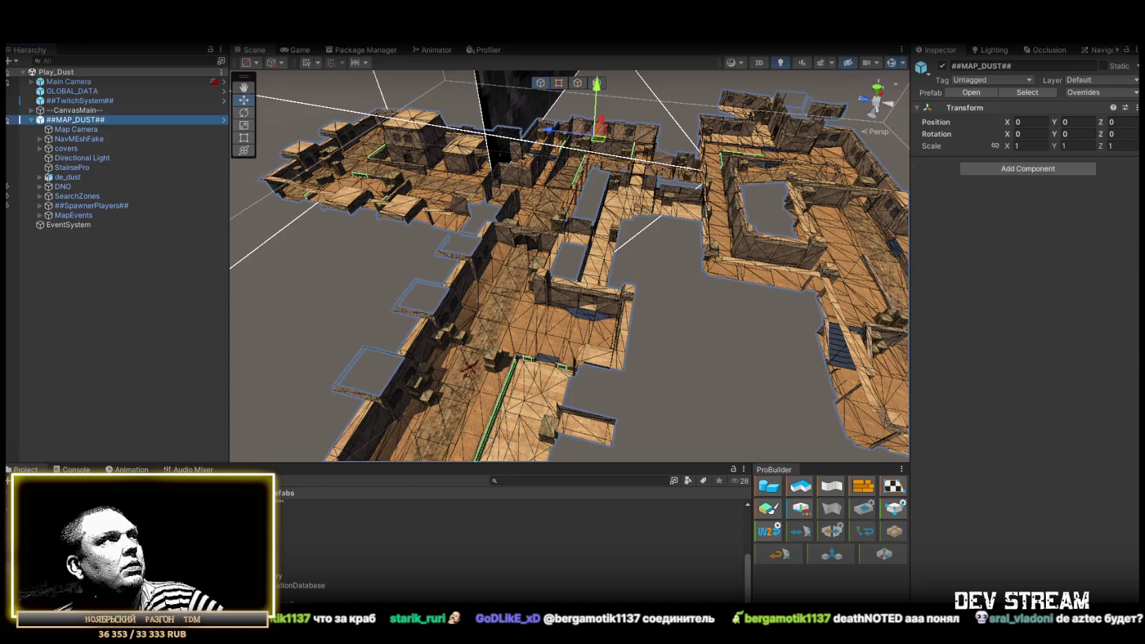
click(1079, 90)
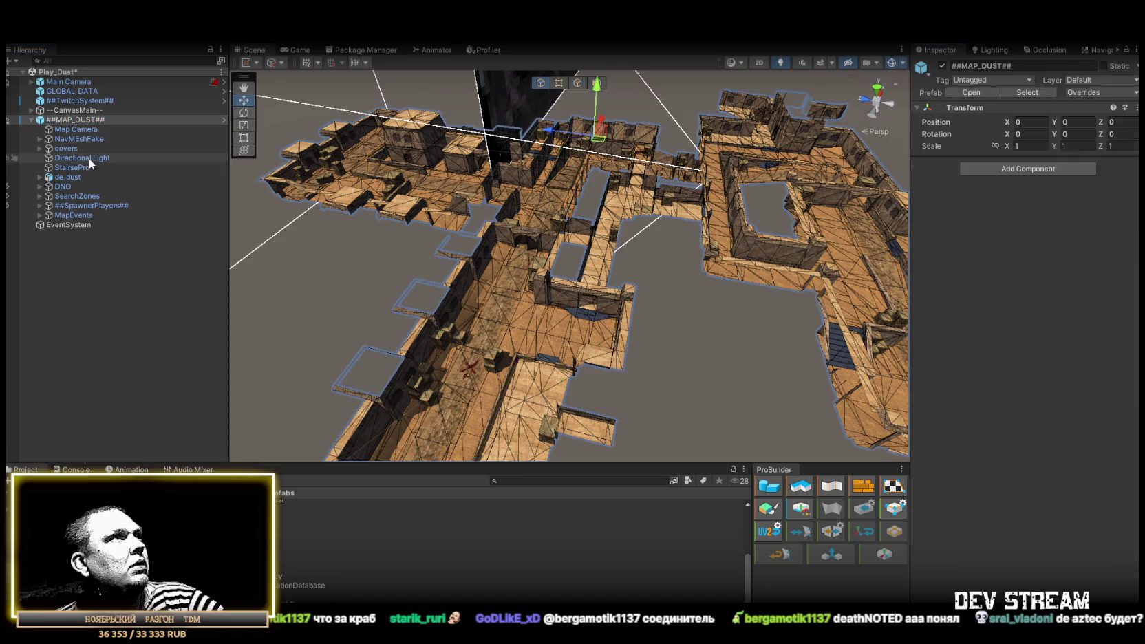
right_click(68, 121)
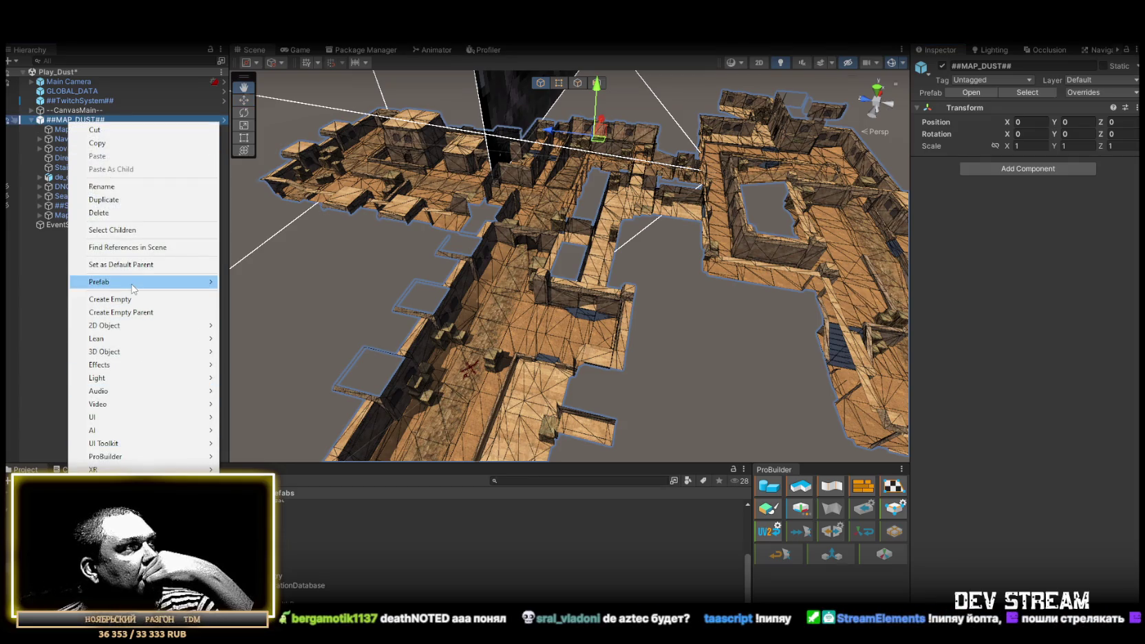
Add a new ProBuilder Cube under MAP_DUST at position 0, 0, 0 and frame it.
mouse_move(132, 287)
mouse_move(124, 352)
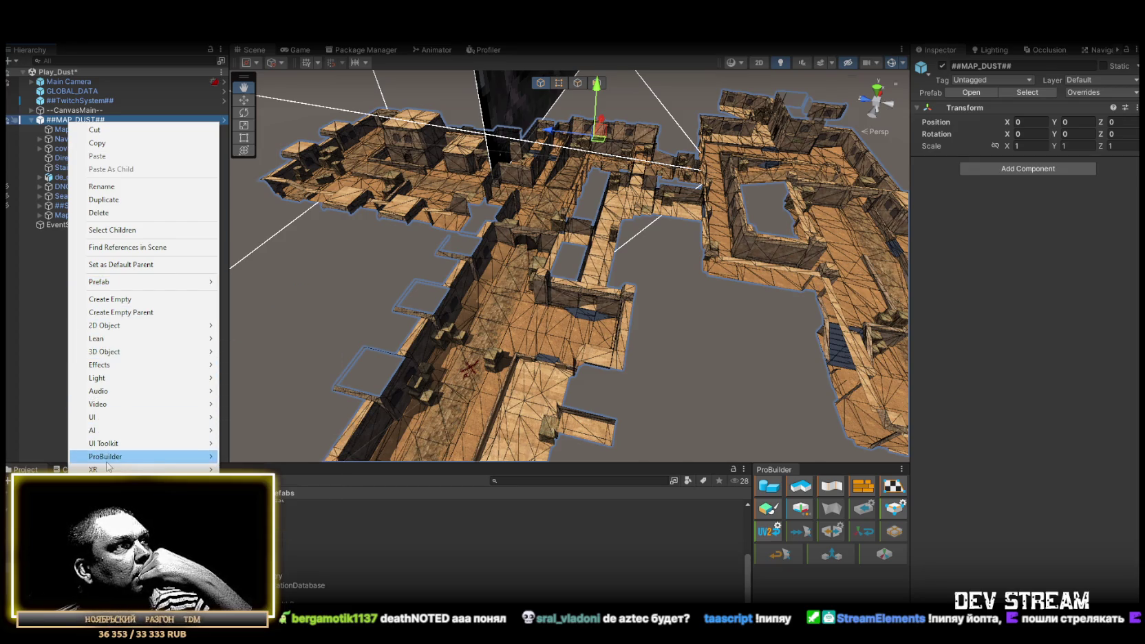
mouse_move(168, 460)
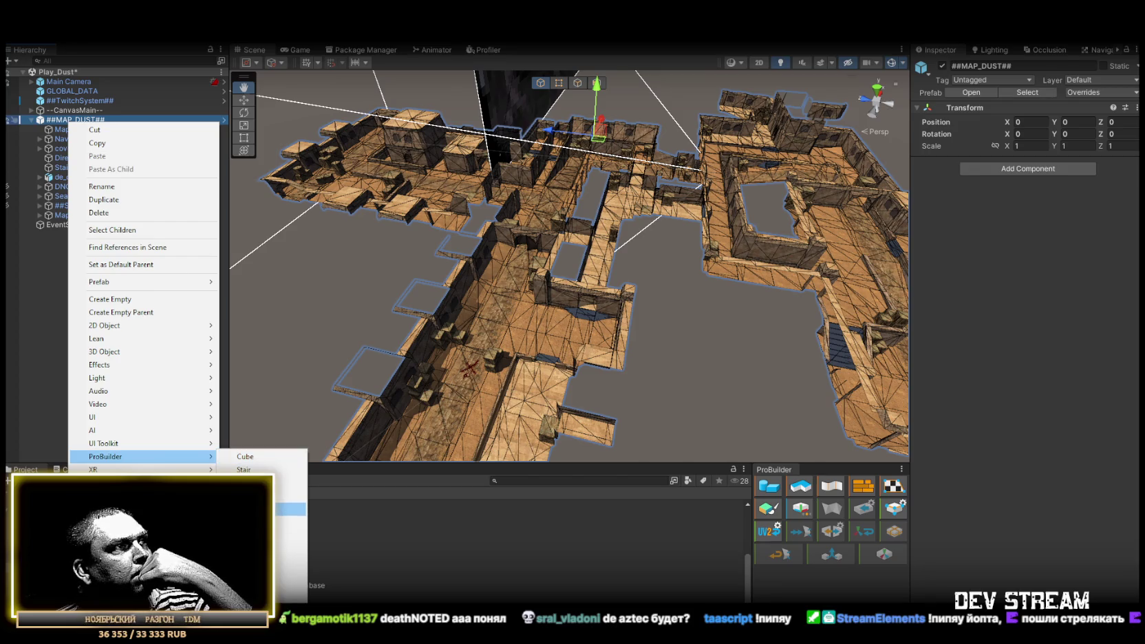
click(245, 457)
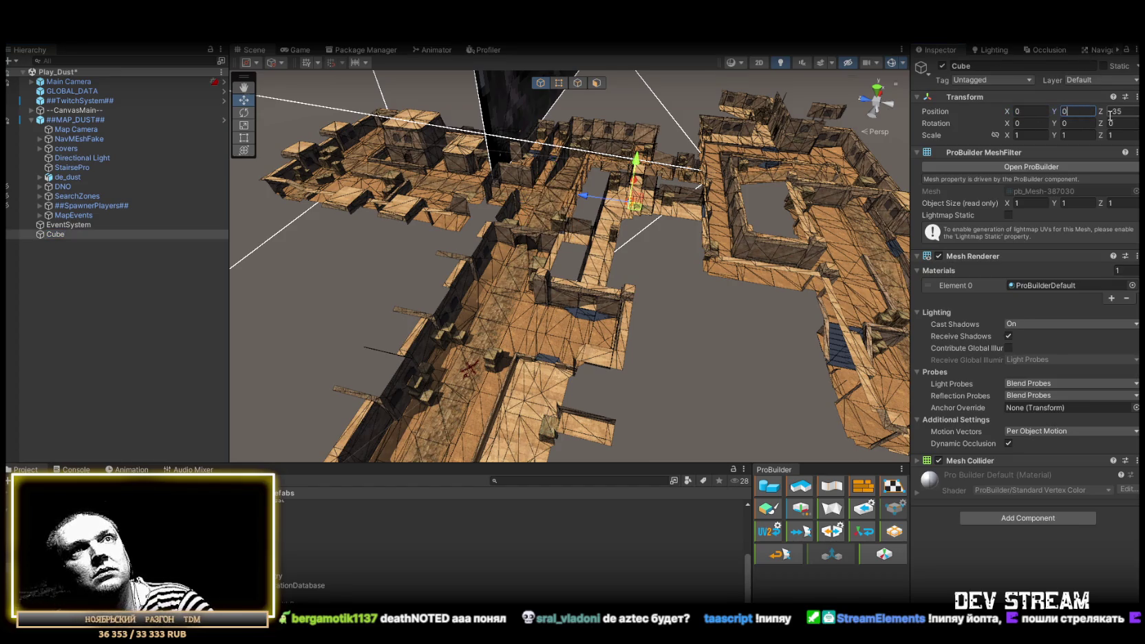
key(f)
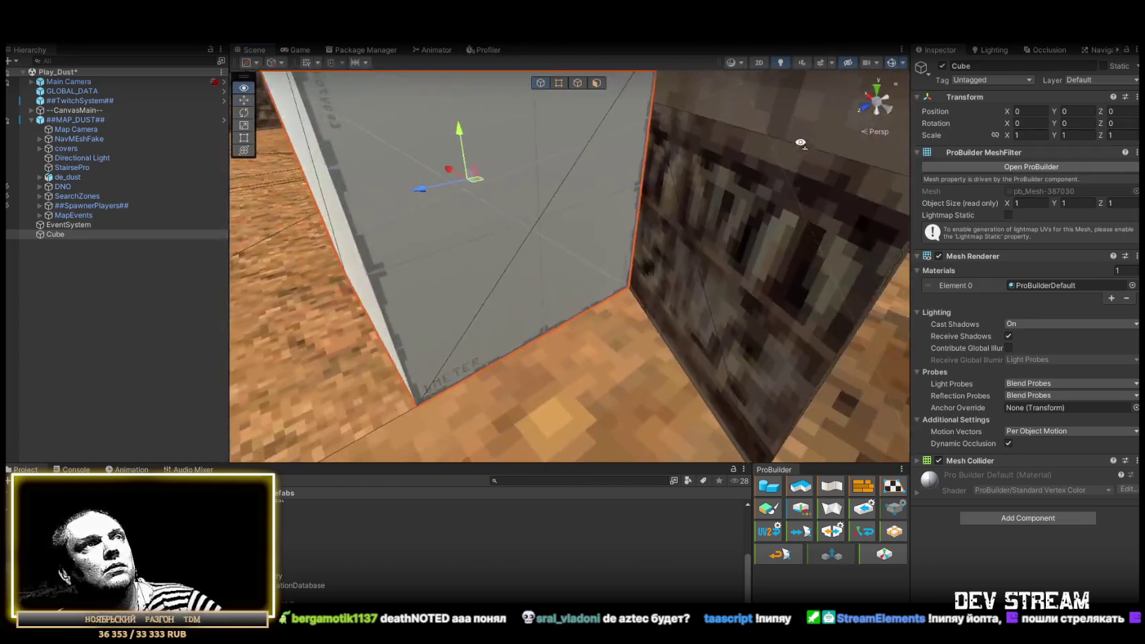
In Face mode, select the cube's faces and collapse its height into a thin flat plane.
mouse_move(801, 143)
mouse_down()
mouse_move(677, 148)
mouse_move(604, 92)
mouse_up()
click(597, 82)
click(619, 206)
drag(619, 206, 589, 201)
click(601, 197)
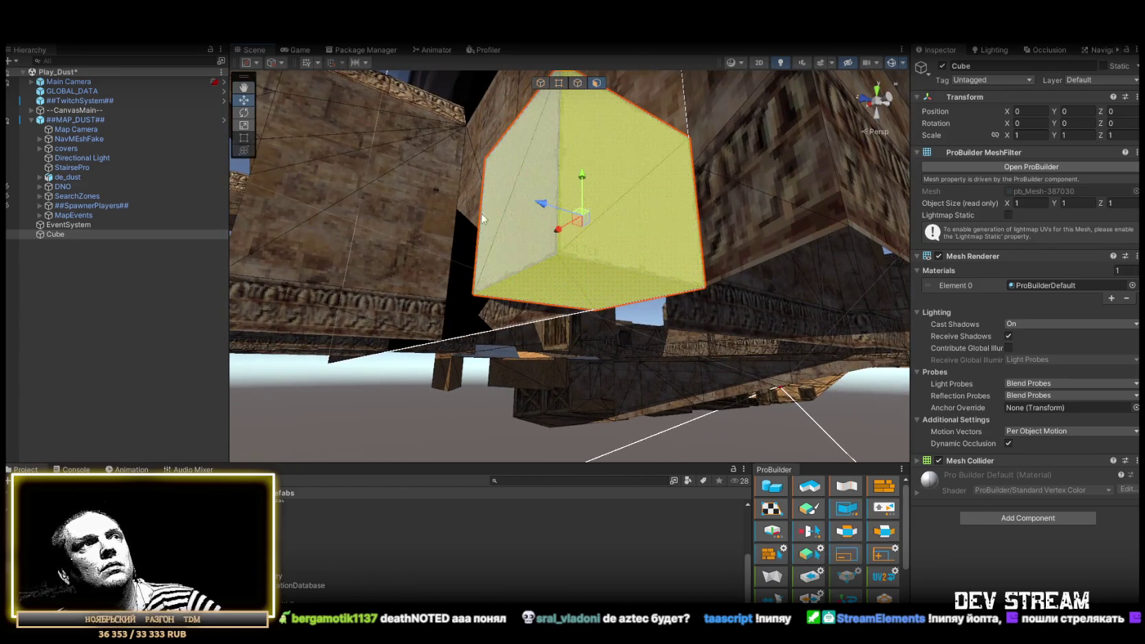
key(f)
mouse_move(530, 248)
mouse_down()
mouse_move(507, 271)
mouse_move(678, 282)
mouse_move(525, 278)
mouse_move(603, 252)
mouse_move(588, 235)
mouse_move(614, 229)
mouse_move(624, 251)
mouse_up()
mouse_move(785, 217)
mouse_down()
mouse_move(911, 288)
mouse_move(289, 289)
mouse_move(404, 251)
mouse_move(496, 244)
mouse_move(598, 272)
mouse_up()
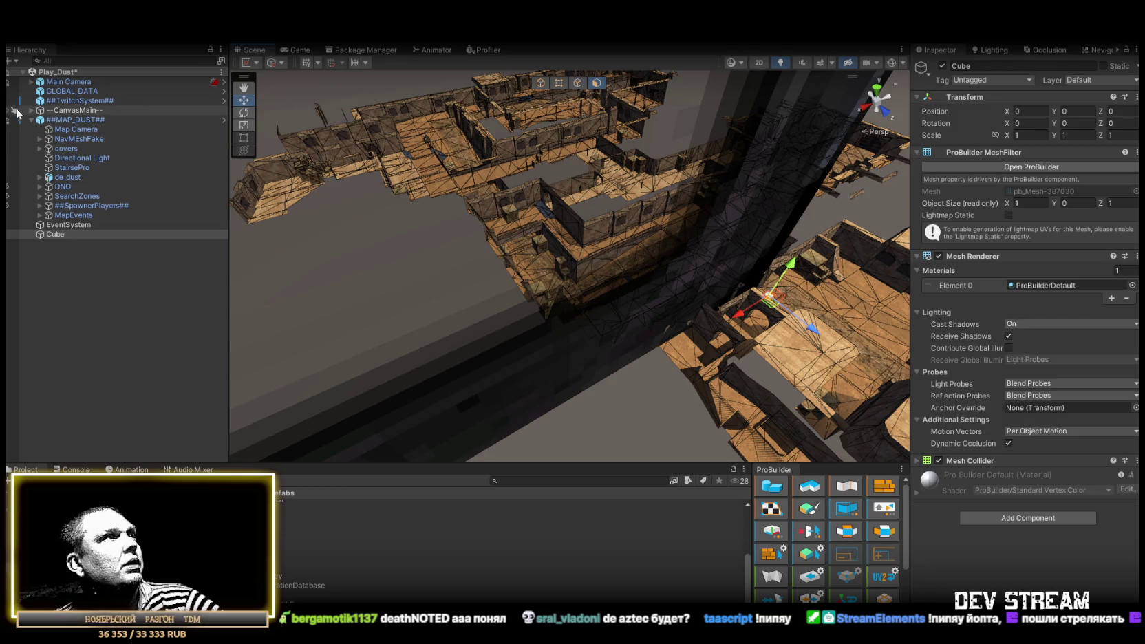
mouse_move(320, 209)
mouse_down()
mouse_move(379, 231)
mouse_move(409, 184)
mouse_move(524, 218)
mouse_move(803, 242)
mouse_move(586, 263)
mouse_up()
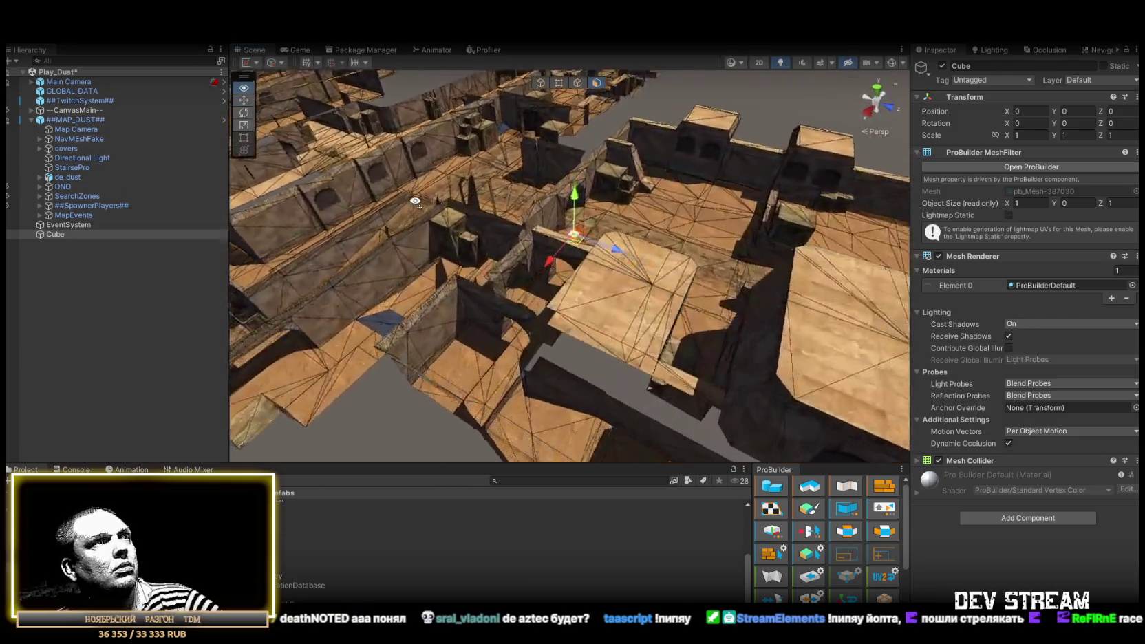
Lengthen the plane from its bottom edge and widen it rightward across the map.
mouse_move(832, 278)
mouse_down()
mouse_move(749, 225)
mouse_move(363, 265)
mouse_move(490, 322)
mouse_up()
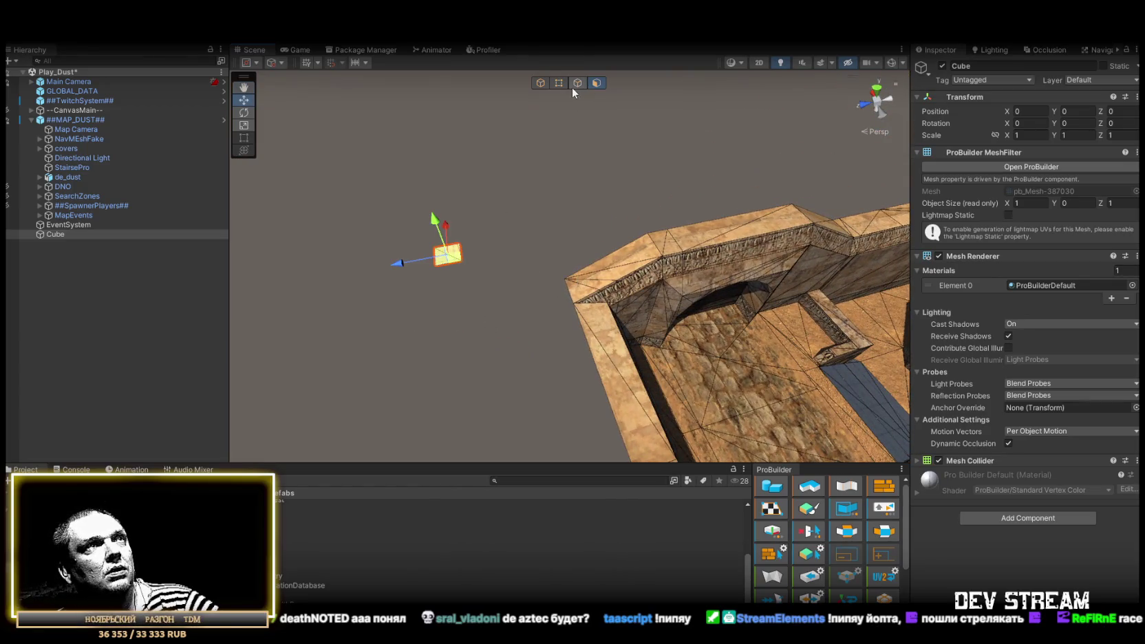
mouse_move(443, 265)
mouse_down()
mouse_move(486, 218)
mouse_move(638, 218)
mouse_up()
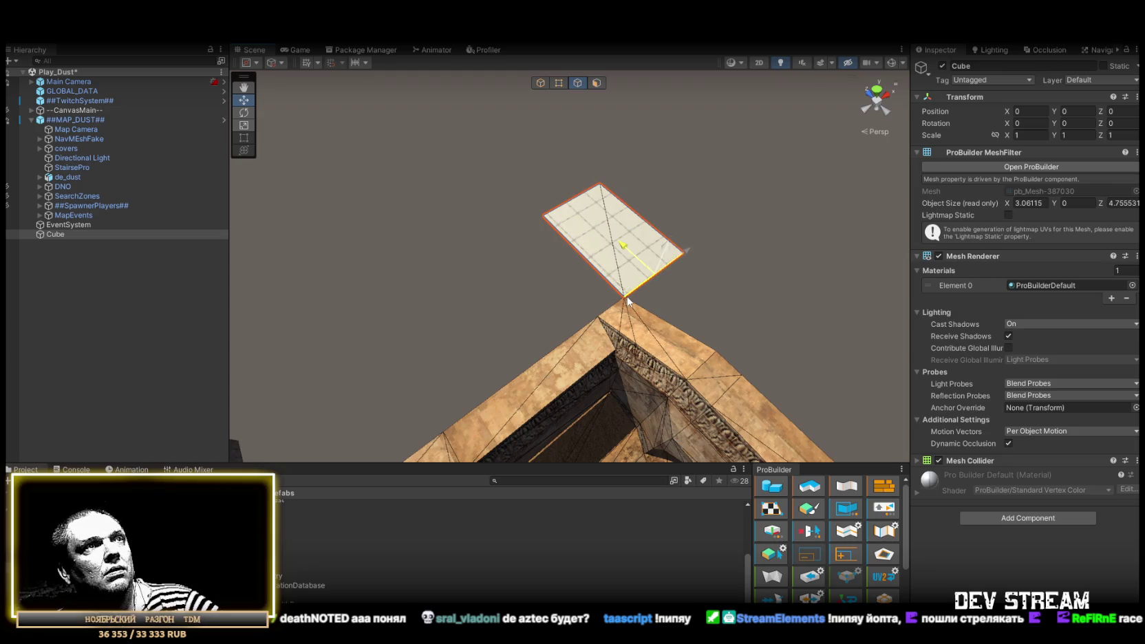
mouse_move(628, 301)
mouse_down()
mouse_move(603, 325)
mouse_move(566, 308)
mouse_move(541, 377)
mouse_move(760, 381)
mouse_move(748, 403)
mouse_move(727, 370)
mouse_move(709, 371)
mouse_up()
click(326, 294)
drag(321, 312, 305, 372)
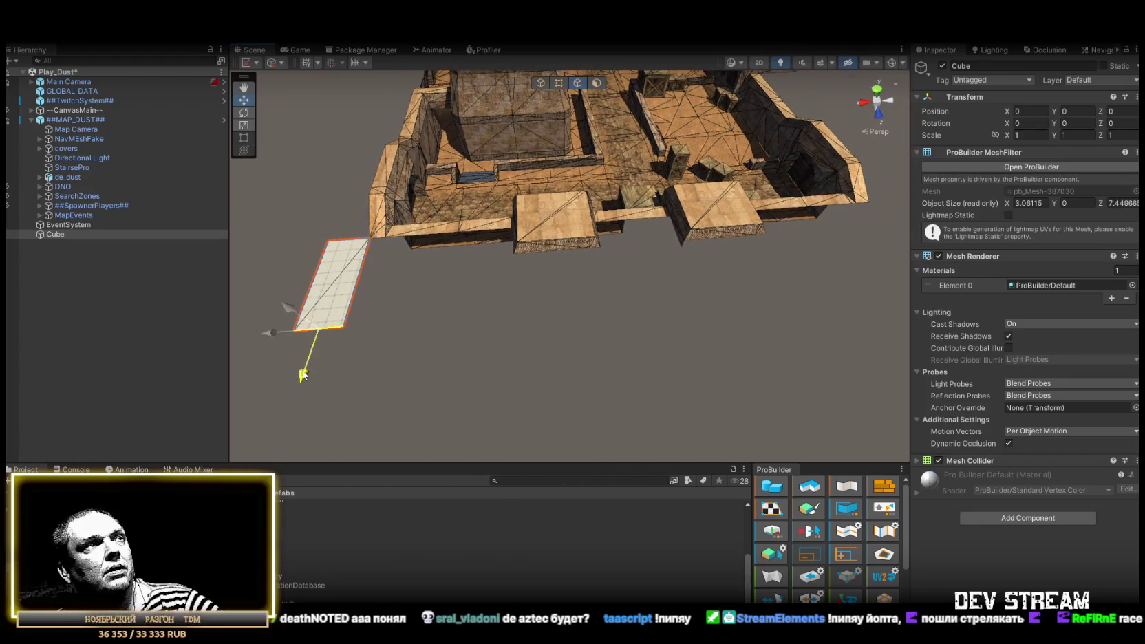
click(358, 278)
mouse_move(368, 281)
mouse_down()
mouse_move(850, 269)
mouse_move(695, 281)
mouse_up()
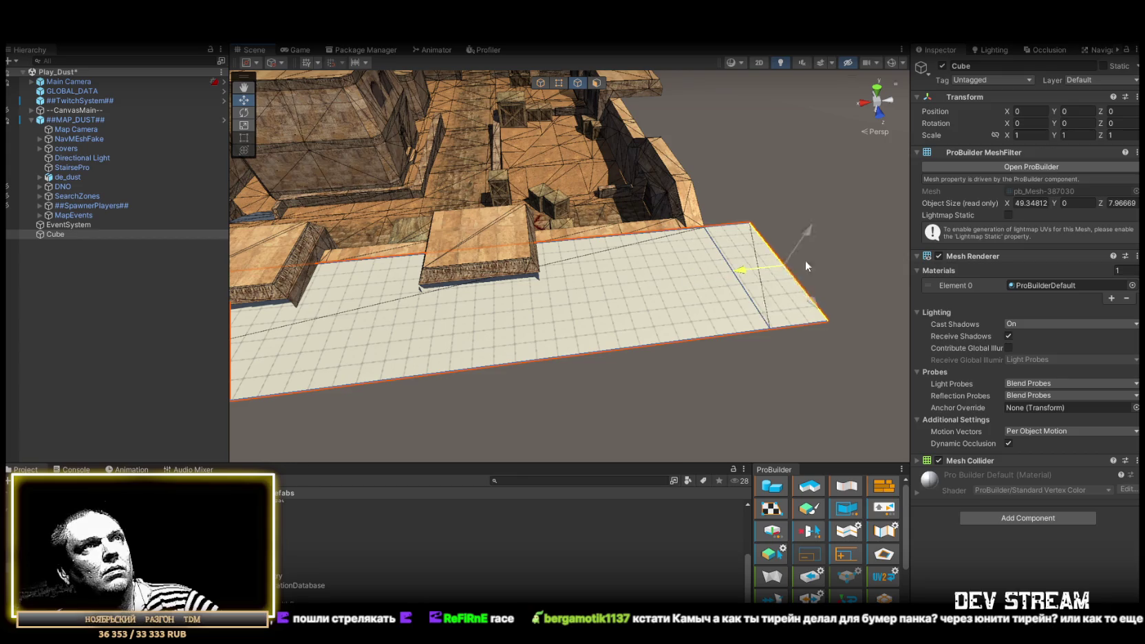
drag(806, 262, 843, 261)
mouse_move(759, 223)
mouse_down()
mouse_move(673, 298)
mouse_move(577, 306)
mouse_up()
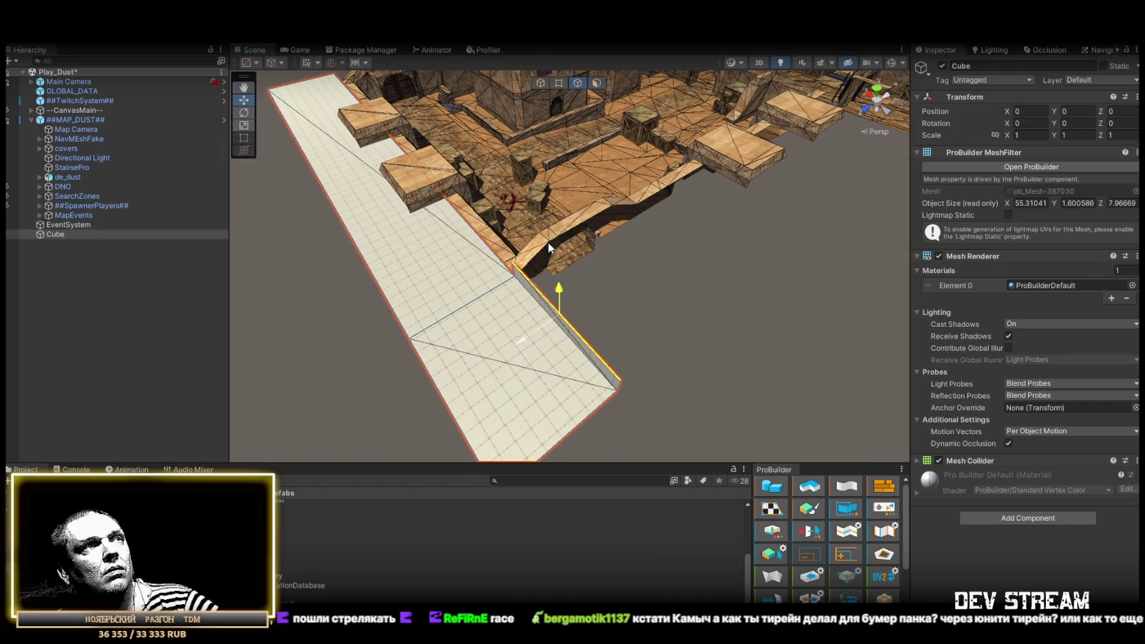
Extrude the diagonal edge with Ctrl+E into a new strip running along the map edge.
key(ctrl+e)
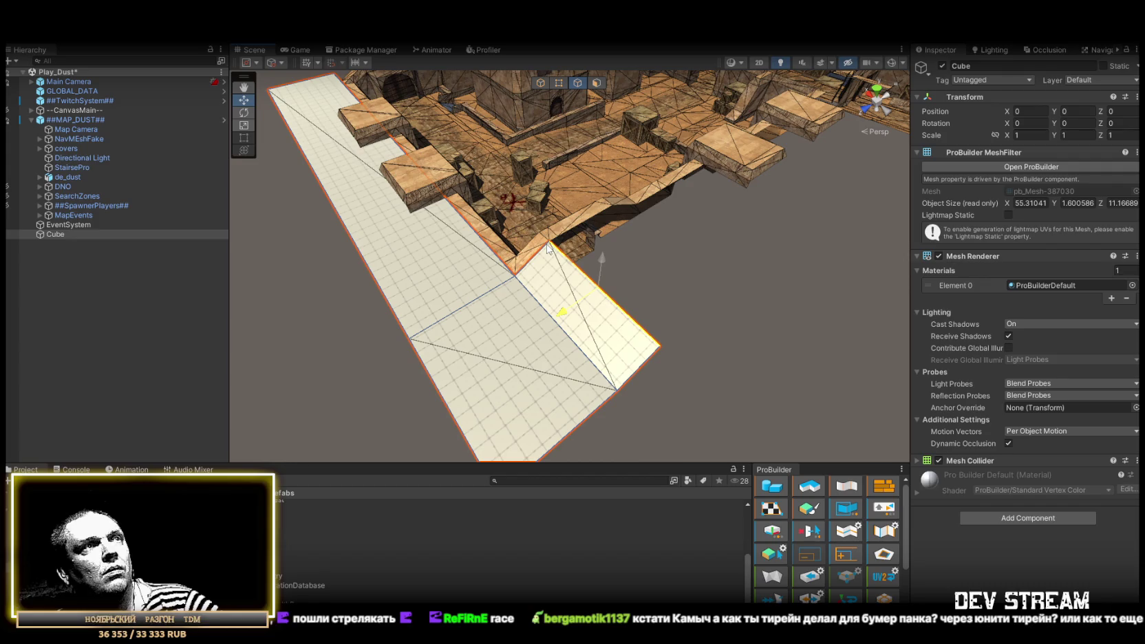
drag(549, 244, 570, 293)
mouse_move(482, 330)
mouse_down()
mouse_move(580, 255)
mouse_move(479, 303)
mouse_up()
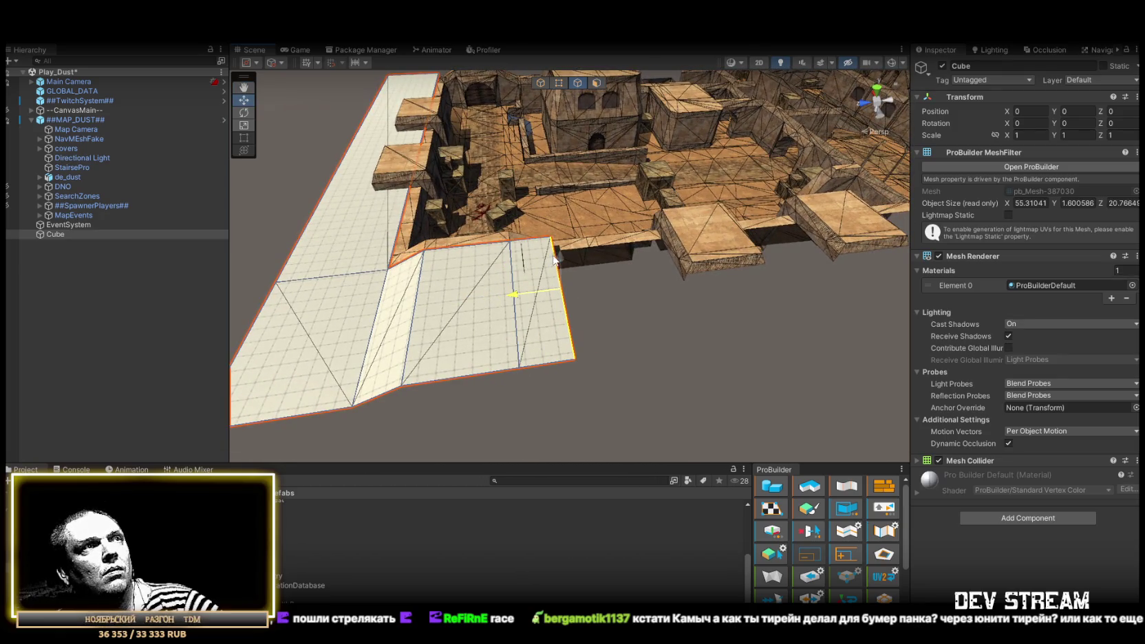
drag(563, 271, 559, 260)
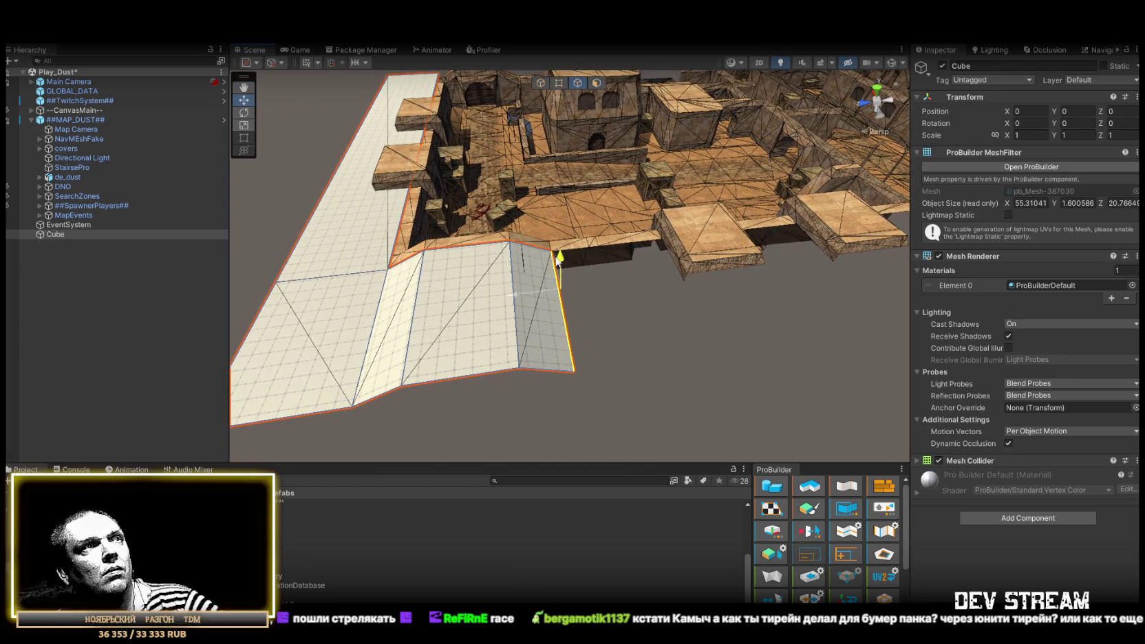
mouse_move(518, 317)
mouse_down()
mouse_move(583, 300)
mouse_move(853, 310)
mouse_move(789, 353)
mouse_move(364, 329)
mouse_up()
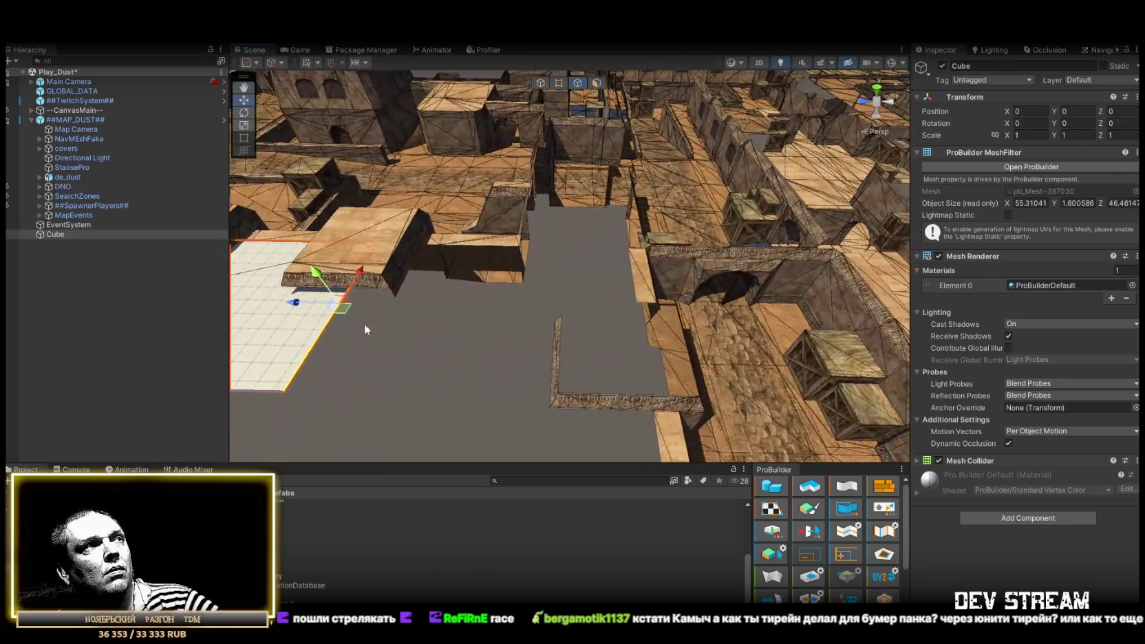
drag(296, 304, 452, 326)
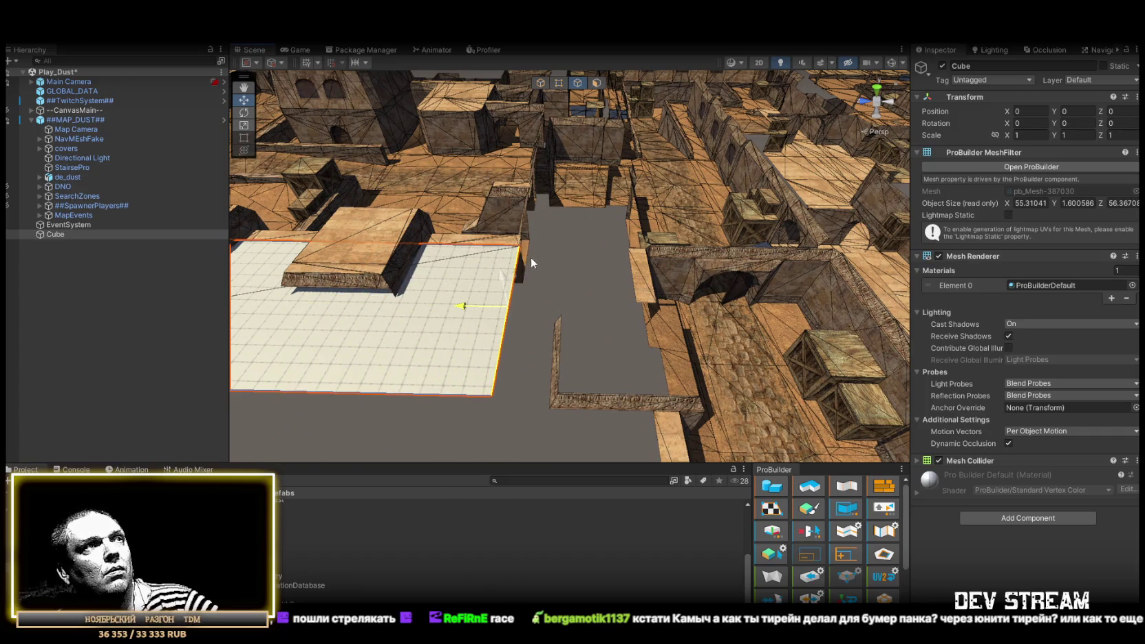
mouse_move(530, 249)
mouse_down()
mouse_move(554, 262)
mouse_move(567, 347)
mouse_move(481, 385)
mouse_move(486, 273)
mouse_move(574, 227)
mouse_up()
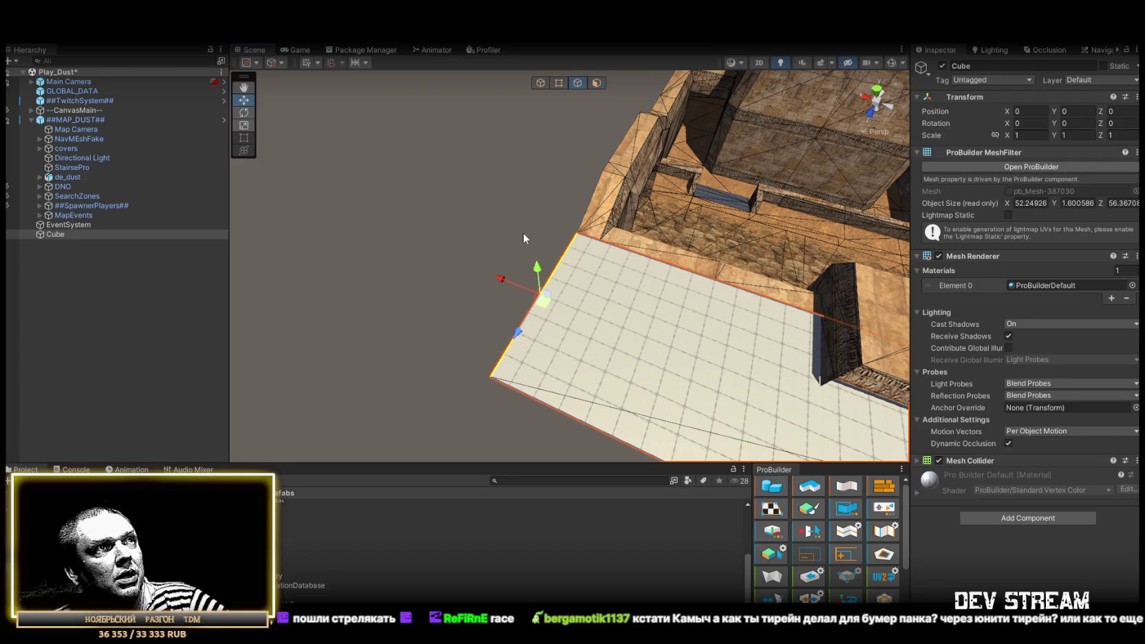
Extrude the plane's left edge further out, reaching about 63.23 × 56.37 units.
mouse_move(523, 233)
mouse_down()
mouse_move(529, 281)
mouse_move(321, 293)
mouse_up()
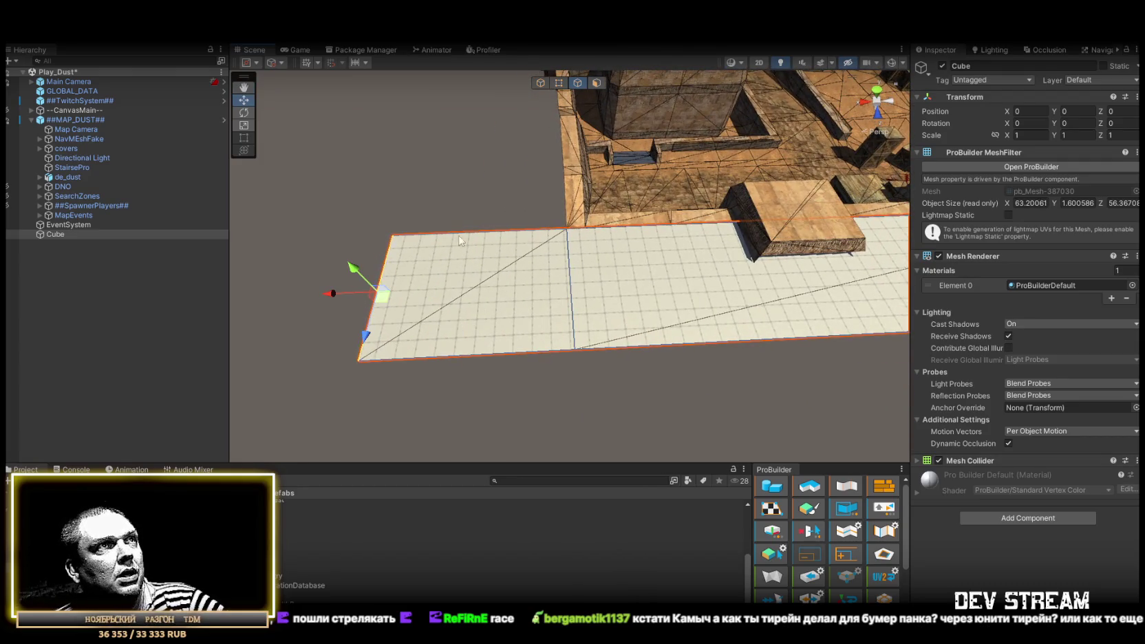
drag(525, 233, 621, 283)
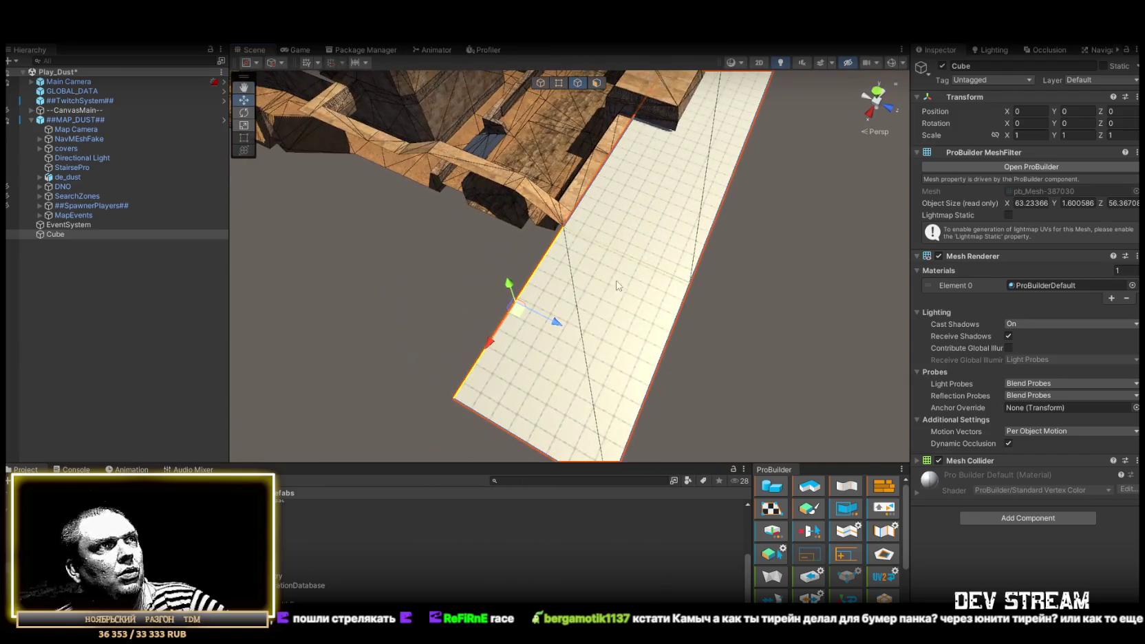
mouse_move(549, 327)
mouse_down()
mouse_move(467, 254)
mouse_move(521, 197)
mouse_up()
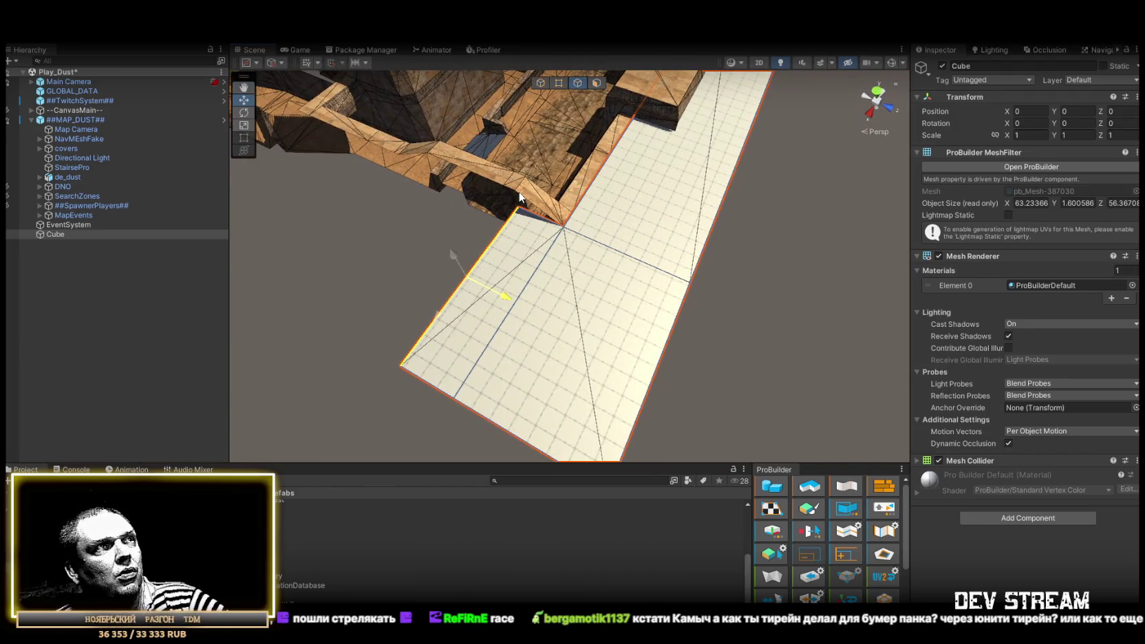
mouse_move(448, 237)
mouse_down()
mouse_move(560, 202)
mouse_move(356, 241)
mouse_move(411, 219)
mouse_move(523, 290)
mouse_up()
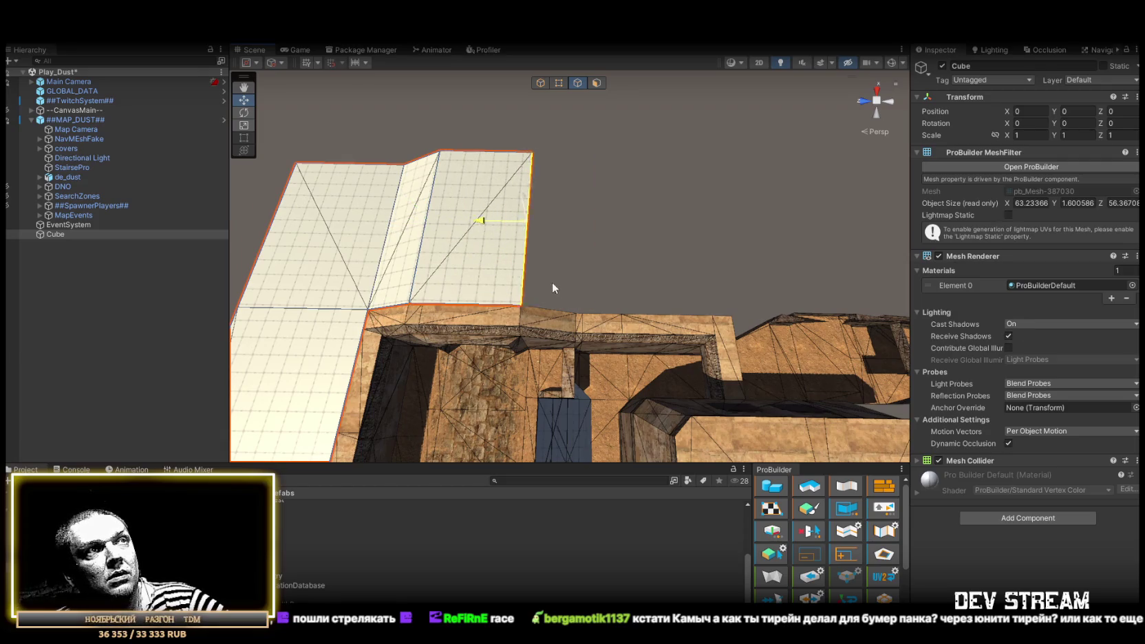
mouse_move(570, 308)
mouse_down()
mouse_move(632, 225)
mouse_move(426, 292)
mouse_move(450, 267)
mouse_move(495, 289)
mouse_up()
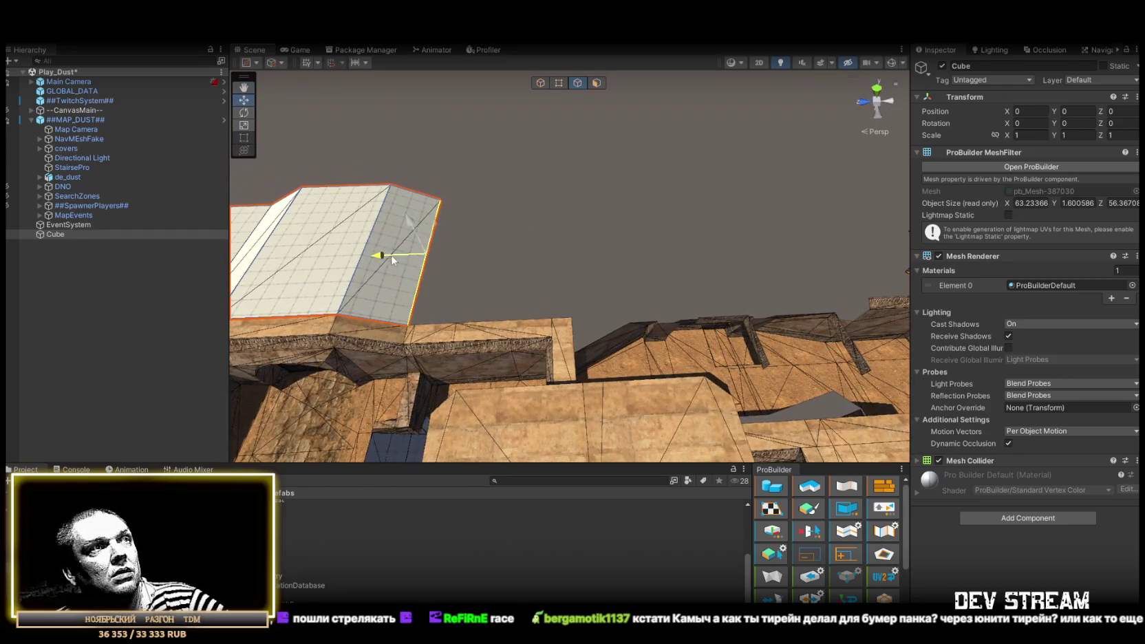
mouse_move(571, 320)
mouse_down()
mouse_move(784, 261)
mouse_move(694, 280)
mouse_move(777, 208)
mouse_move(193, 86)
mouse_move(196, 44)
mouse_move(559, 333)
mouse_move(612, 356)
mouse_move(609, 322)
mouse_up()
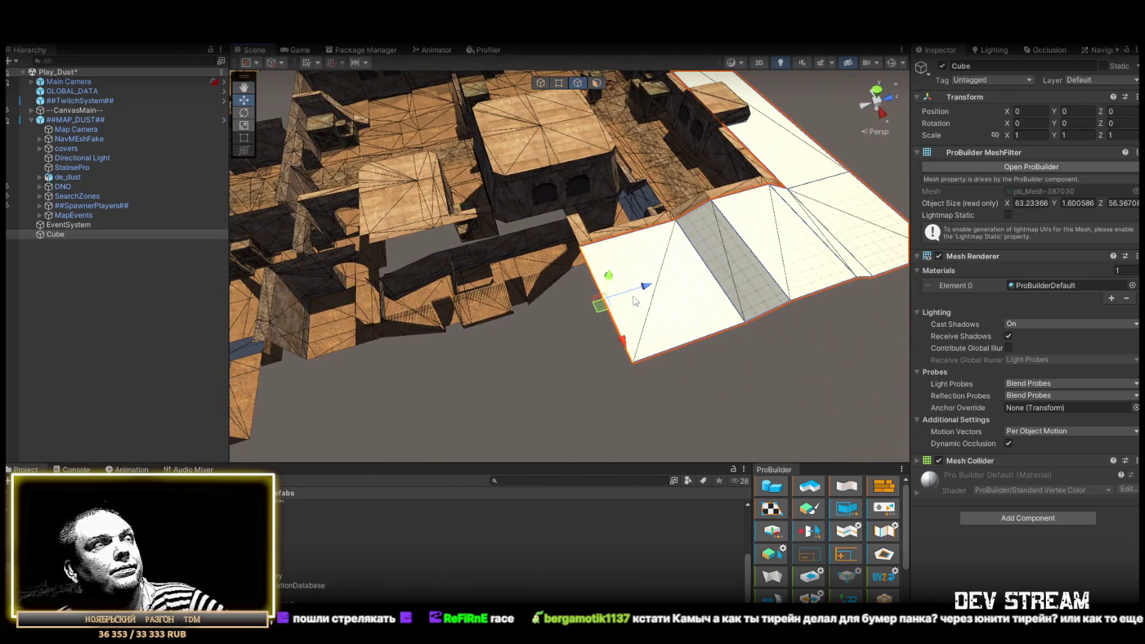
drag(648, 287, 363, 350)
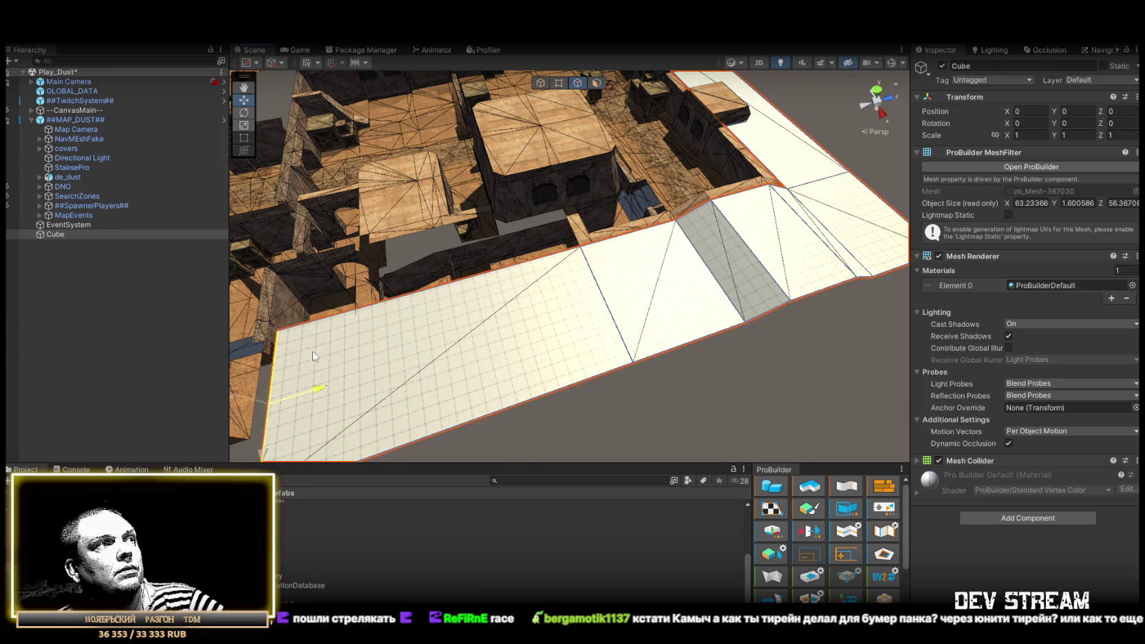
mouse_move(251, 348)
mouse_down()
mouse_move(215, 344)
mouse_move(663, 348)
mouse_move(634, 312)
mouse_move(542, 332)
mouse_move(560, 355)
mouse_move(645, 343)
mouse_move(696, 227)
mouse_move(465, 278)
mouse_move(464, 258)
mouse_move(400, 216)
mouse_move(578, 223)
mouse_move(582, 196)
mouse_move(463, 289)
mouse_up()
mouse_move(403, 328)
mouse_down()
mouse_move(550, 275)
mouse_move(606, 280)
mouse_move(690, 335)
mouse_move(908, 323)
mouse_move(610, 296)
mouse_move(723, 248)
mouse_move(714, 284)
mouse_move(547, 248)
mouse_move(575, 121)
mouse_up()
click(596, 83)
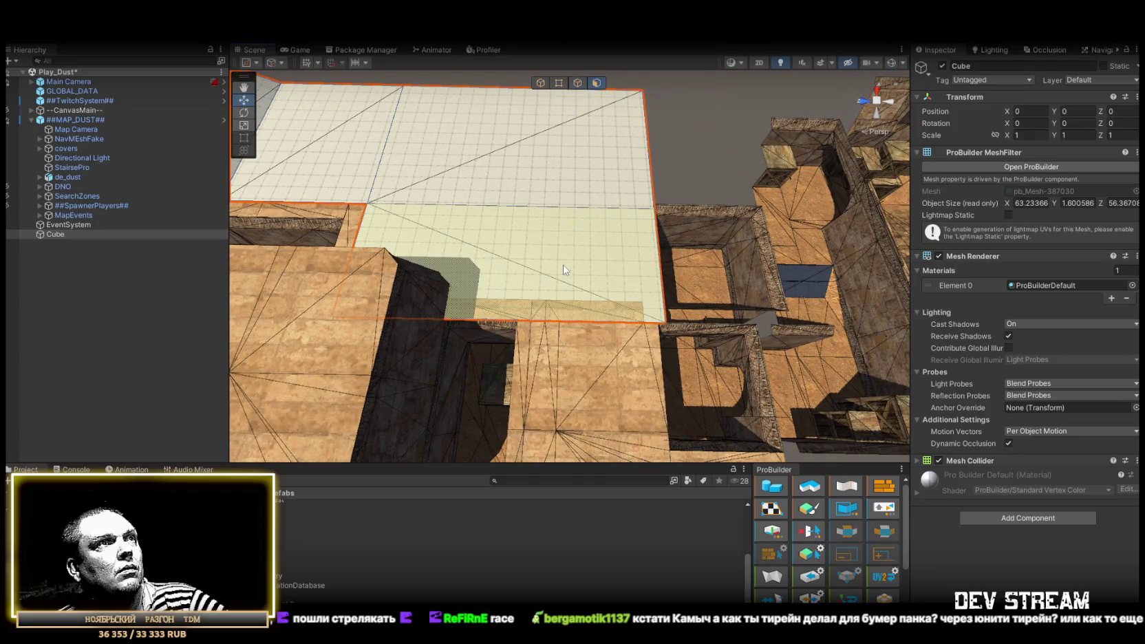
Scale down the slab face over the courtyard and delete it to open a hole.
click(500, 264)
key(r)
drag(502, 262, 484, 268)
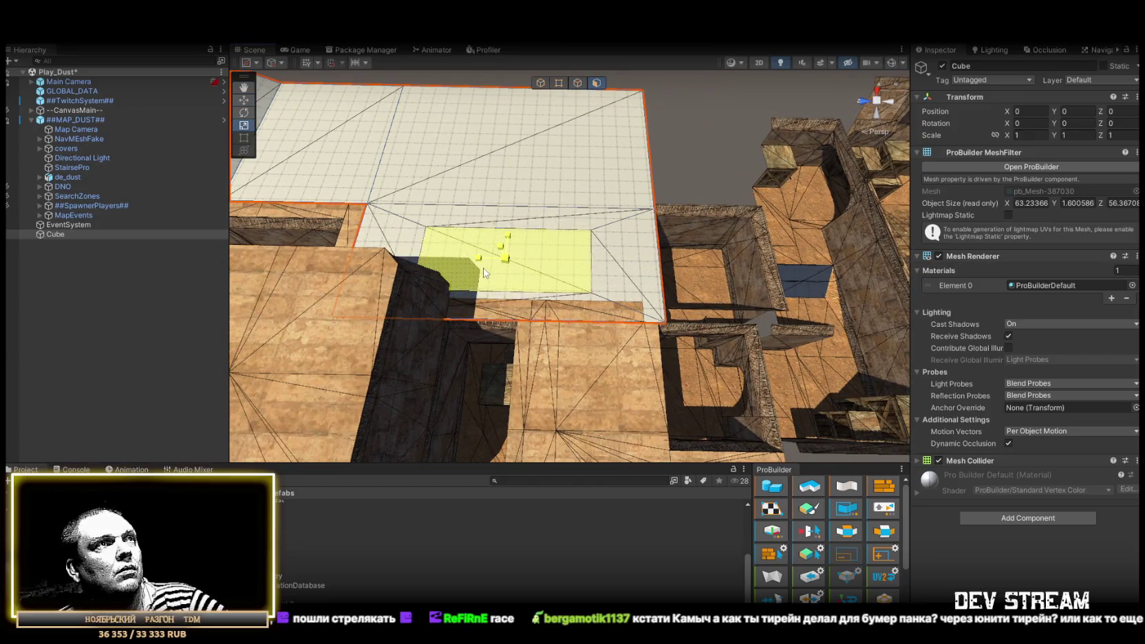
key(Delete)
Move the hole's edges so the opening fits the courtyard walls below.
mouse_move(587, 159)
mouse_down()
mouse_move(396, 144)
mouse_move(340, 126)
mouse_move(335, 146)
mouse_move(515, 57)
mouse_up()
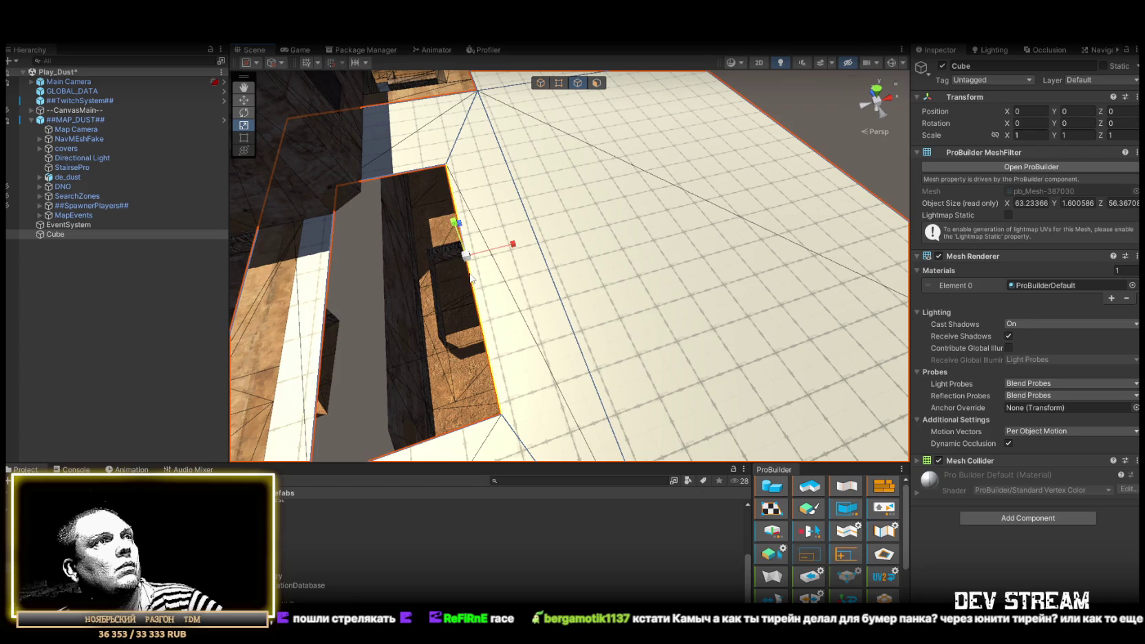
mouse_move(510, 249)
mouse_down()
mouse_move(570, 238)
mouse_move(473, 268)
mouse_move(504, 294)
mouse_move(481, 111)
mouse_move(536, 247)
mouse_move(563, 216)
mouse_move(473, 276)
mouse_move(550, 244)
mouse_move(525, 143)
mouse_move(556, 210)
mouse_up()
drag(356, 197, 483, 288)
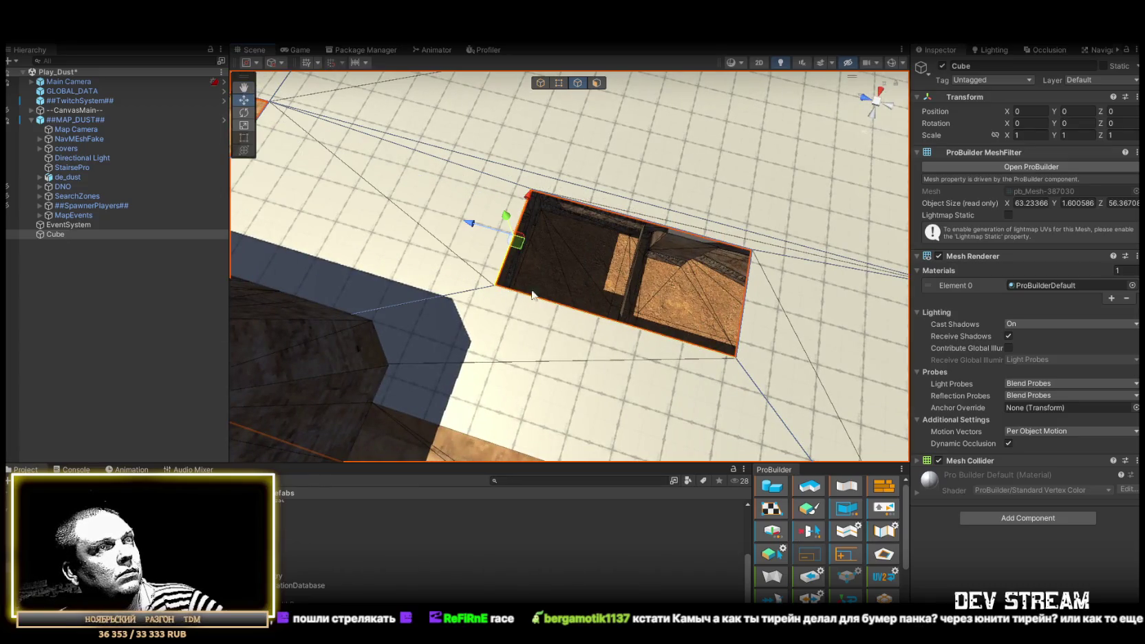
click(747, 309)
mouse_move(698, 290)
mouse_down()
mouse_move(635, 305)
mouse_move(672, 332)
mouse_move(635, 310)
mouse_move(786, 330)
mouse_move(652, 251)
mouse_move(588, 255)
mouse_move(543, 275)
mouse_up()
mouse_move(556, 318)
mouse_down()
mouse_move(571, 300)
mouse_move(416, 322)
mouse_move(360, 225)
mouse_move(590, 282)
mouse_move(563, 296)
mouse_move(548, 236)
mouse_move(595, 224)
mouse_up()
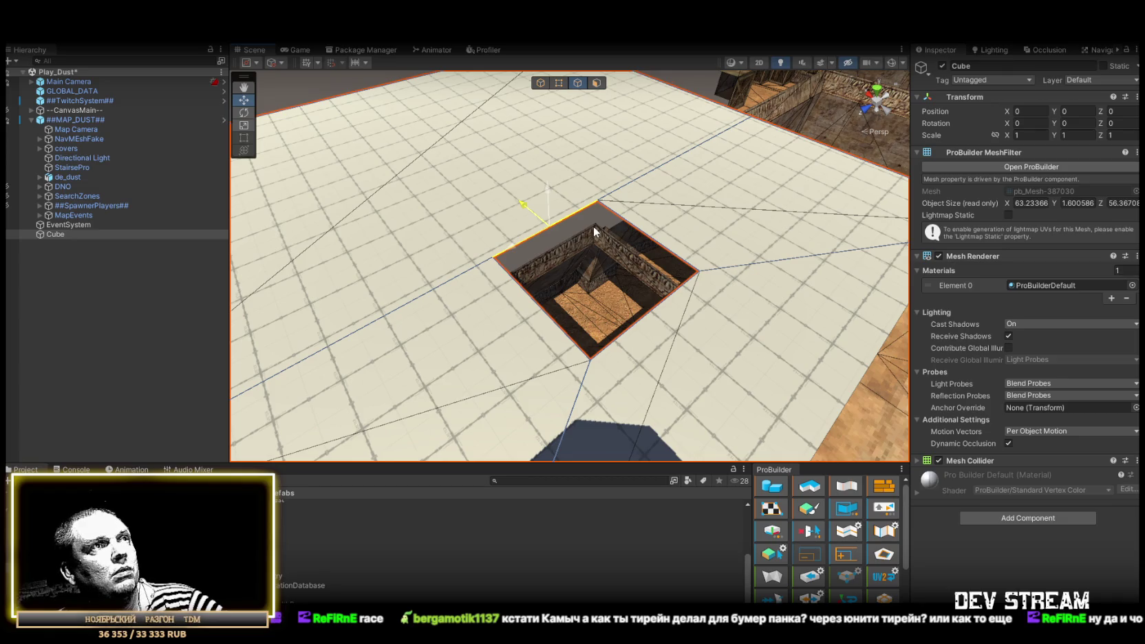
mouse_move(594, 226)
mouse_down()
mouse_move(585, 254)
mouse_move(575, 229)
mouse_move(682, 183)
mouse_up()
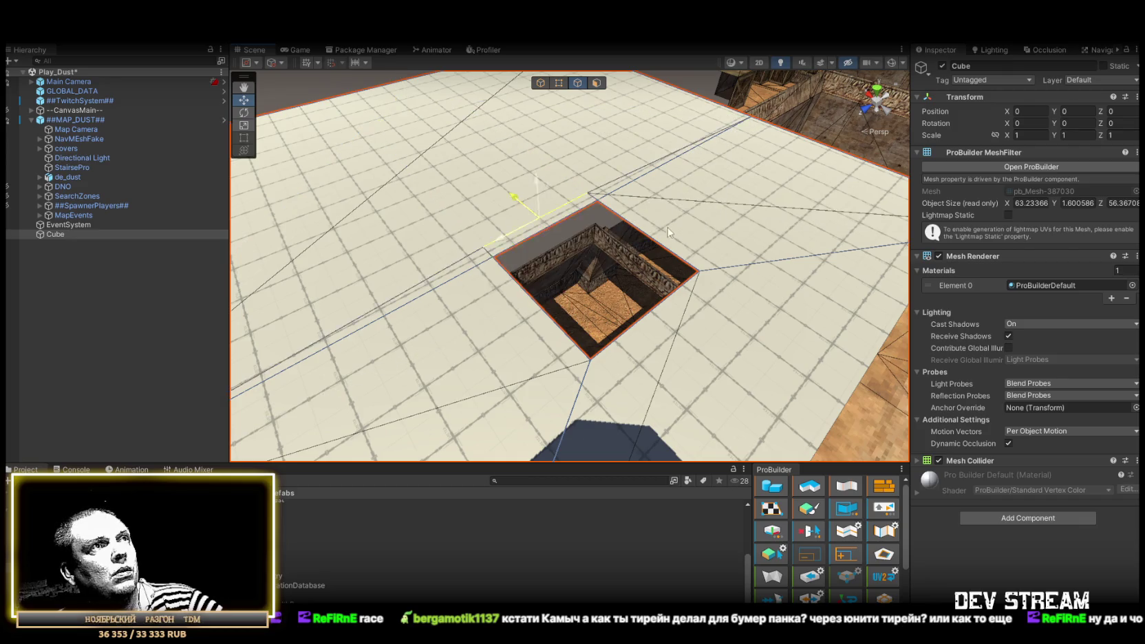
mouse_move(594, 226)
mouse_down()
mouse_move(585, 262)
mouse_move(581, 217)
mouse_up()
Move a long roof edge and return it, then select the top face of the hole's wall.
click(528, 276)
drag(528, 276, 672, 139)
click(576, 86)
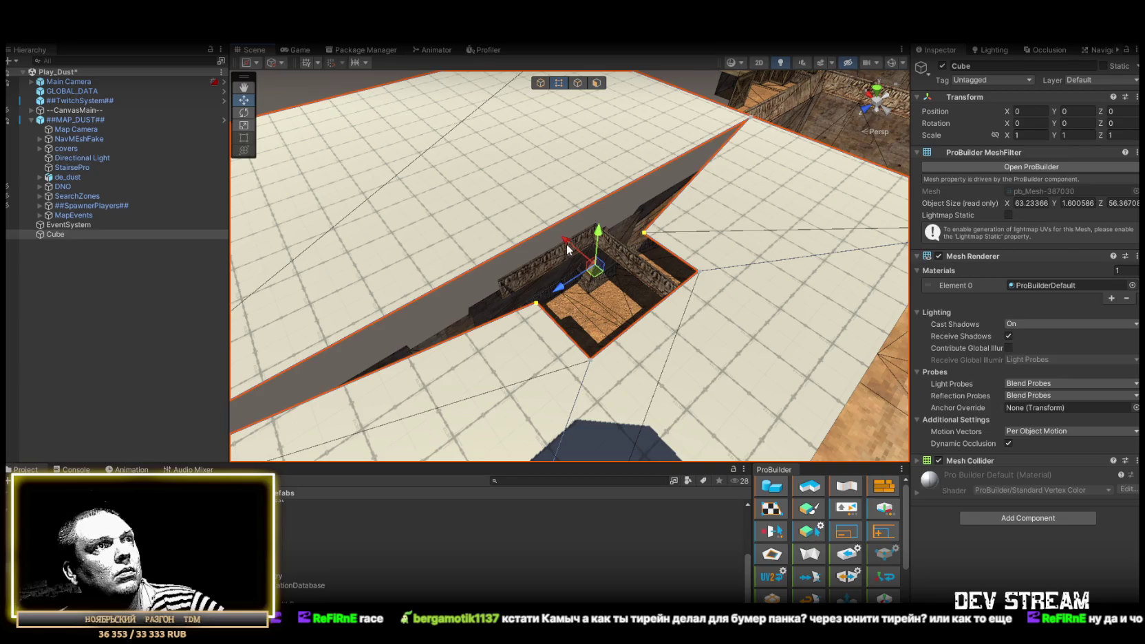
drag(569, 249, 500, 297)
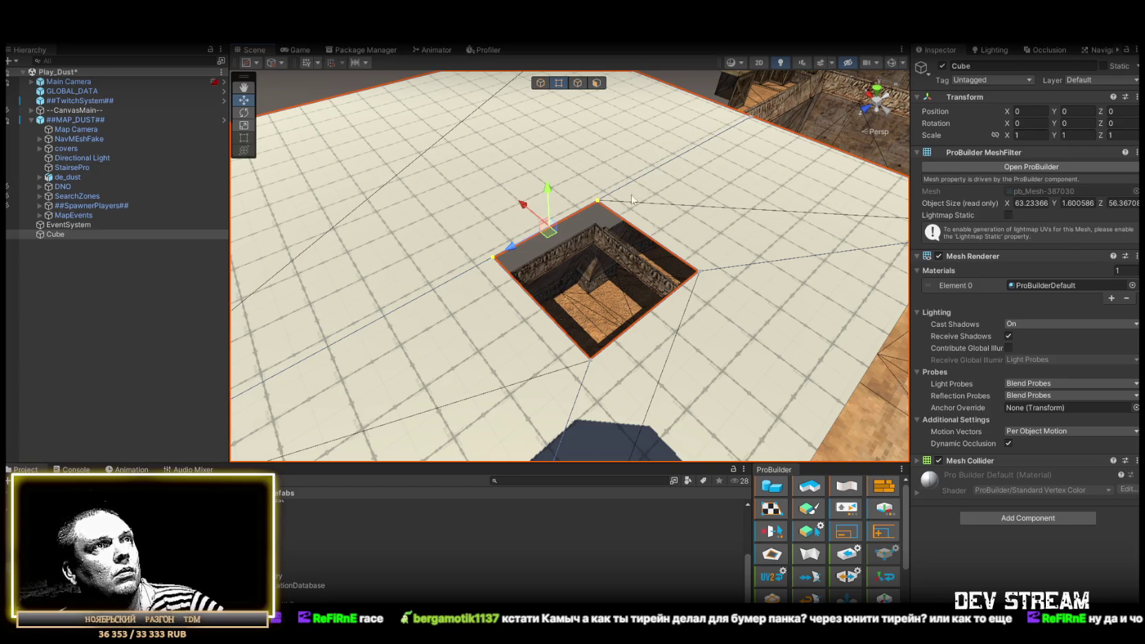
click(577, 82)
click(644, 233)
scroll(533, 281, up, 3)
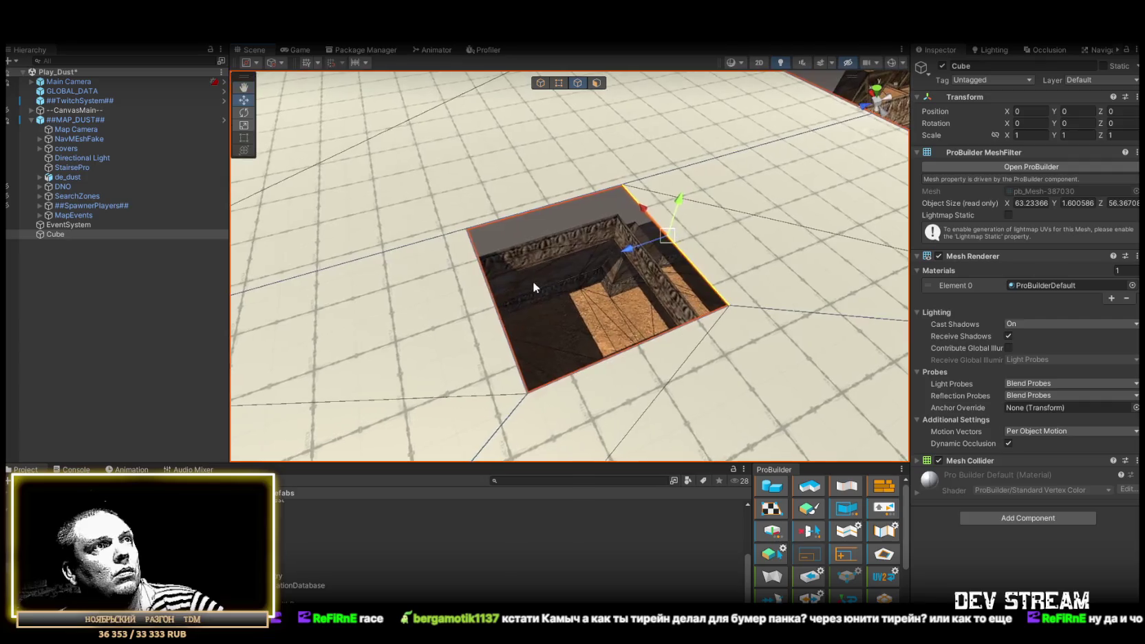
mouse_move(561, 349)
mouse_down()
mouse_move(618, 281)
mouse_move(573, 303)
mouse_move(572, 344)
mouse_move(586, 175)
mouse_move(571, 199)
mouse_move(446, 196)
mouse_up()
click(447, 197)
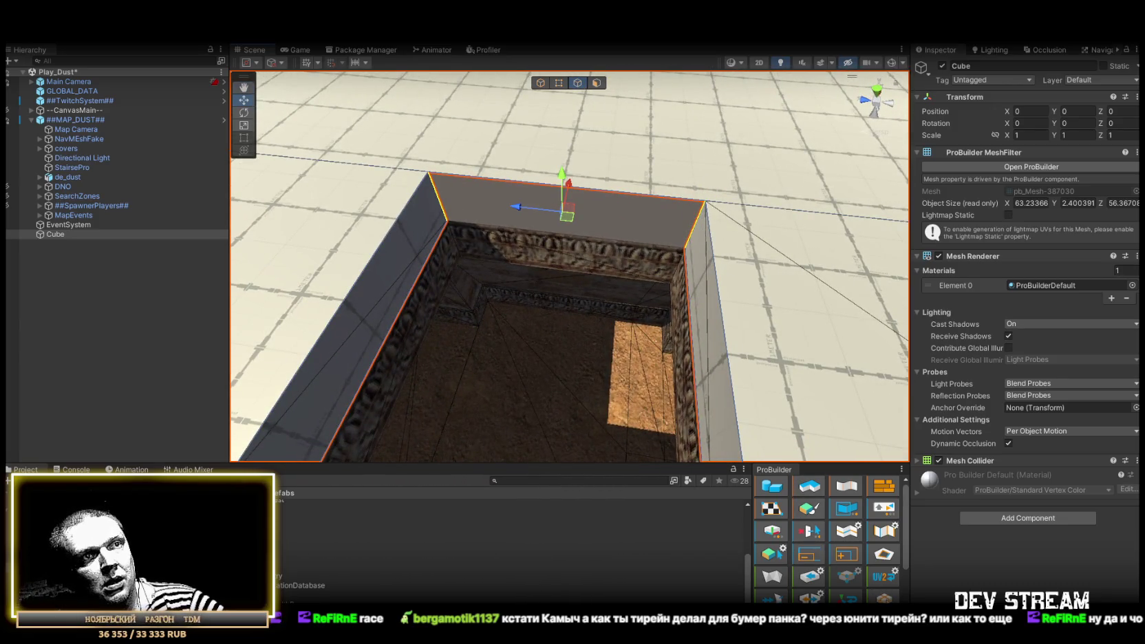
mouse_move(495, 310)
mouse_down()
mouse_move(478, 322)
mouse_move(742, 280)
mouse_move(725, 276)
mouse_up()
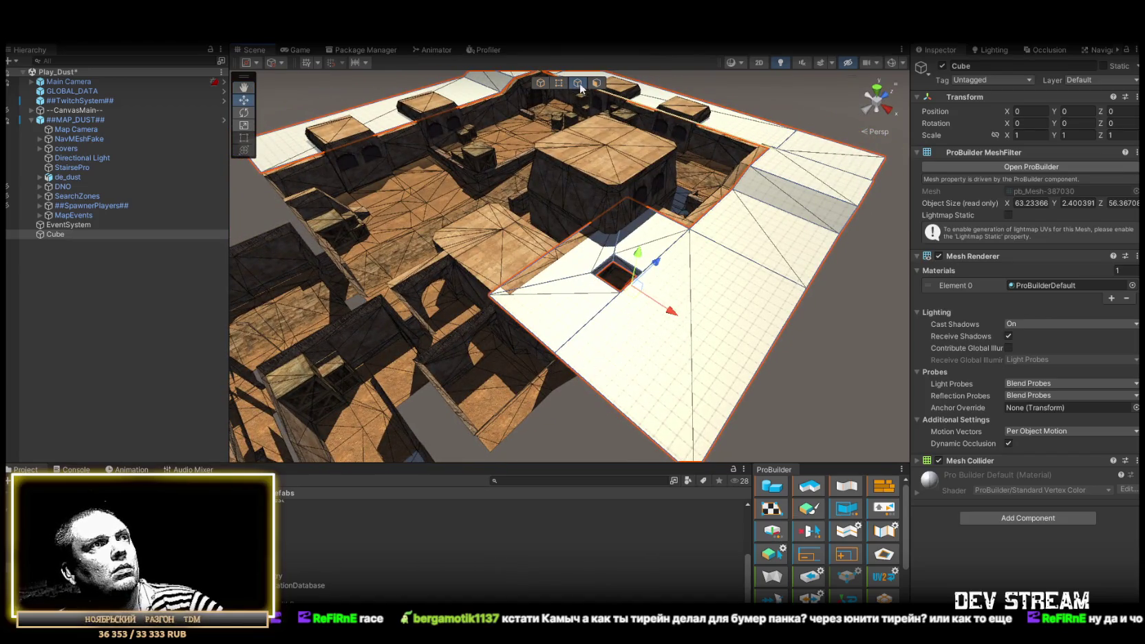
Drag the plane's border face along Z until flush with the wall edge, depth about 58.77.
scroll(620, 261, down, 5)
mouse_move(510, 268)
mouse_down()
mouse_move(689, 204)
mouse_move(671, 117)
mouse_move(523, 159)
mouse_move(780, 257)
mouse_move(619, 206)
mouse_move(413, 172)
mouse_move(275, 206)
mouse_move(216, 260)
mouse_move(521, 248)
mouse_move(645, 282)
mouse_move(585, 262)
mouse_move(503, 205)
mouse_move(448, 231)
mouse_move(240, 229)
mouse_move(413, 206)
mouse_move(537, 158)
mouse_move(568, 169)
mouse_move(585, 203)
mouse_move(606, 210)
mouse_move(744, 210)
mouse_move(654, 207)
mouse_move(550, 223)
mouse_move(544, 216)
mouse_move(605, 211)
mouse_move(545, 223)
mouse_move(348, 211)
mouse_move(358, 215)
mouse_up()
mouse_move(546, 221)
mouse_down()
mouse_move(622, 215)
mouse_move(684, 251)
mouse_move(833, 279)
mouse_move(599, 257)
mouse_move(606, 273)
mouse_move(673, 290)
mouse_move(647, 289)
mouse_up()
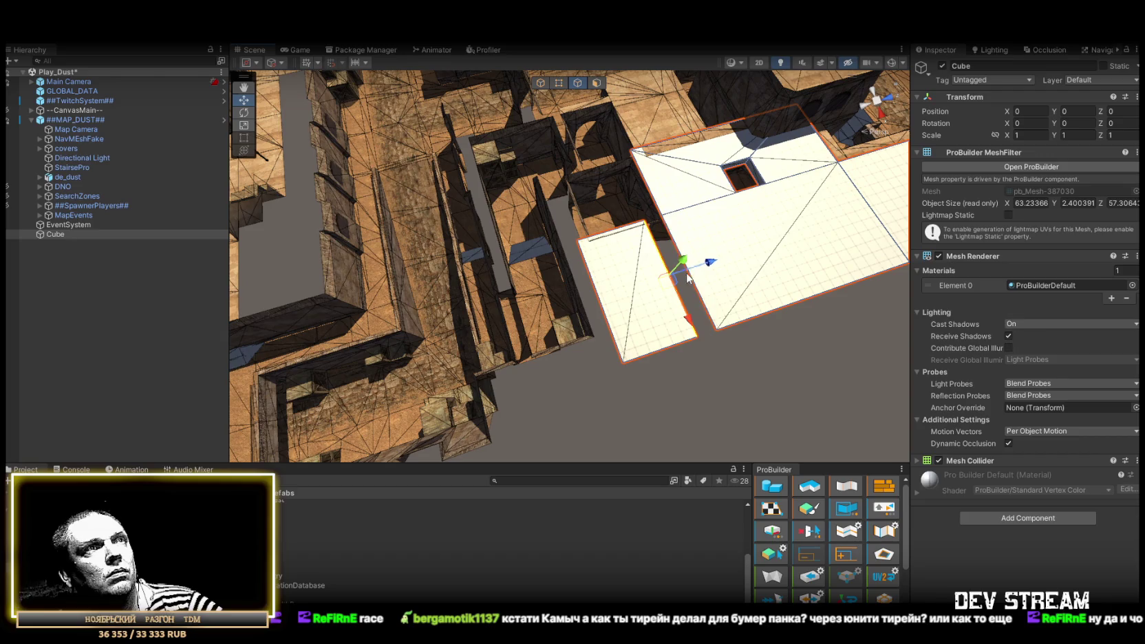
drag(610, 236, 582, 209)
drag(547, 270, 781, 268)
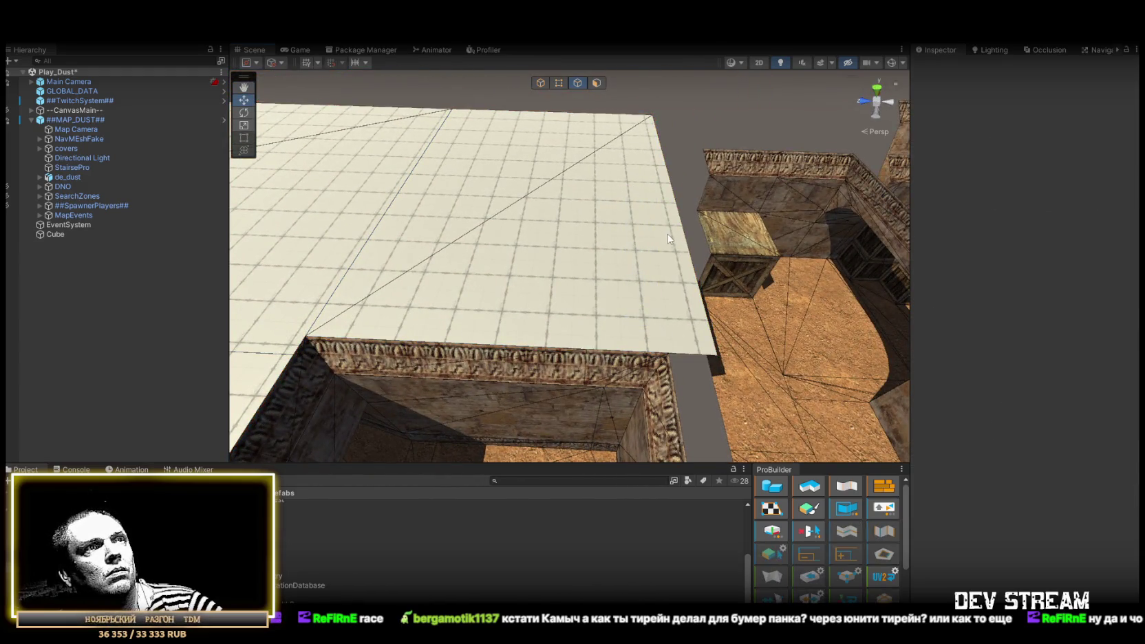
mouse_move(629, 195)
mouse_down()
mouse_move(682, 193)
mouse_move(598, 186)
mouse_up()
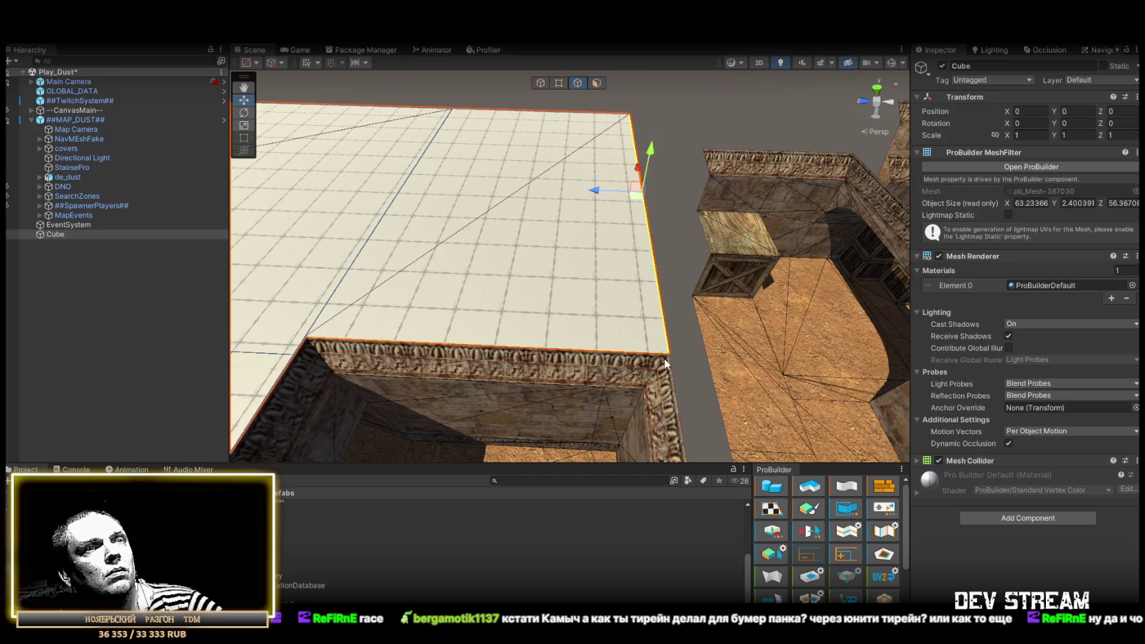
scroll(640, 344, down, 2)
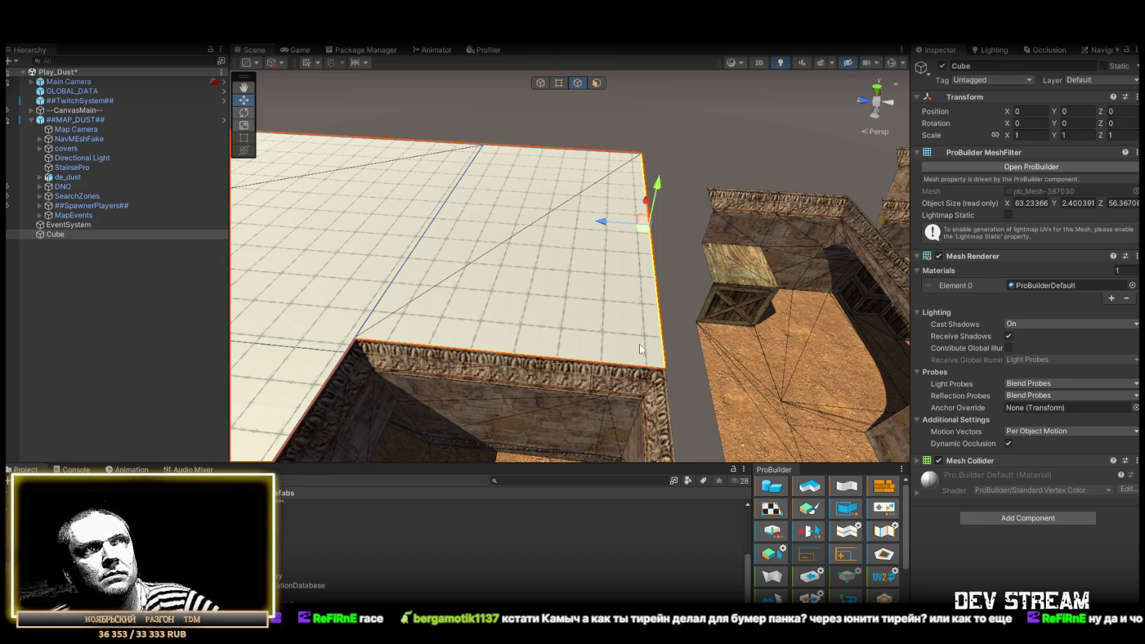
mouse_move(640, 344)
mouse_down()
mouse_move(589, 307)
mouse_move(560, 307)
mouse_move(577, 300)
mouse_up()
Push the roof plane's edge face outward over the surrounding walls.
drag(516, 254, 559, 262)
mouse_move(623, 236)
mouse_down()
mouse_move(616, 248)
mouse_move(640, 307)
mouse_move(803, 319)
mouse_move(536, 272)
mouse_move(357, 270)
mouse_up()
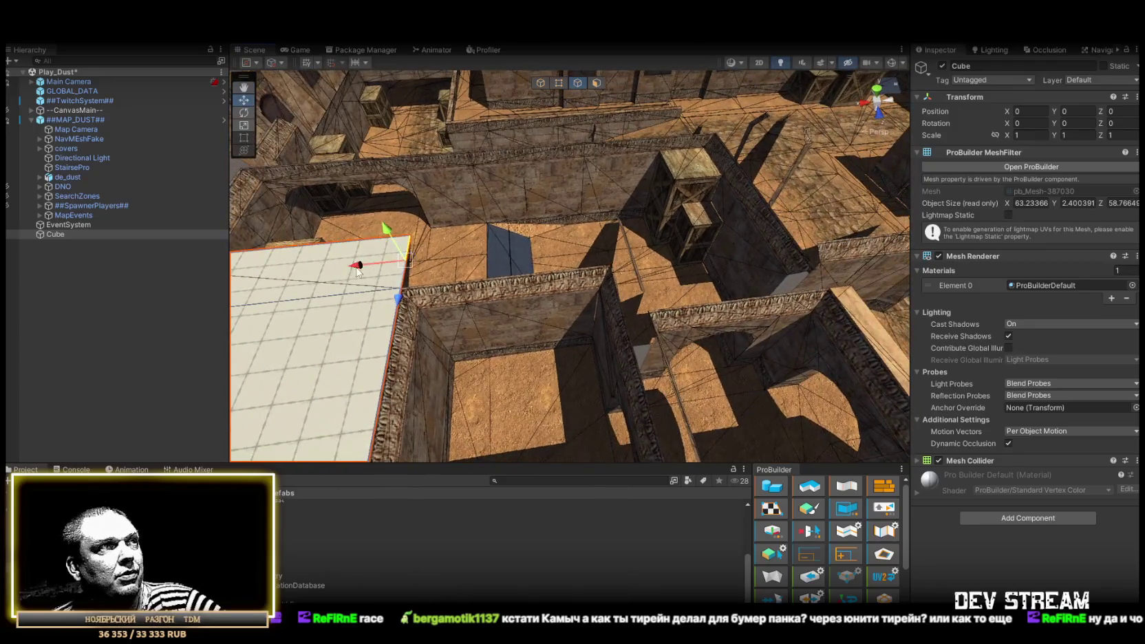
mouse_move(612, 265)
mouse_down()
mouse_move(154, 264)
mouse_move(546, 120)
mouse_up()
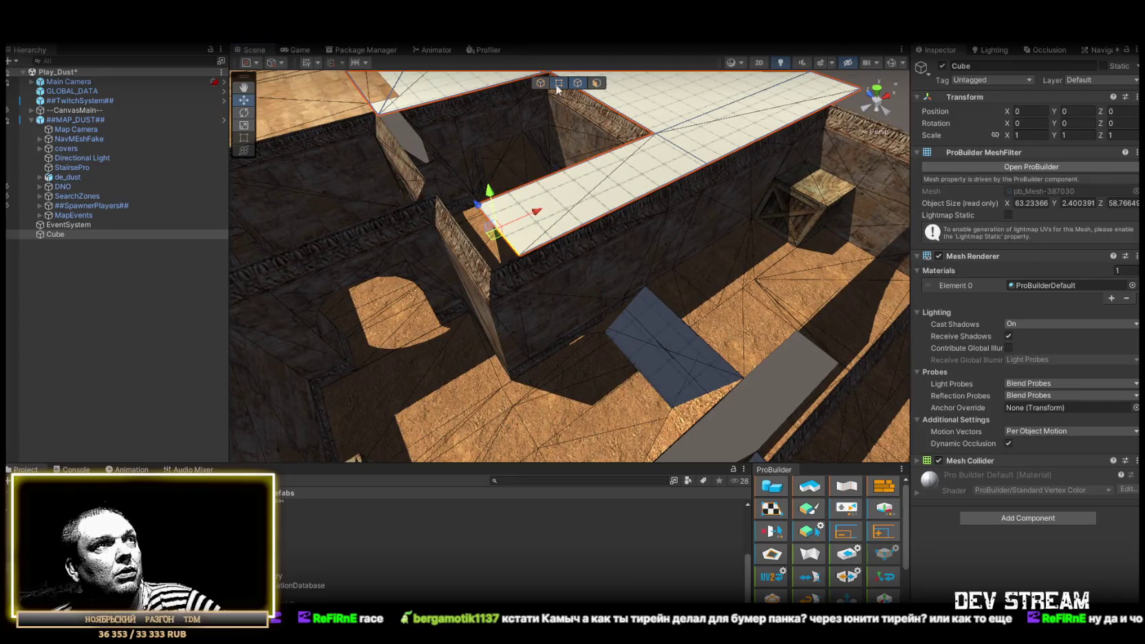
mouse_move(534, 266)
mouse_down()
mouse_move(481, 239)
mouse_move(564, 300)
mouse_move(558, 272)
mouse_move(661, 223)
mouse_up()
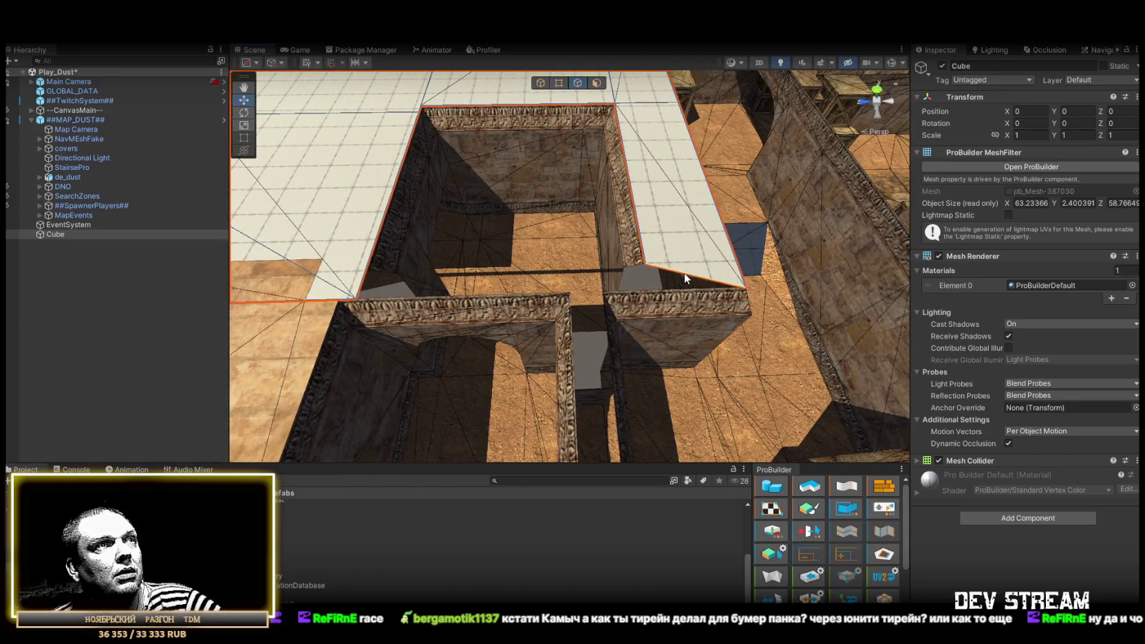
mouse_move(680, 272)
mouse_down()
mouse_move(524, 269)
mouse_move(606, 255)
mouse_move(638, 235)
mouse_move(568, 260)
mouse_move(606, 272)
mouse_up()
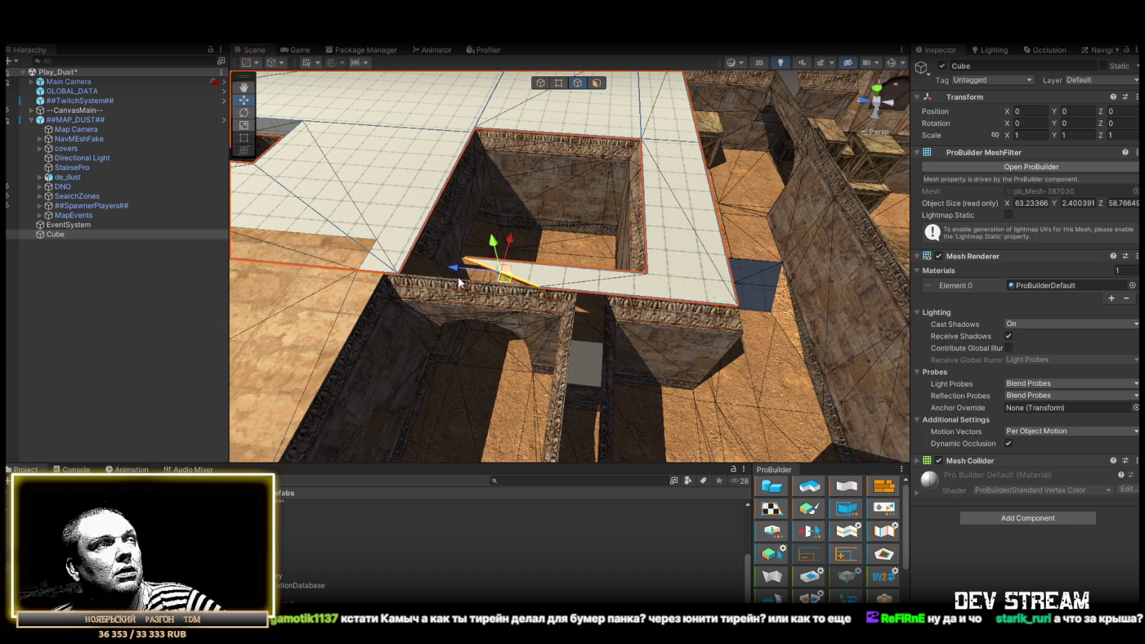
scroll(521, 199, down, 5)
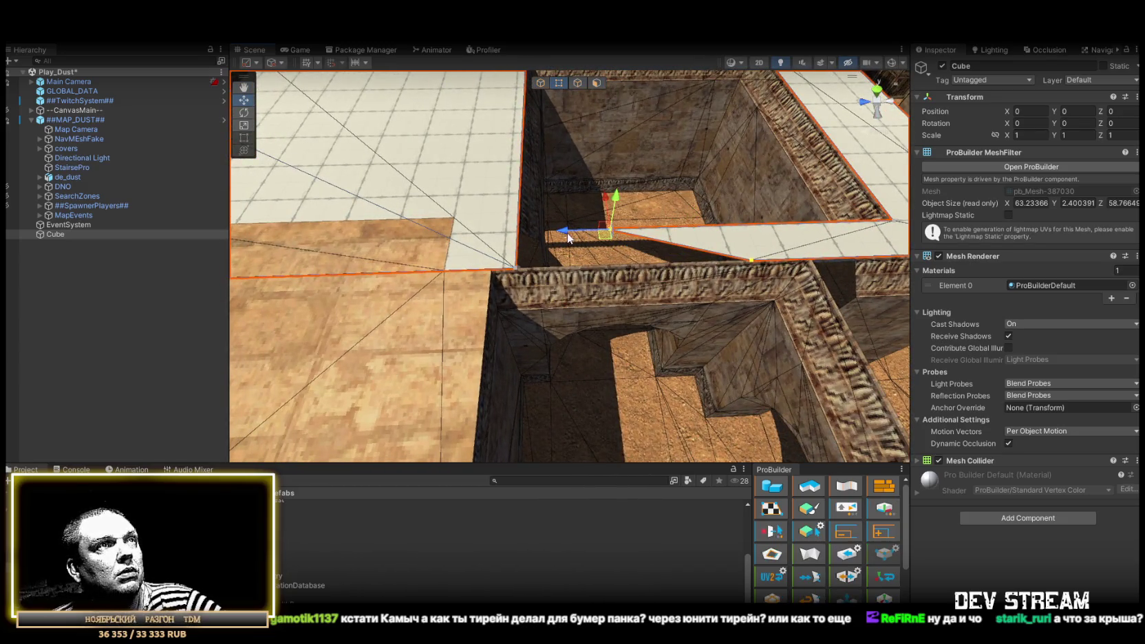
Snap the corner vertex onto the wall corner and widen the strips over the wall tops.
drag(568, 238, 516, 282)
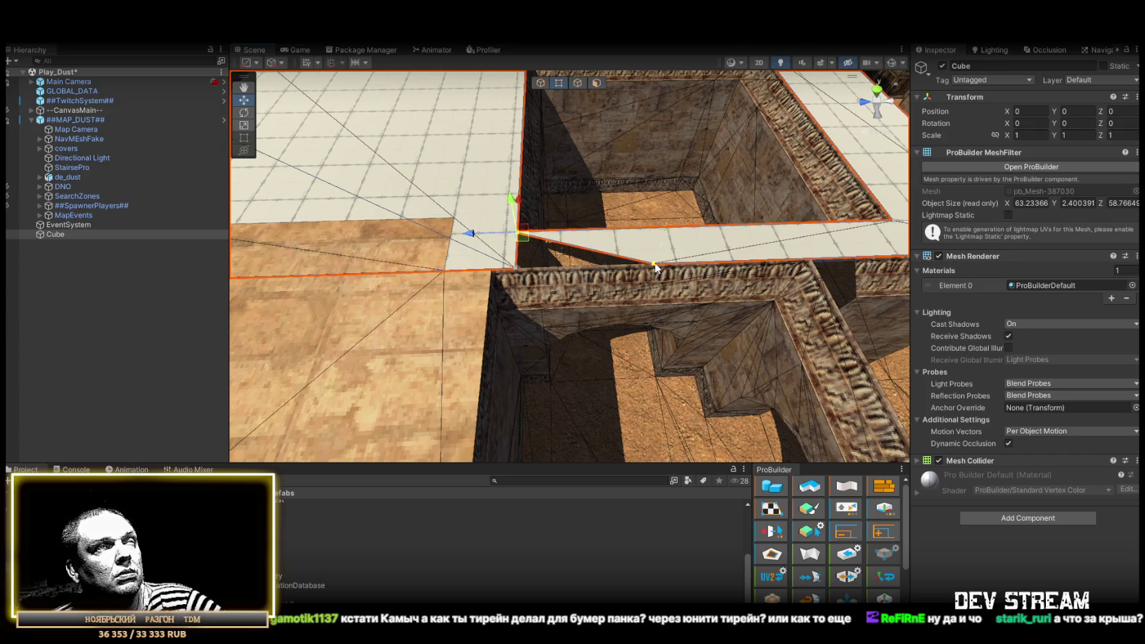
mouse_move(523, 237)
mouse_down()
mouse_move(533, 280)
mouse_move(517, 279)
mouse_up()
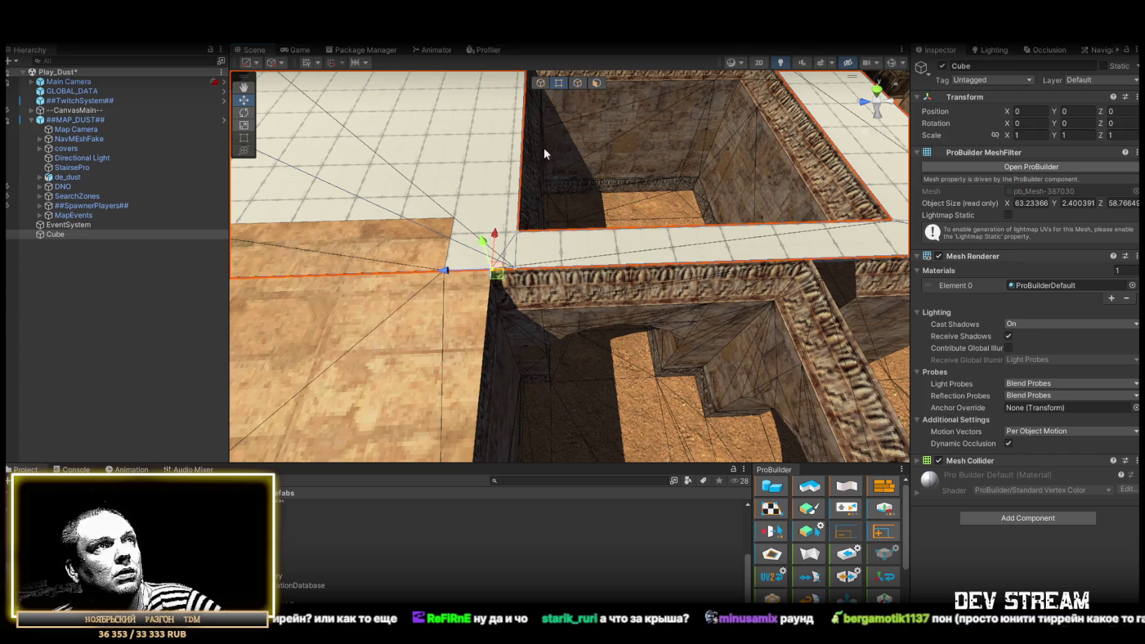
mouse_move(517, 276)
mouse_down()
mouse_move(413, 330)
mouse_move(540, 261)
mouse_move(463, 266)
mouse_move(559, 100)
mouse_up()
click(577, 86)
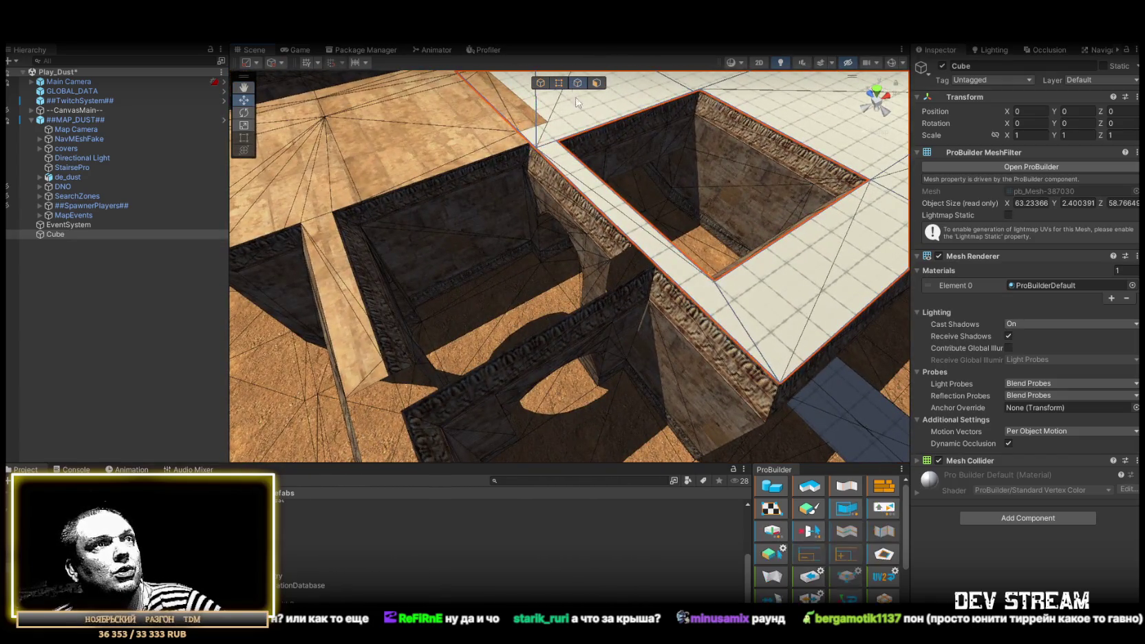
drag(683, 282, 660, 282)
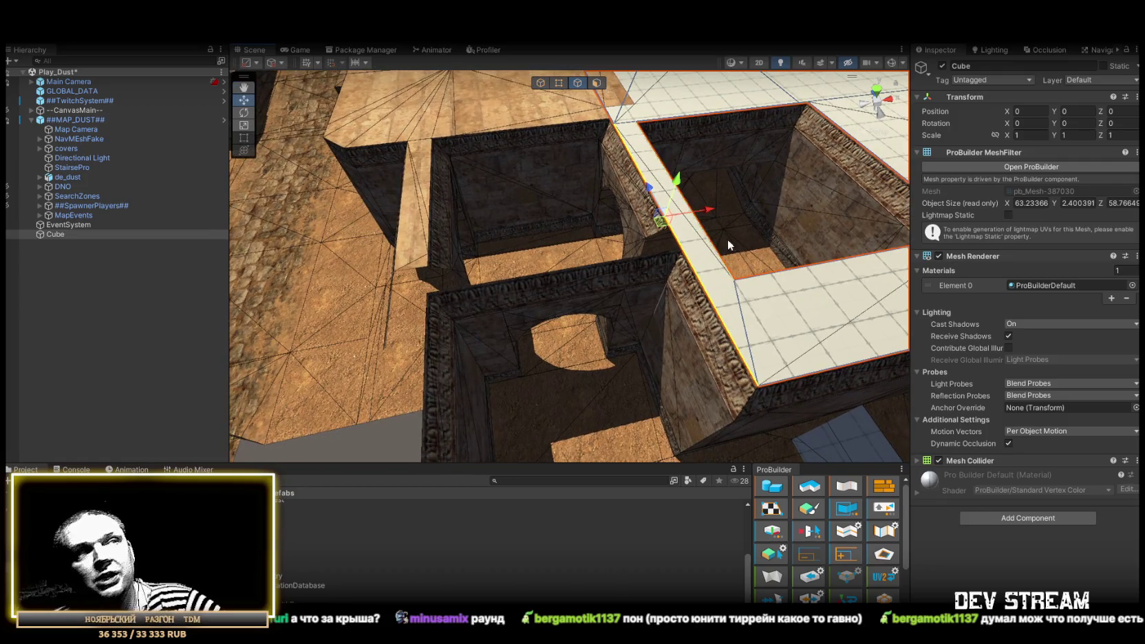
drag(711, 218, 648, 233)
drag(654, 235, 582, 241)
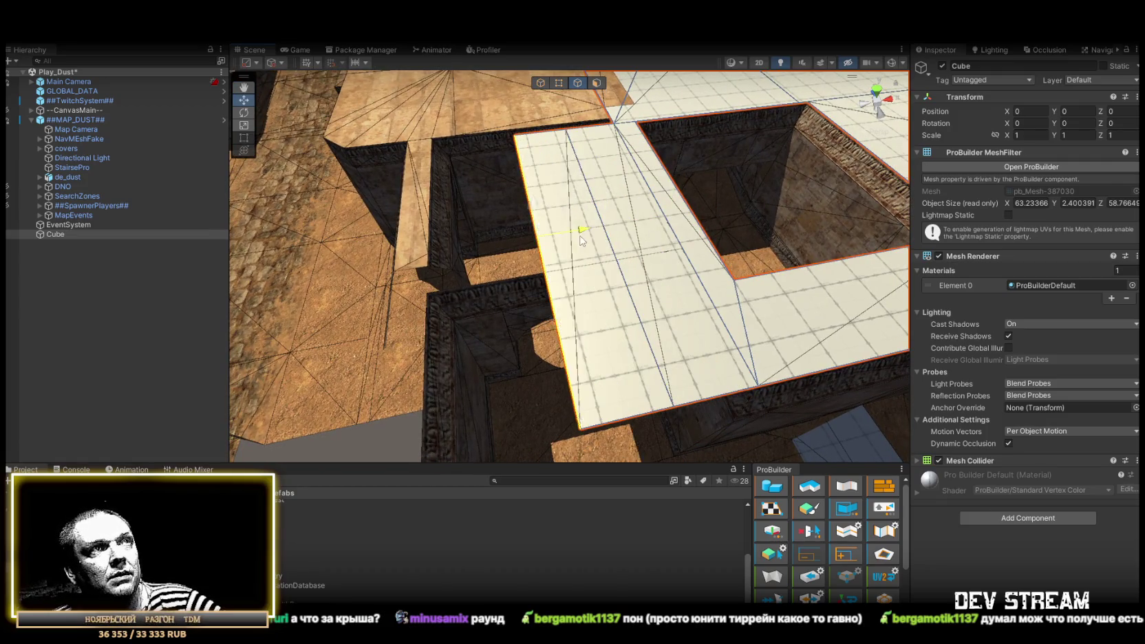
Delete the slab's diagonal face, splitting off a separate strip.
click(596, 83)
click(657, 275)
key(Delete)
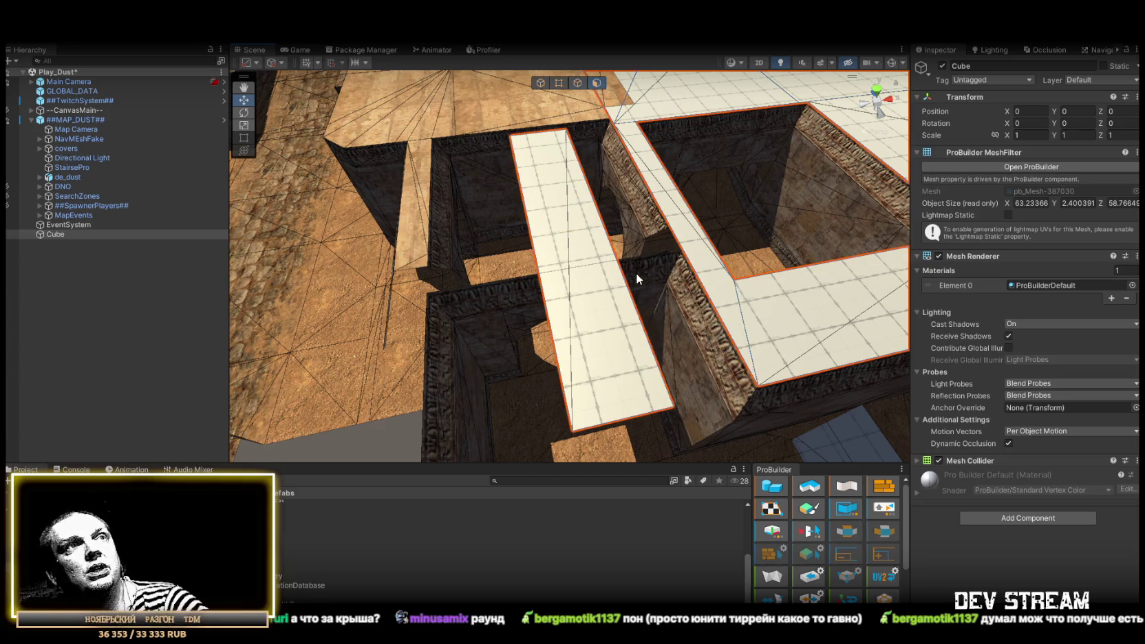
mouse_move(535, 142)
mouse_down()
mouse_move(802, 124)
mouse_move(747, 155)
mouse_move(703, 140)
mouse_move(551, 165)
mouse_move(538, 186)
mouse_move(550, 128)
mouse_move(545, 174)
mouse_move(447, 196)
mouse_move(303, 190)
mouse_move(646, 158)
mouse_move(565, 179)
mouse_move(491, 236)
mouse_move(351, 230)
mouse_move(369, 239)
mouse_up()
Narrow the plane into a thin strip and pull back its end edge to shorten the L-shape.
drag(480, 211, 626, 157)
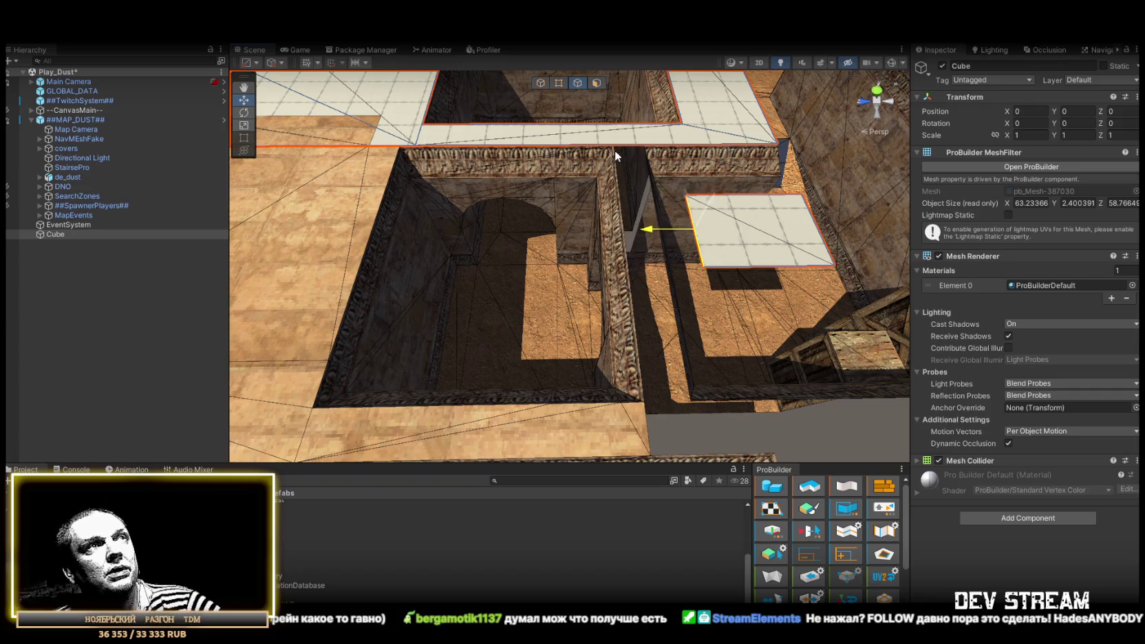
drag(650, 231, 618, 150)
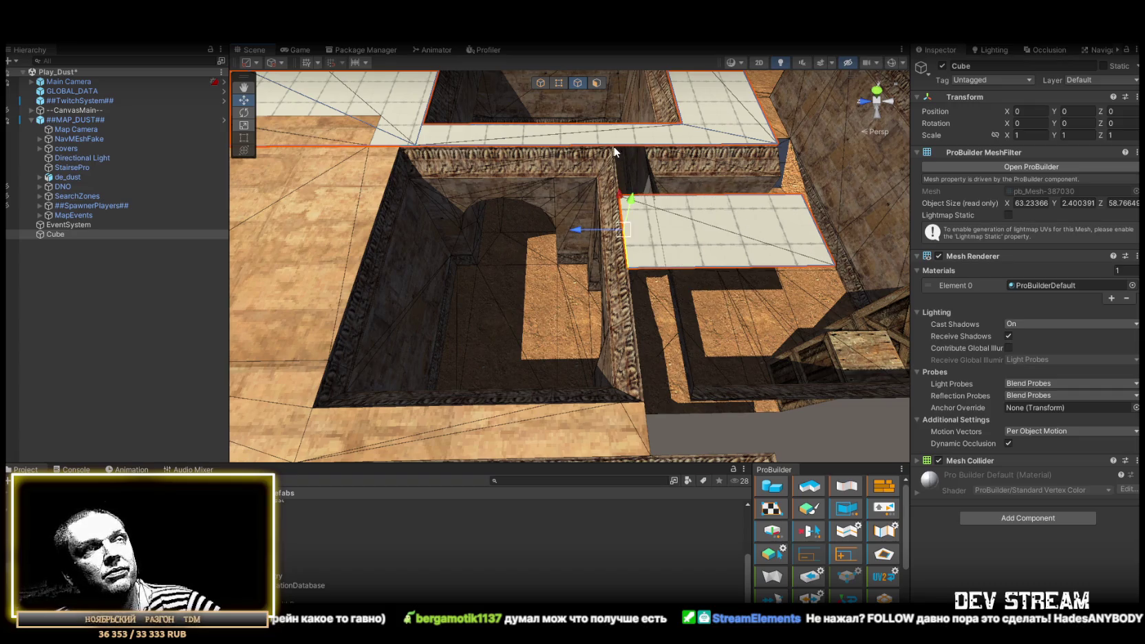
mouse_move(793, 229)
mouse_down()
mouse_move(724, 203)
mouse_move(629, 143)
mouse_move(702, 191)
mouse_move(590, 234)
mouse_move(614, 211)
mouse_up()
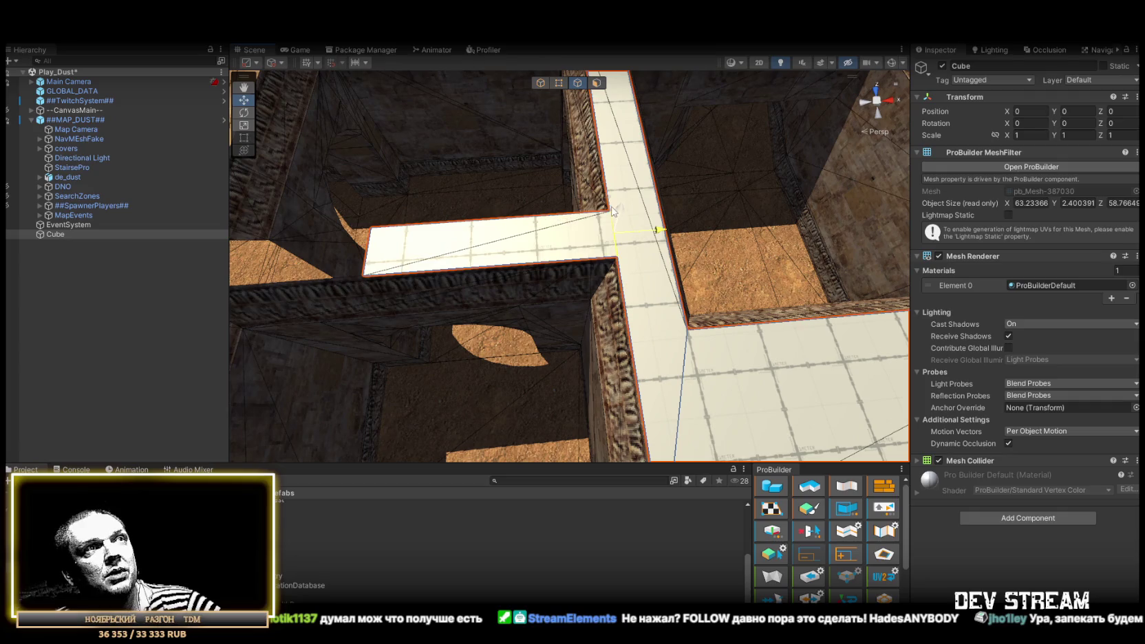
mouse_move(644, 251)
mouse_down()
mouse_move(566, 232)
mouse_move(601, 212)
mouse_move(601, 248)
mouse_move(659, 225)
mouse_move(766, 211)
mouse_move(668, 222)
mouse_up()
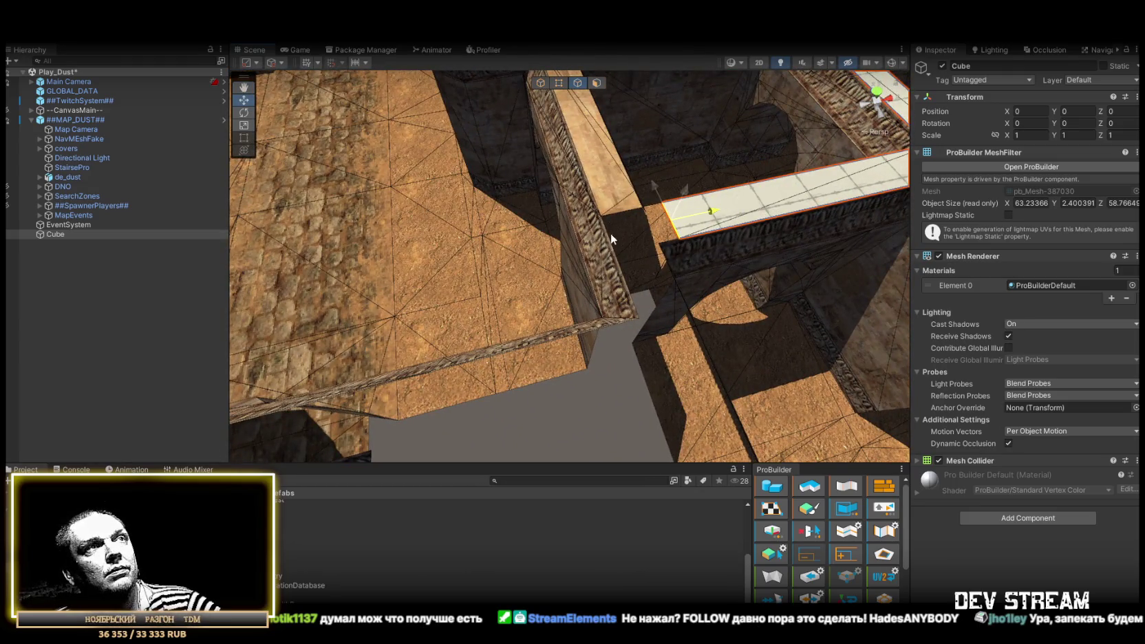
click(563, 86)
mouse_move(649, 217)
mouse_down()
mouse_move(708, 174)
mouse_move(690, 238)
mouse_move(583, 234)
mouse_move(873, 300)
mouse_up()
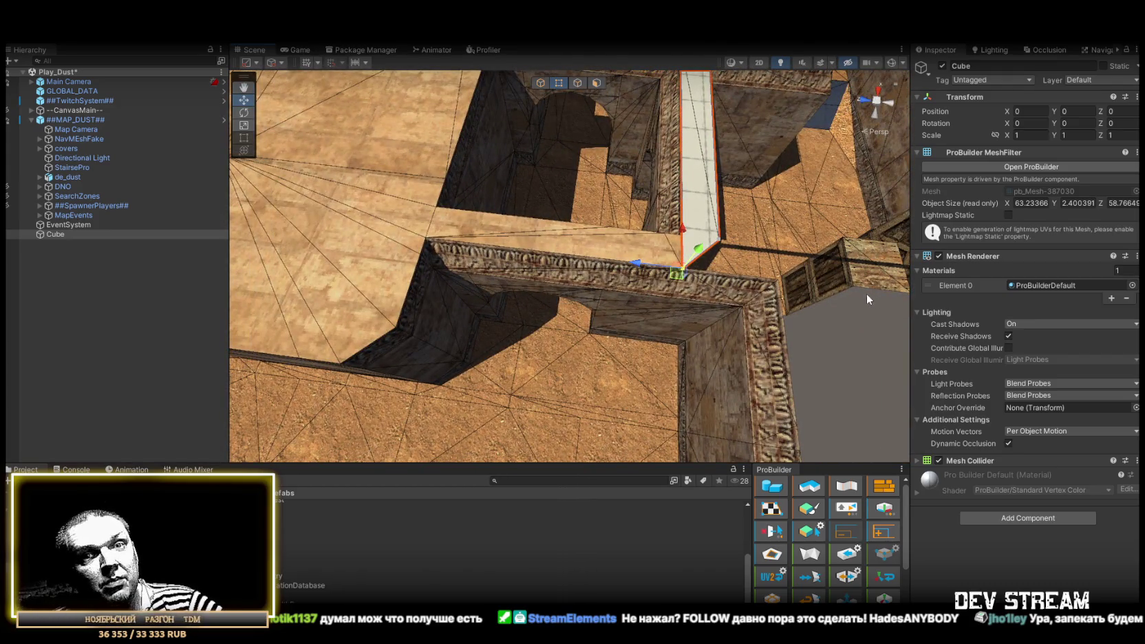
click(577, 83)
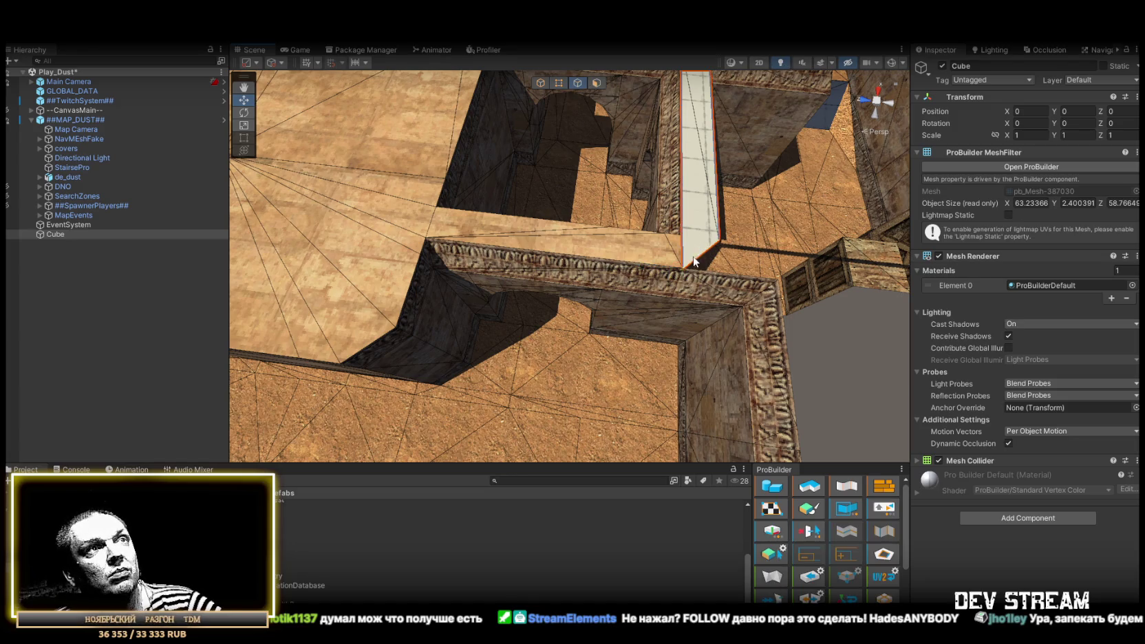
mouse_move(704, 264)
mouse_down()
mouse_move(531, 255)
mouse_move(493, 223)
mouse_move(592, 248)
mouse_move(447, 274)
mouse_move(604, 108)
mouse_move(599, 138)
mouse_move(627, 197)
mouse_move(646, 293)
mouse_up()
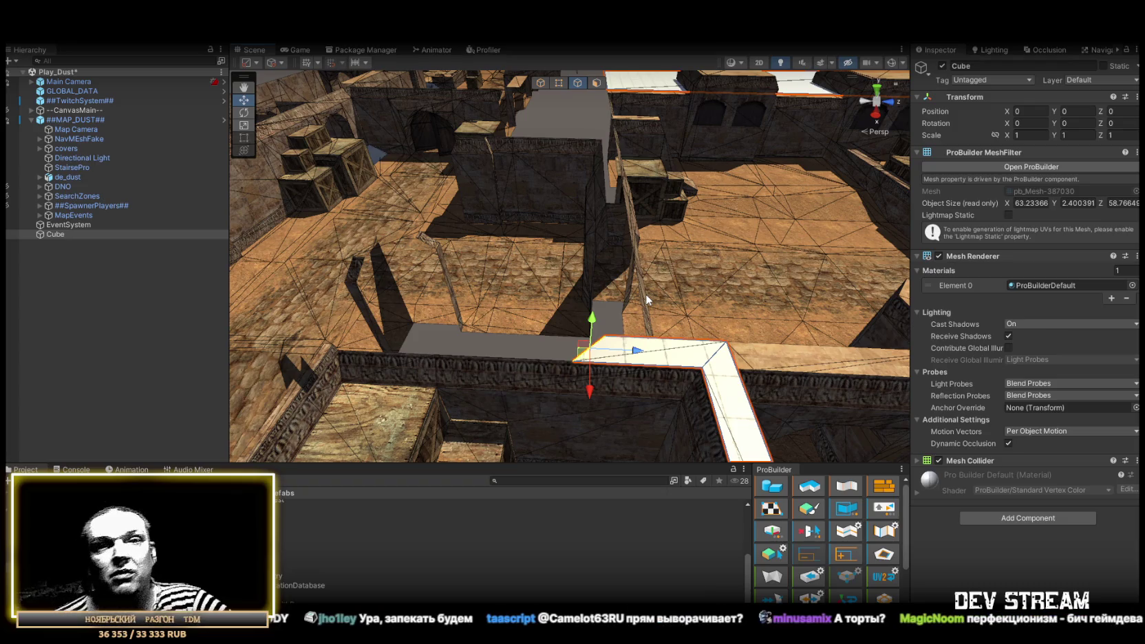
mouse_move(646, 293)
mouse_down()
mouse_move(804, 311)
mouse_move(675, 319)
mouse_up()
drag(600, 282, 541, 289)
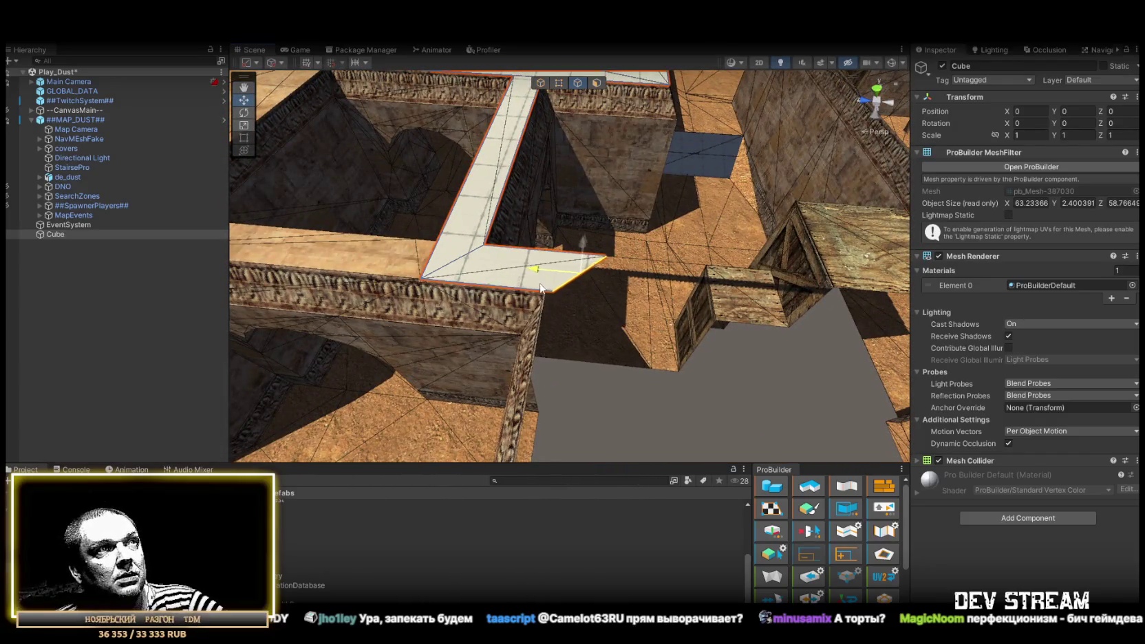
Select the vertex at the strip's end in Vertex mode.
click(559, 83)
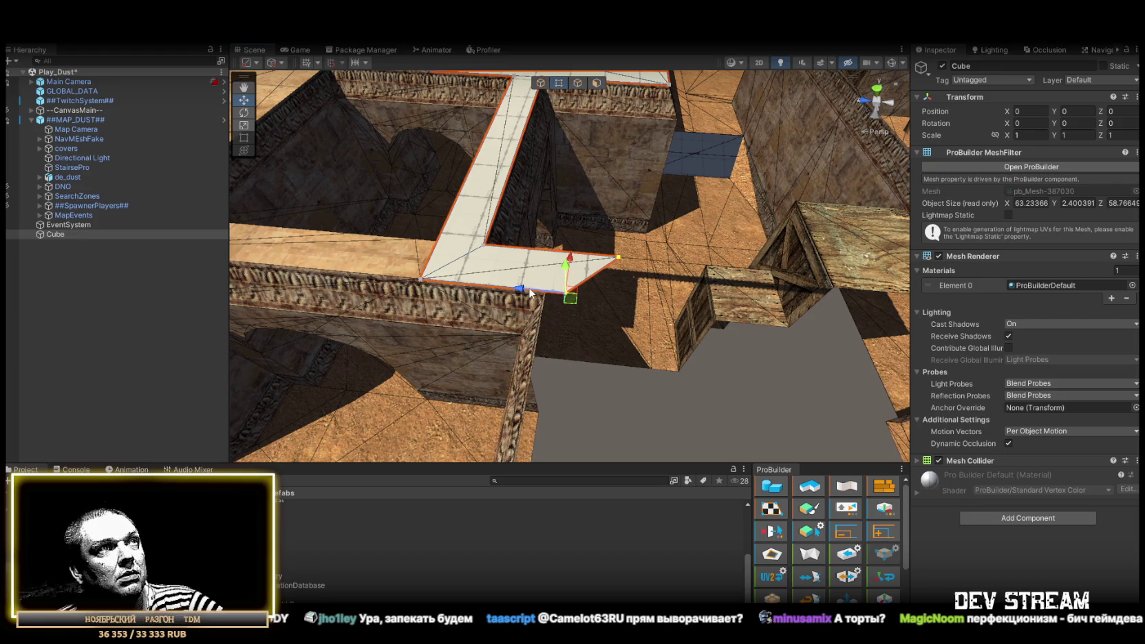
drag(542, 301, 507, 117)
click(586, 84)
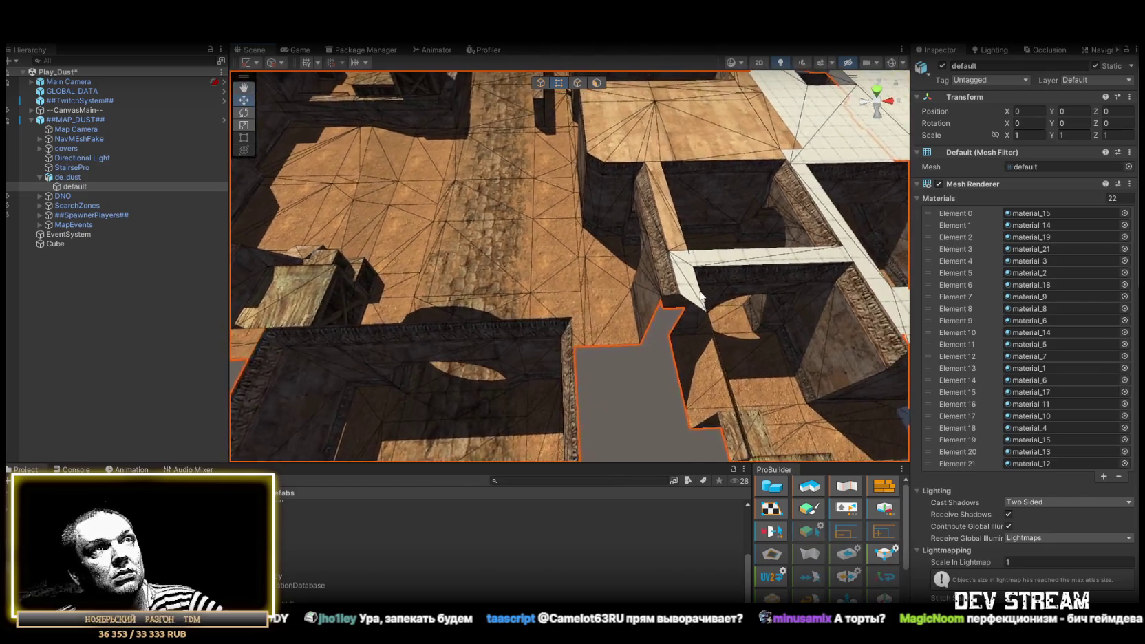
click(573, 83)
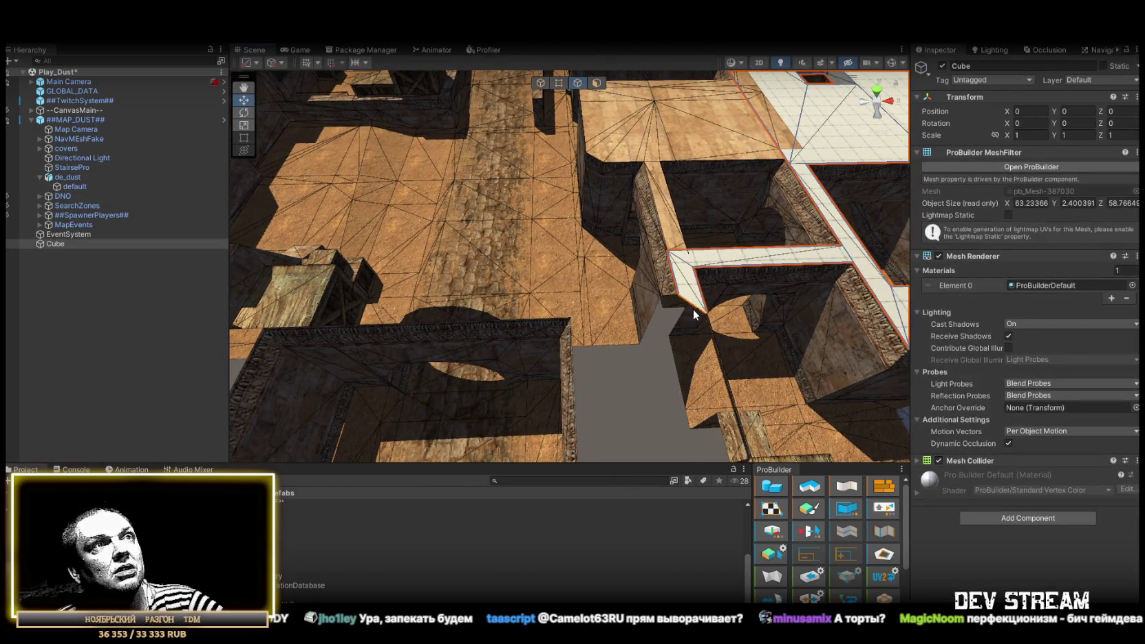
mouse_move(620, 304)
mouse_down()
mouse_move(216, 286)
mouse_move(481, 295)
mouse_move(182, 226)
mouse_move(422, 284)
mouse_move(474, 249)
mouse_up()
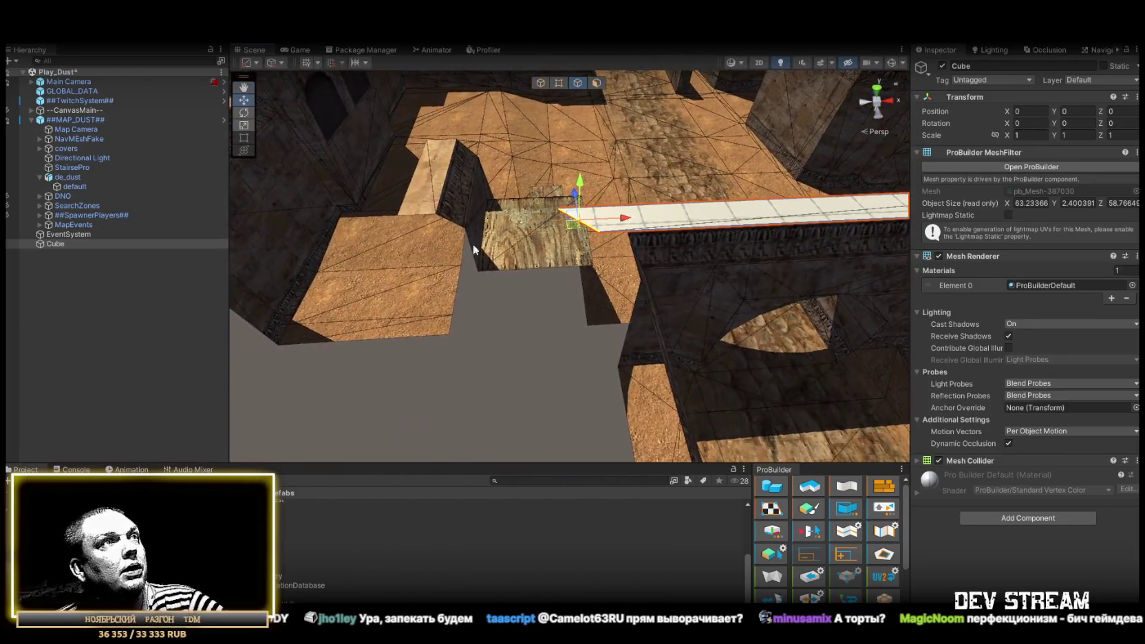
click(559, 86)
click(602, 235)
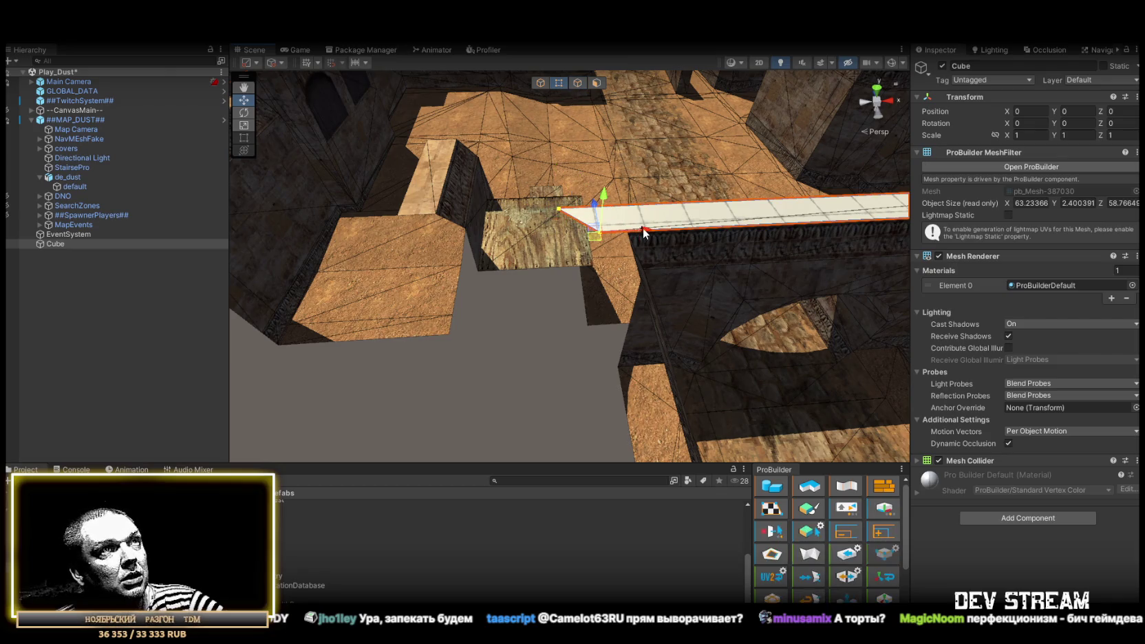
mouse_move(630, 238)
mouse_down()
mouse_move(620, 227)
mouse_move(465, 225)
mouse_move(594, 250)
mouse_move(438, 230)
mouse_move(470, 245)
mouse_move(492, 236)
mouse_move(714, 272)
mouse_up()
scroll(714, 272, up, 3)
Widen the strip into a large flat roof slab and shift its top face to trim the width.
click(577, 82)
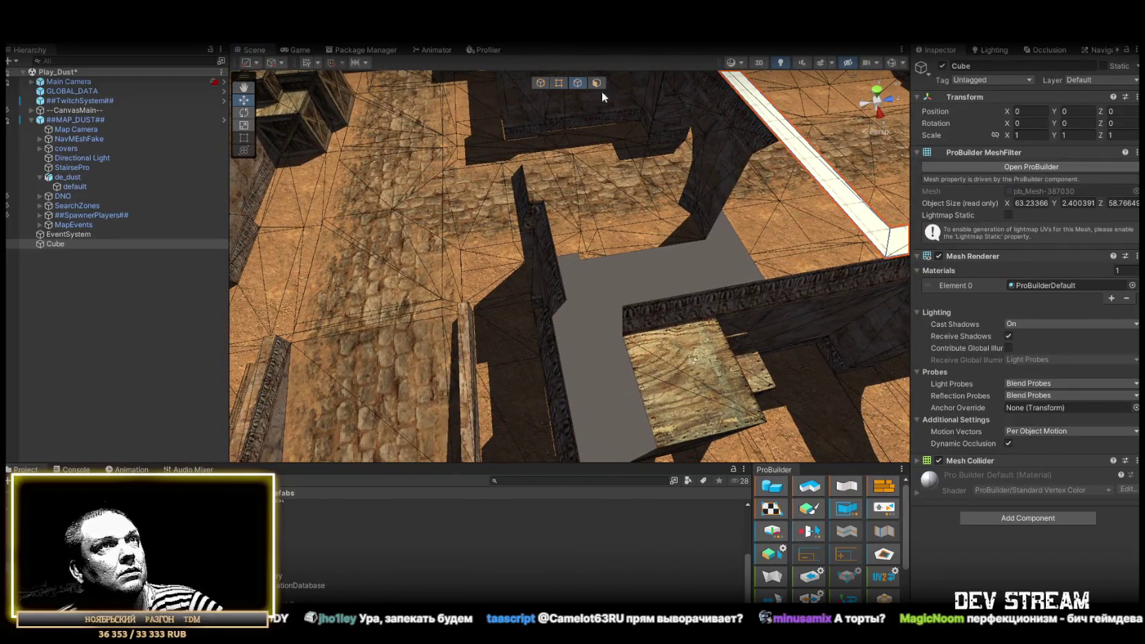
scroll(812, 185, down, 5)
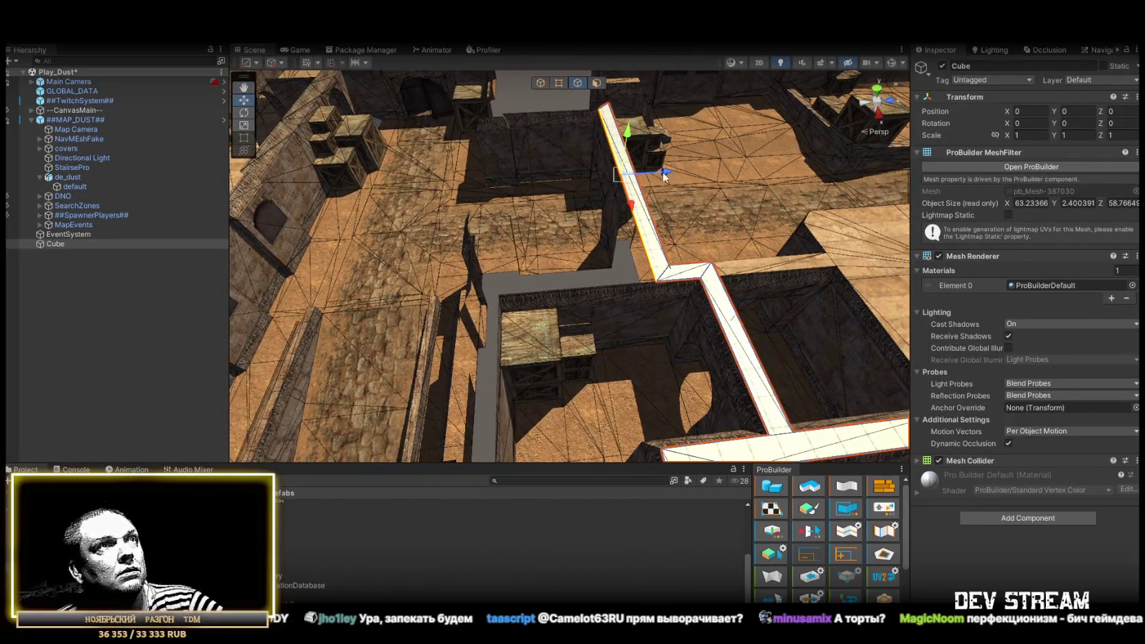
drag(664, 176, 473, 293)
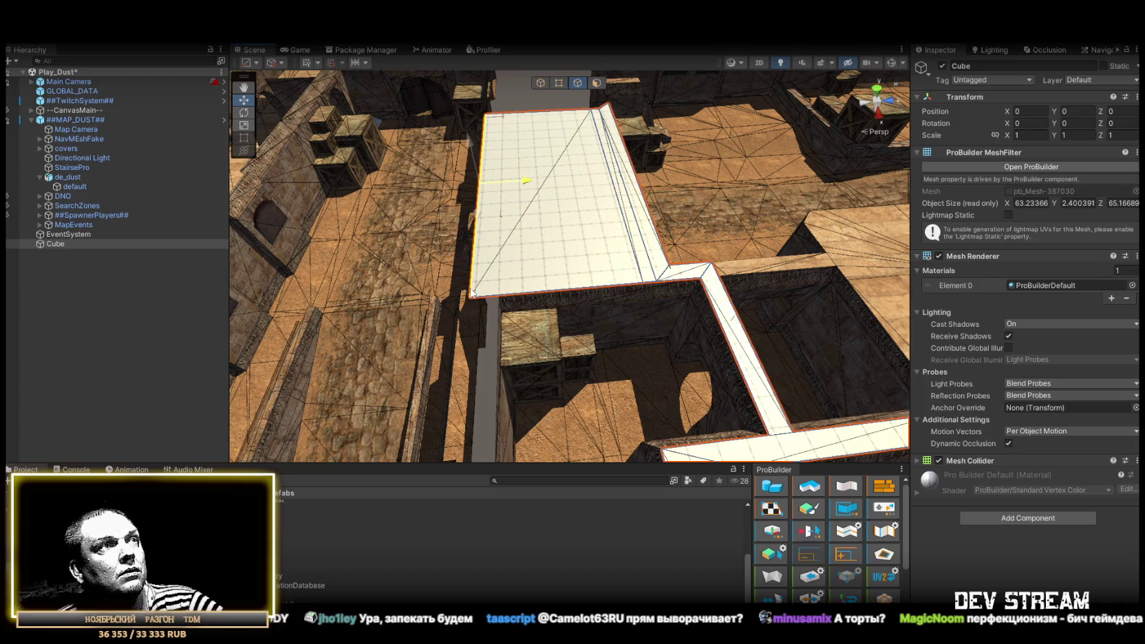
click(596, 83)
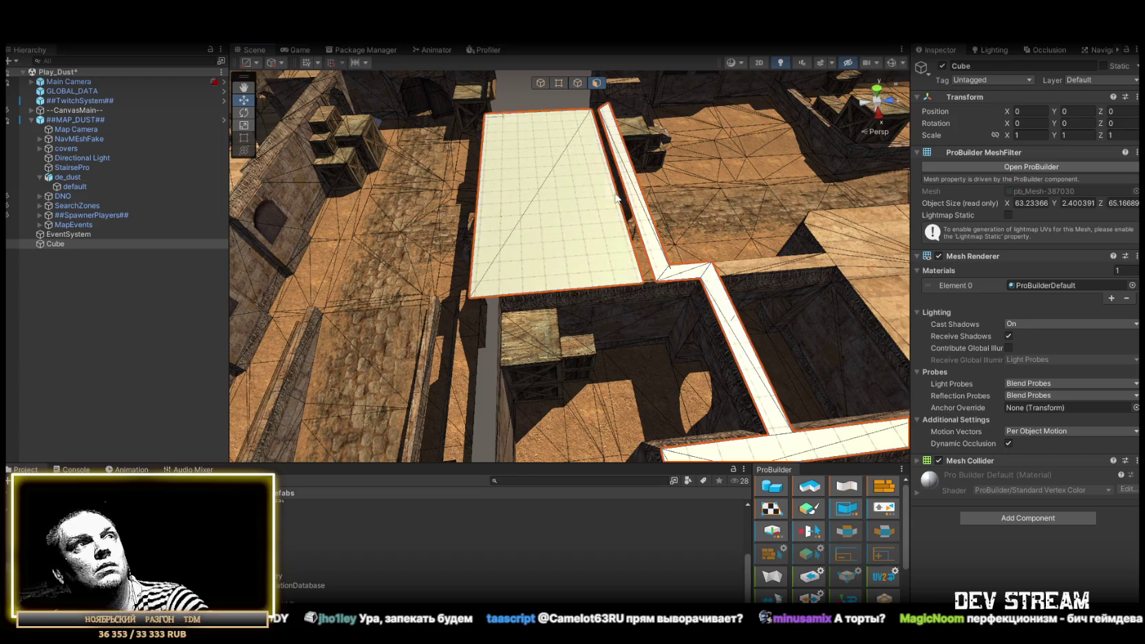
click(527, 122)
drag(527, 121, 484, 211)
mouse_move(359, 234)
mouse_down()
mouse_move(552, 319)
mouse_move(547, 308)
mouse_move(611, 261)
mouse_move(568, 196)
mouse_move(499, 186)
mouse_move(498, 201)
mouse_move(536, 227)
mouse_move(496, 254)
mouse_move(413, 207)
mouse_move(190, 139)
mouse_move(101, 138)
mouse_move(171, 259)
mouse_move(1107, 257)
mouse_move(578, 293)
mouse_move(656, 273)
mouse_move(647, 103)
mouse_up()
Drag the slab's corner vertex and outer edge outward, growing it to about 74.11 × 68.37 units.
click(754, 252)
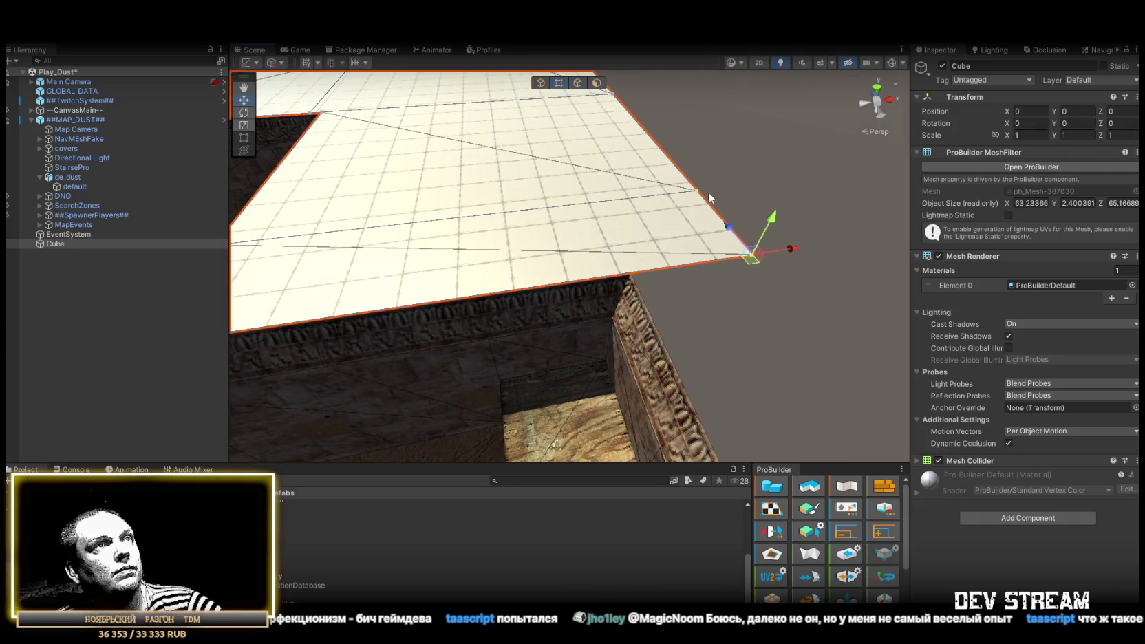
mouse_move(757, 258)
mouse_down()
mouse_move(785, 246)
mouse_move(617, 284)
mouse_move(562, 282)
mouse_up()
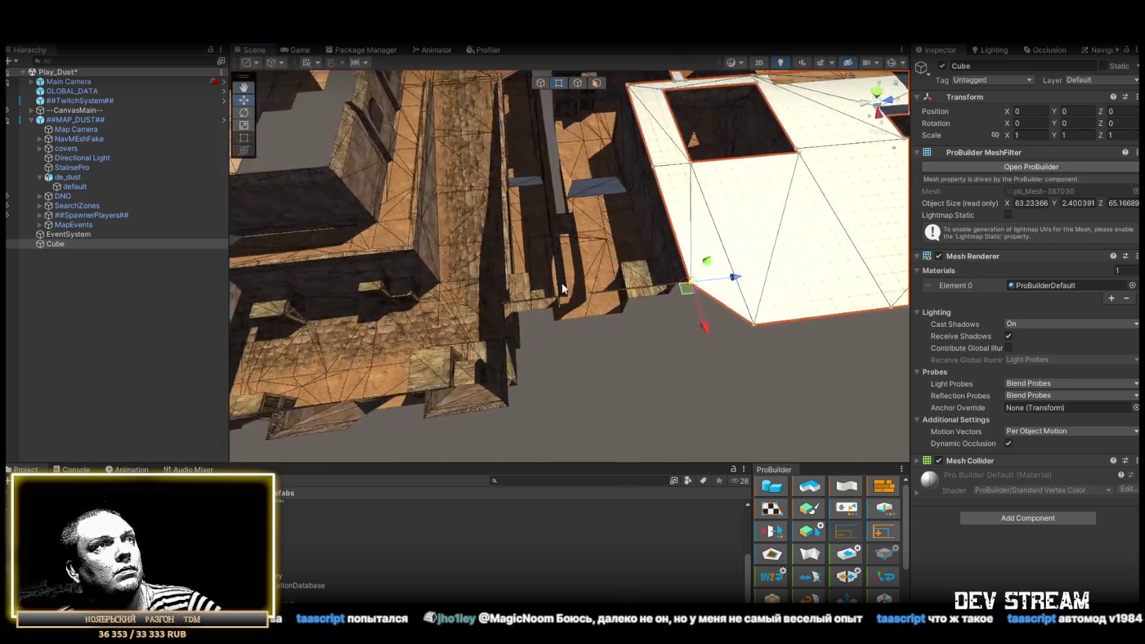
click(578, 84)
drag(727, 318, 738, 302)
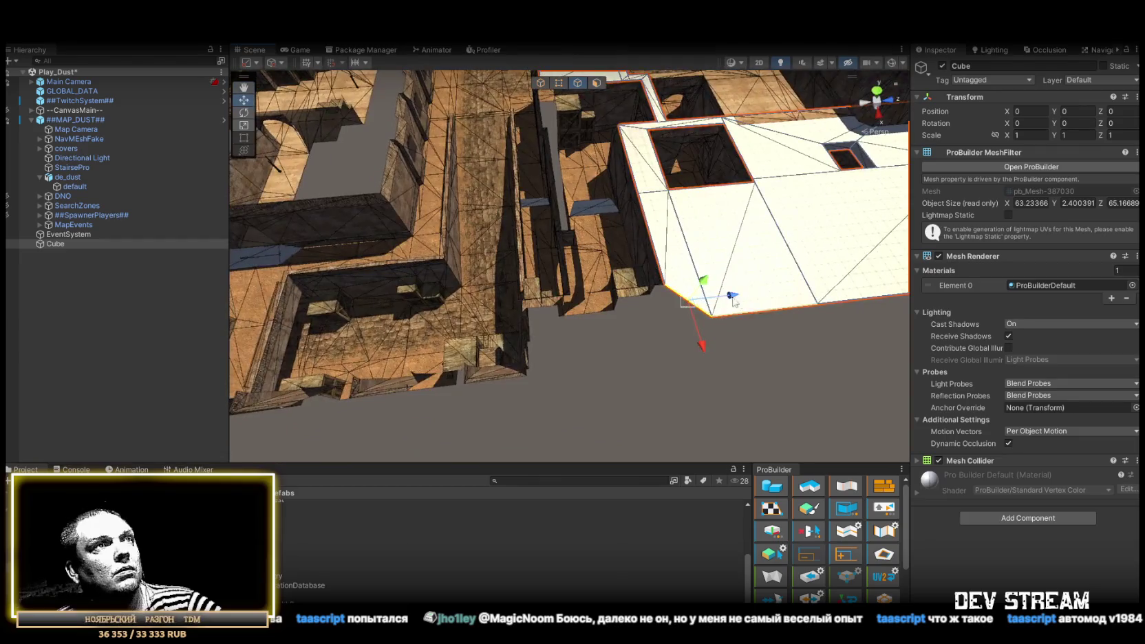
mouse_move(701, 298)
mouse_down()
mouse_move(584, 322)
mouse_move(703, 317)
mouse_move(598, 356)
mouse_up()
mouse_move(653, 275)
mouse_down()
mouse_move(762, 179)
mouse_move(639, 159)
mouse_move(719, 148)
mouse_move(742, 186)
mouse_move(577, 350)
mouse_up()
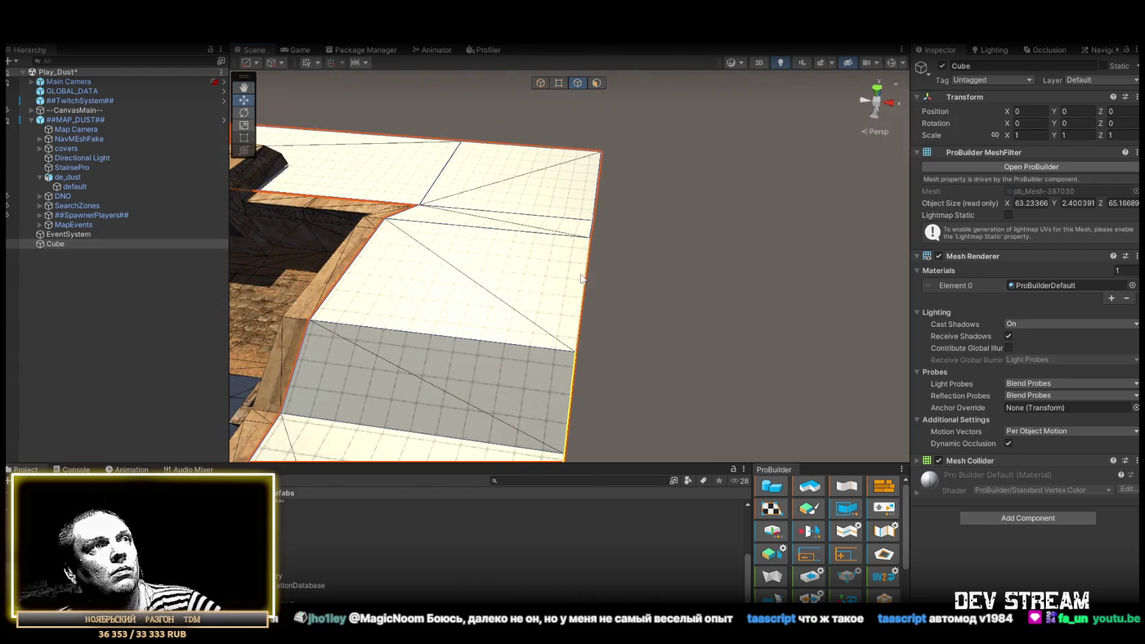
mouse_move(698, 235)
mouse_down()
mouse_move(276, 247)
mouse_move(599, 245)
mouse_up()
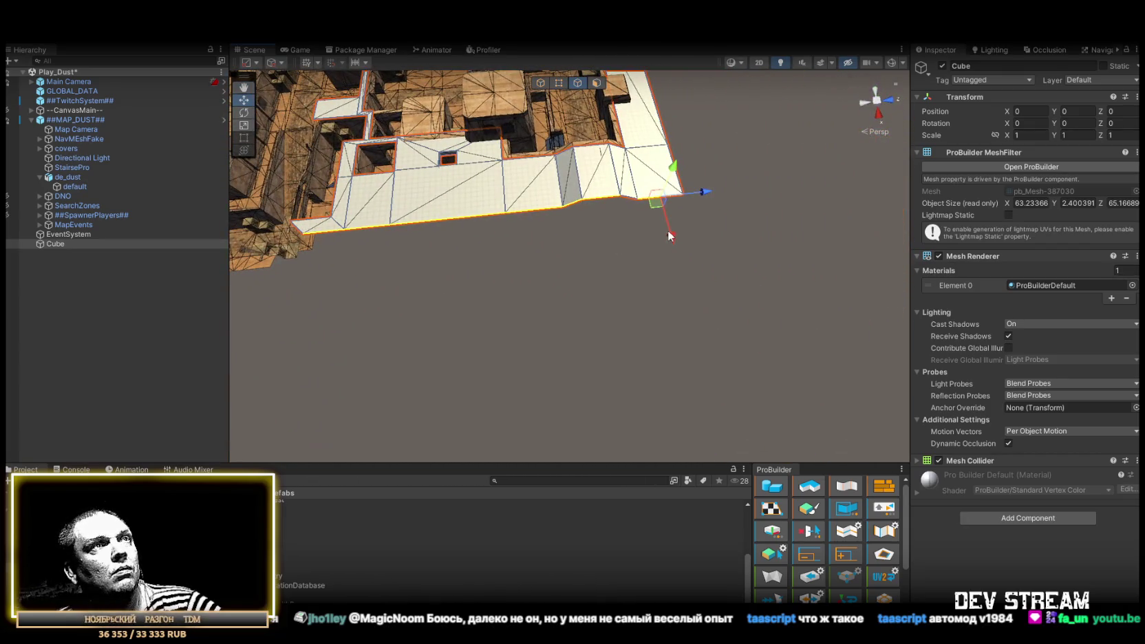
mouse_move(669, 236)
mouse_down()
mouse_move(678, 313)
mouse_move(365, 243)
mouse_move(548, 220)
mouse_up()
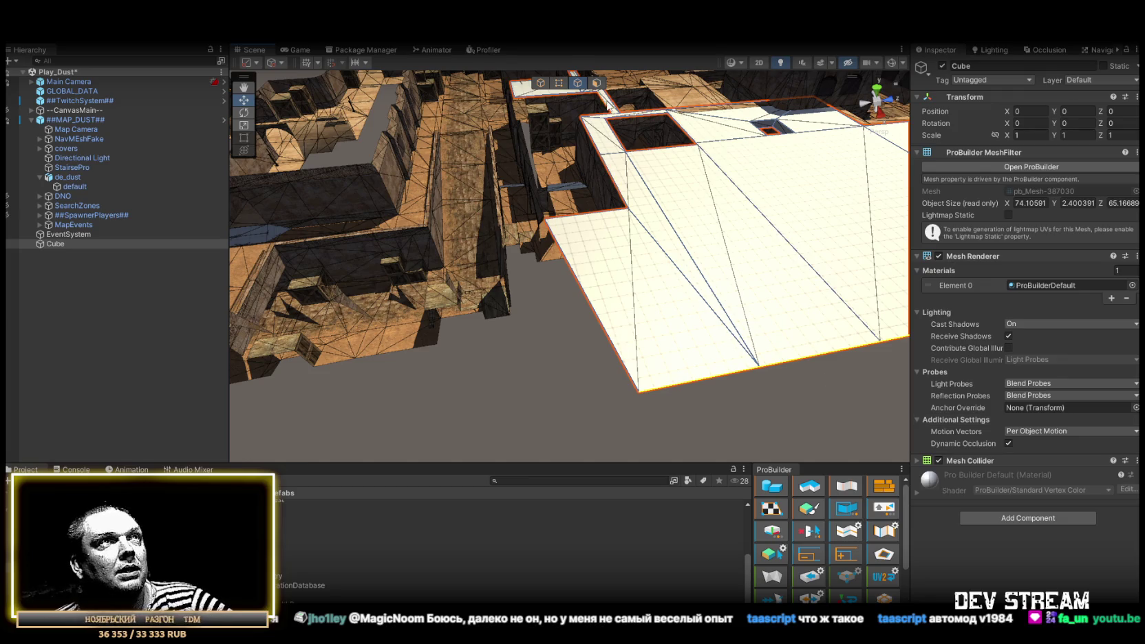
click(560, 88)
mouse_move(640, 398)
mouse_down()
mouse_move(685, 429)
mouse_move(707, 254)
mouse_move(608, 248)
mouse_move(554, 268)
mouse_move(469, 180)
mouse_move(581, 244)
mouse_move(590, 262)
mouse_up()
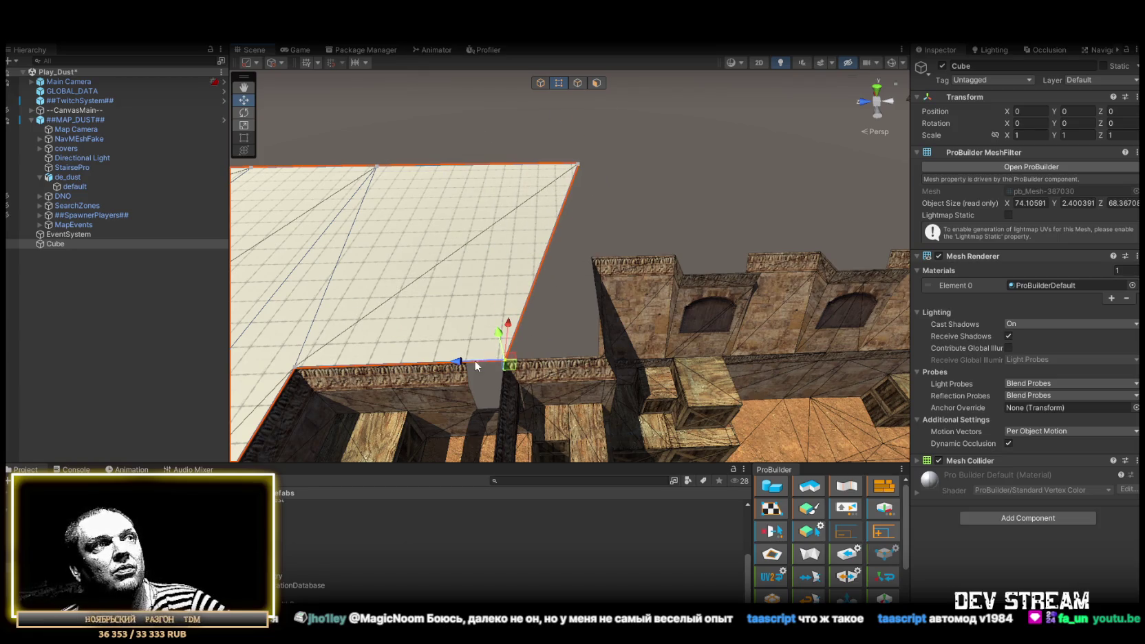
Push the roof plane's corner vertex outward to widen the plane.
mouse_move(550, 366)
mouse_down()
mouse_move(599, 362)
mouse_move(493, 356)
mouse_move(536, 340)
mouse_up()
scroll(644, 363, up, 3)
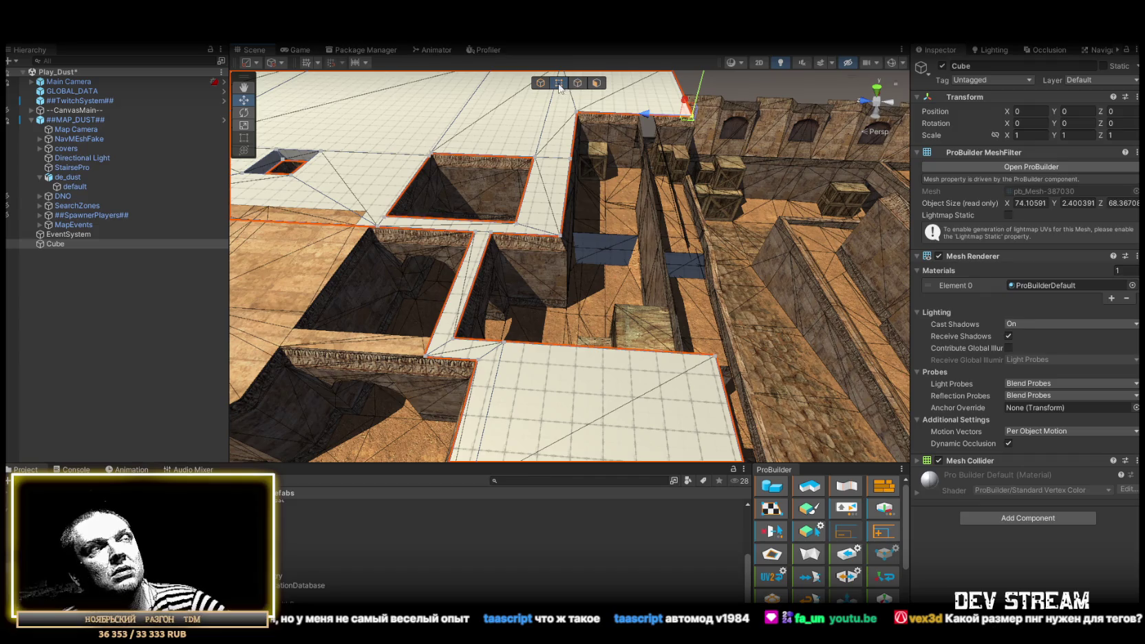
mouse_move(732, 357)
mouse_down()
mouse_move(721, 318)
mouse_move(540, 313)
mouse_move(568, 299)
mouse_move(523, 239)
mouse_move(591, 247)
mouse_move(616, 234)
mouse_move(430, 250)
mouse_move(568, 92)
mouse_up()
scroll(661, 315, up, 4)
scroll(430, 250, down, 5)
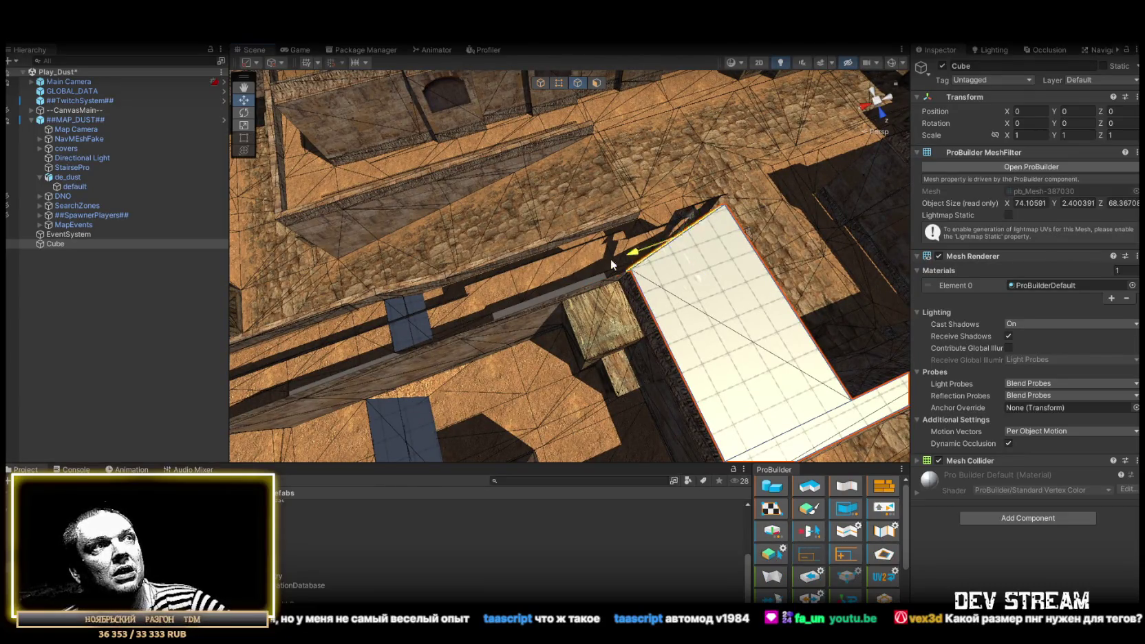
drag(611, 259, 628, 79)
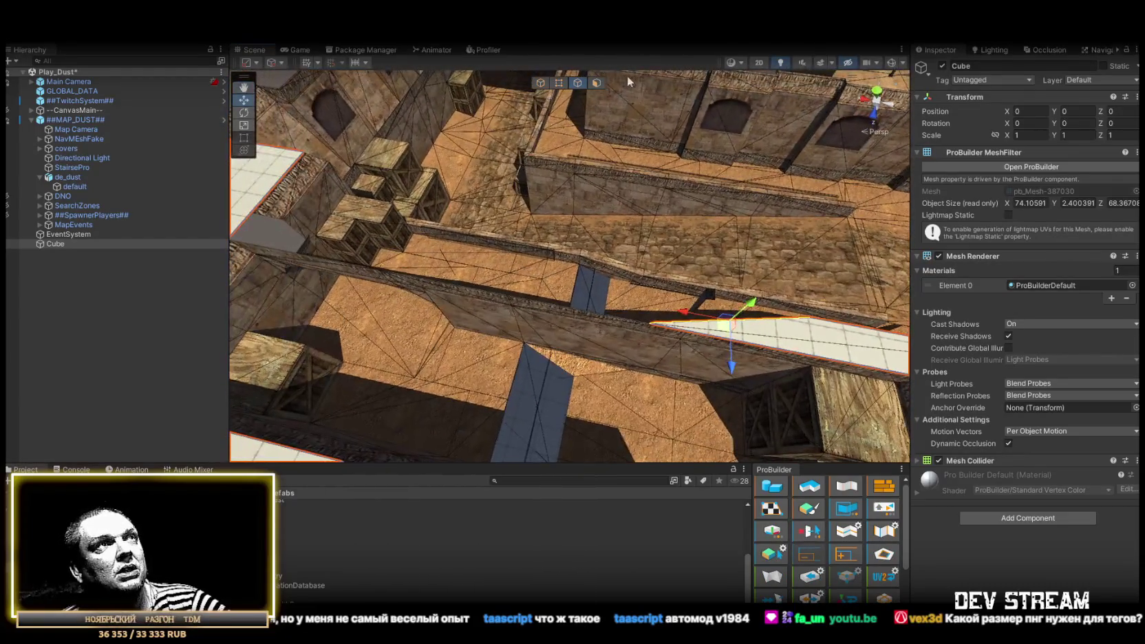
Lengthen the roof strip's end edge out to the wall.
click(558, 82)
mouse_move(660, 325)
mouse_down()
mouse_move(625, 316)
mouse_move(765, 326)
mouse_up()
mouse_move(702, 303)
mouse_down()
mouse_move(463, 264)
mouse_move(451, 289)
mouse_move(453, 305)
mouse_move(521, 334)
mouse_move(596, 256)
mouse_move(471, 329)
mouse_move(620, 298)
mouse_move(565, 274)
mouse_move(592, 296)
mouse_move(613, 276)
mouse_move(667, 303)
mouse_up()
drag(506, 320, 549, 316)
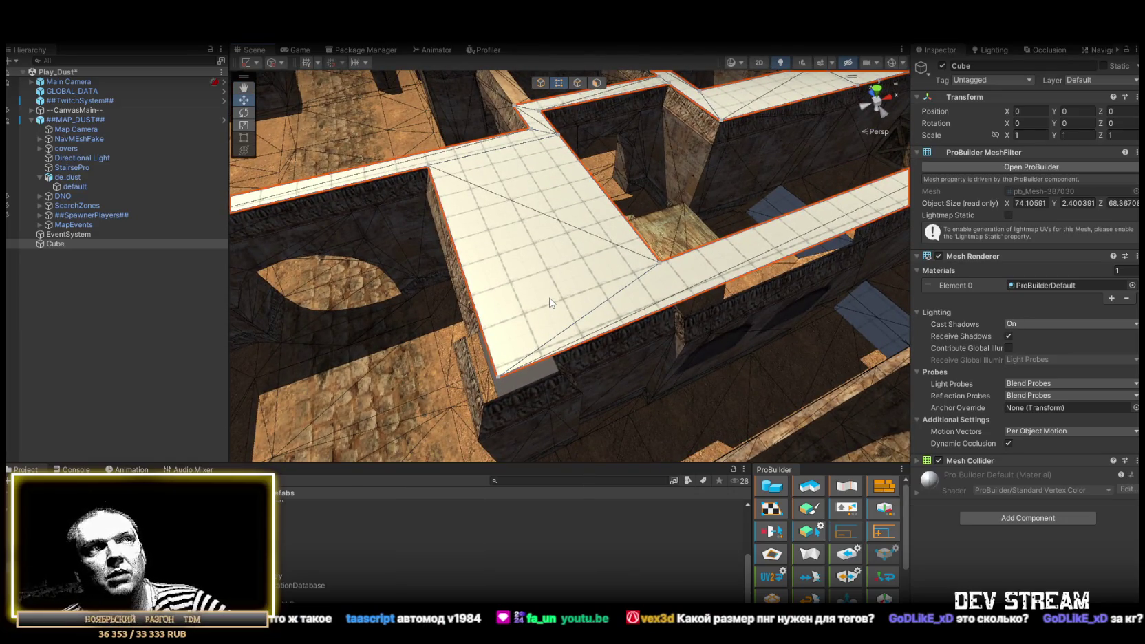
mouse_move(554, 303)
mouse_down()
mouse_move(618, 325)
mouse_move(656, 298)
mouse_up()
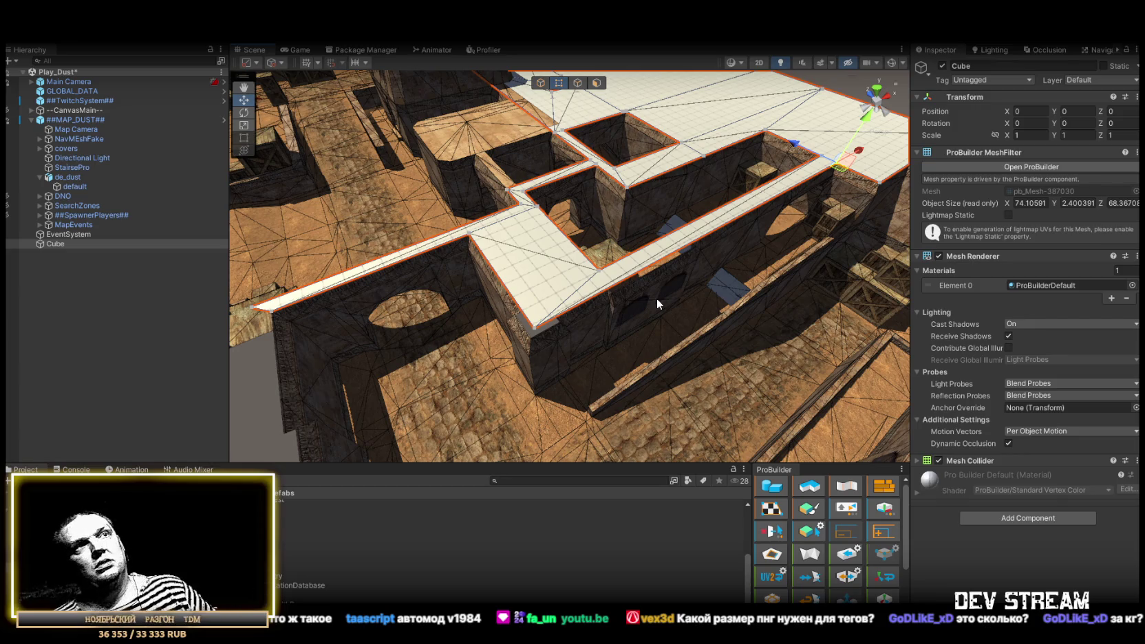
mouse_move(350, 358)
mouse_down()
mouse_move(555, 254)
mouse_move(568, 172)
mouse_up()
Drag the outer roof edge far out in depth, reaching about 95.82 units.
click(579, 83)
click(607, 313)
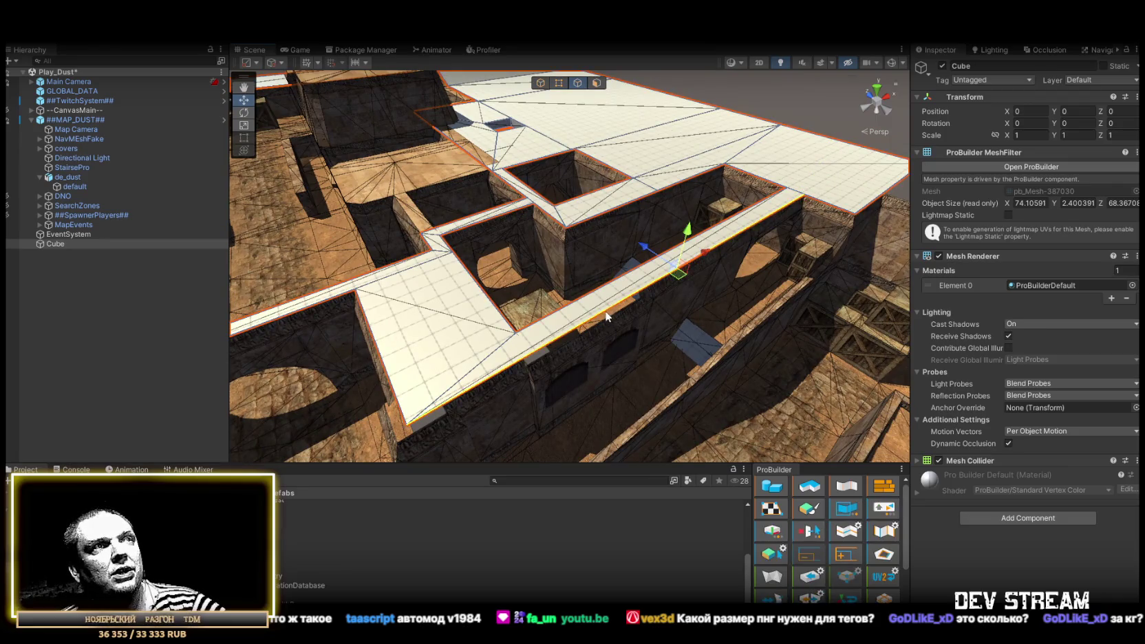
key(f)
mouse_move(576, 376)
mouse_down()
mouse_move(469, 353)
mouse_move(583, 131)
mouse_up()
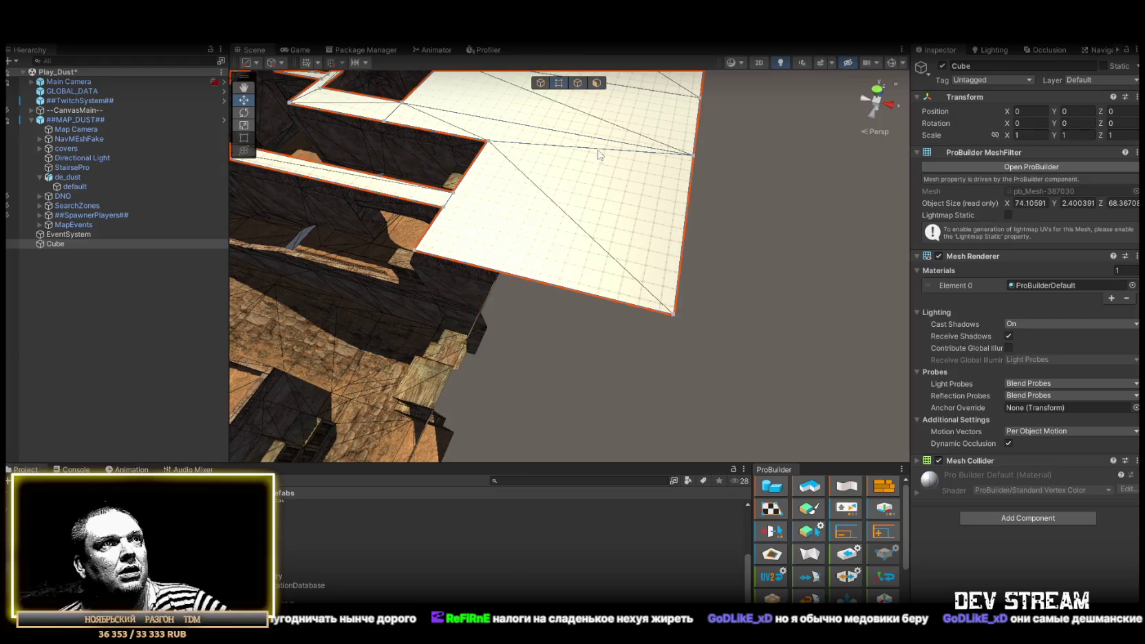
mouse_move(642, 311)
mouse_down()
mouse_move(816, 262)
mouse_move(681, 265)
mouse_move(544, 288)
mouse_move(400, 277)
mouse_up()
click(575, 88)
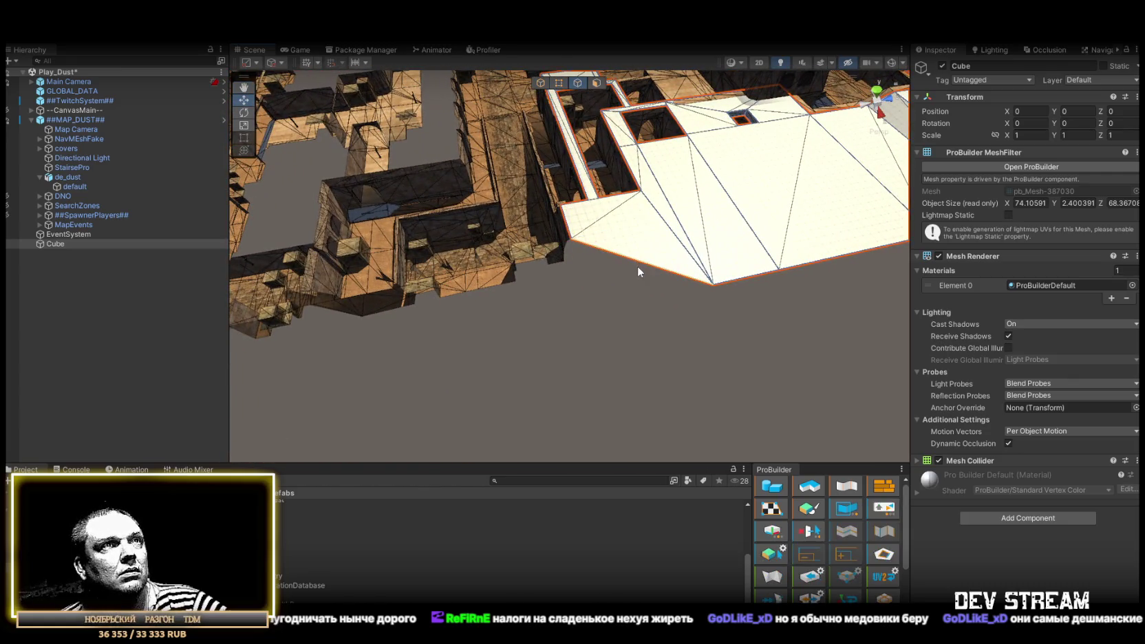
mouse_move(671, 262)
mouse_down()
mouse_move(385, 351)
mouse_move(442, 275)
mouse_move(713, 288)
mouse_move(863, 273)
mouse_move(560, 101)
mouse_up()
Align the roof corner vertex with the wall corner, then extend it outward along its length.
click(559, 83)
click(499, 274)
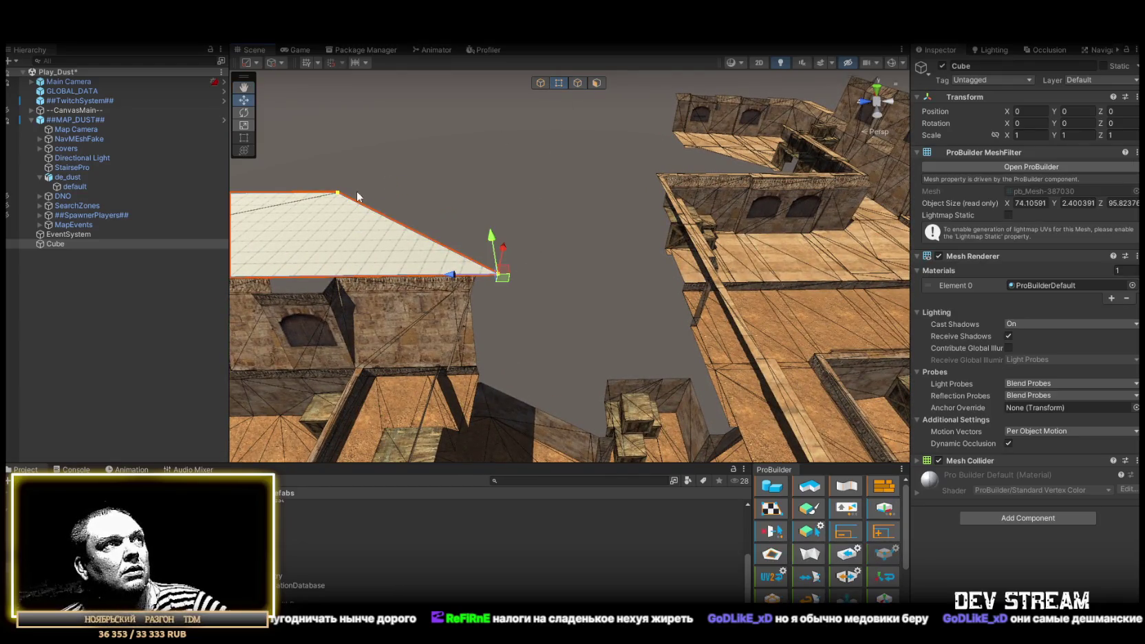
key(f)
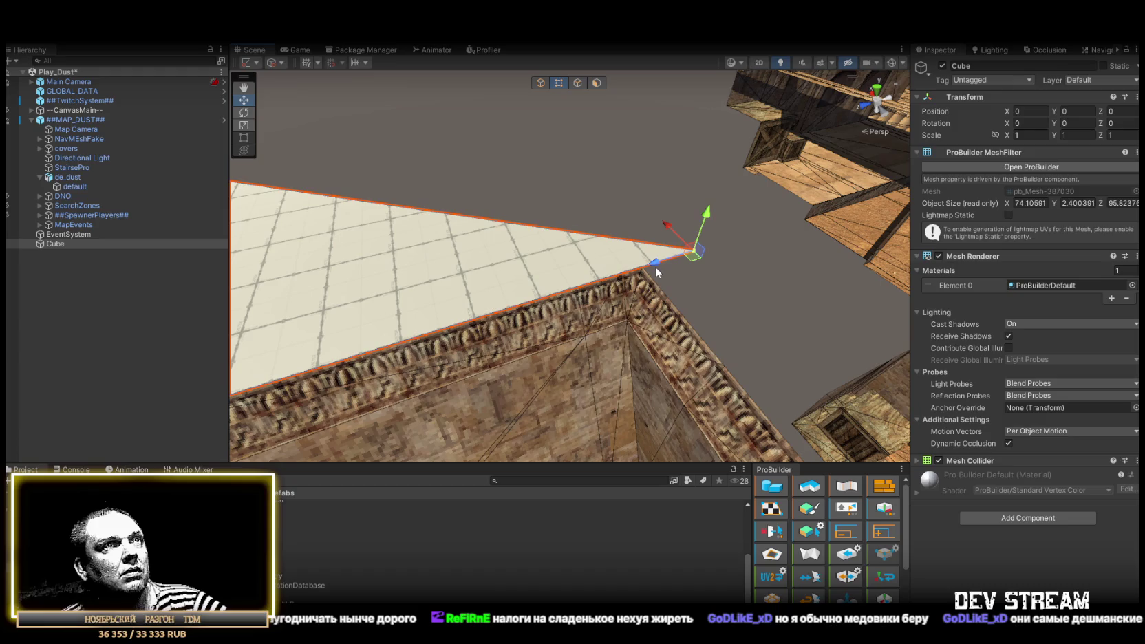
drag(659, 262, 635, 276)
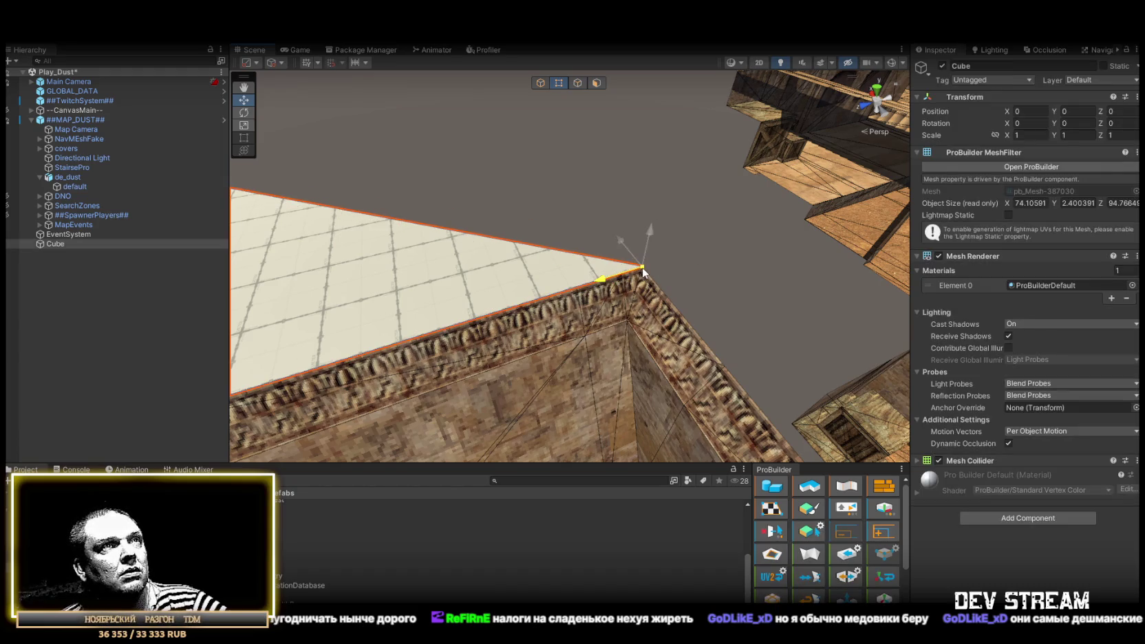
scroll(642, 271, down, 6)
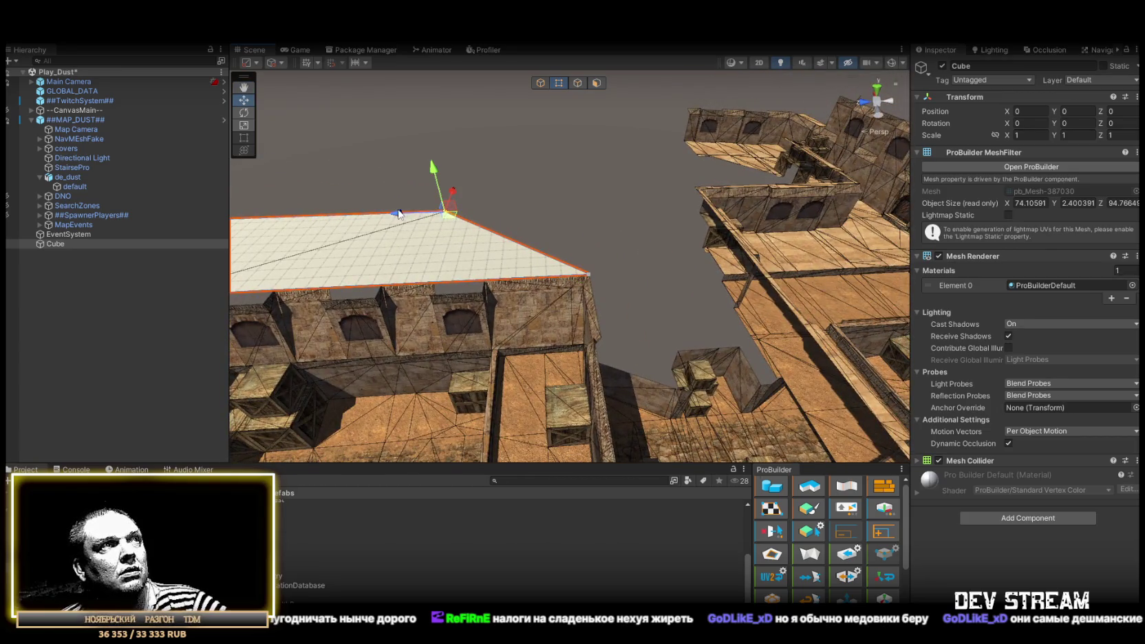
drag(399, 214, 617, 205)
drag(692, 190, 475, 202)
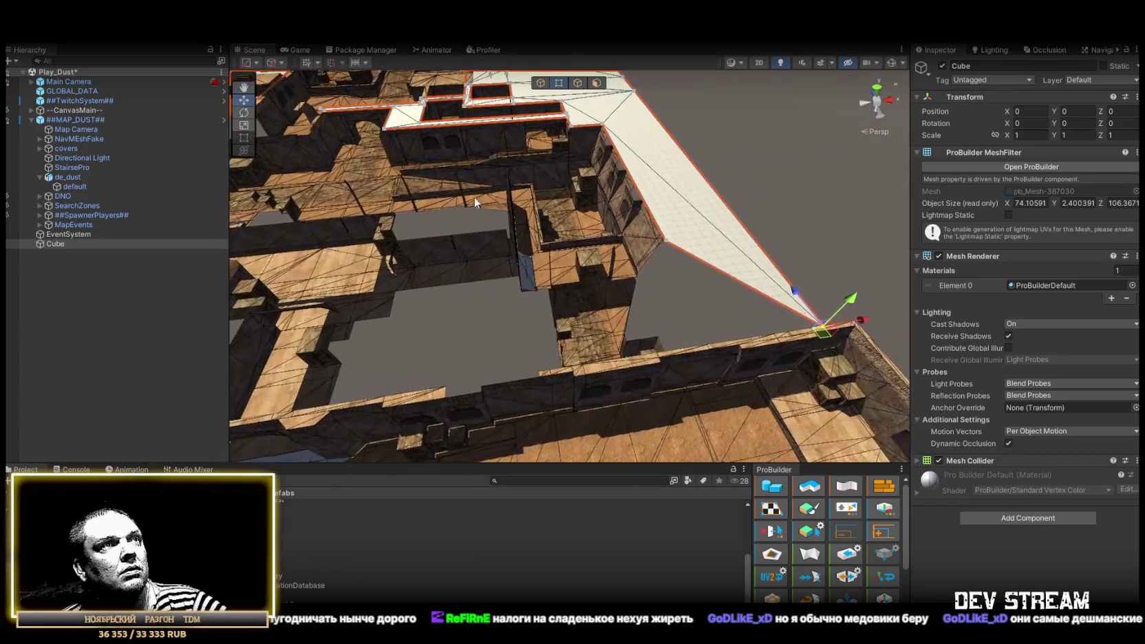
Stretch the roof edge far left across the building tops, making the slab about 74.11 × 2.4 × 106.37.
click(583, 82)
mouse_move(724, 272)
mouse_down()
mouse_move(803, 263)
mouse_move(859, 275)
mouse_up()
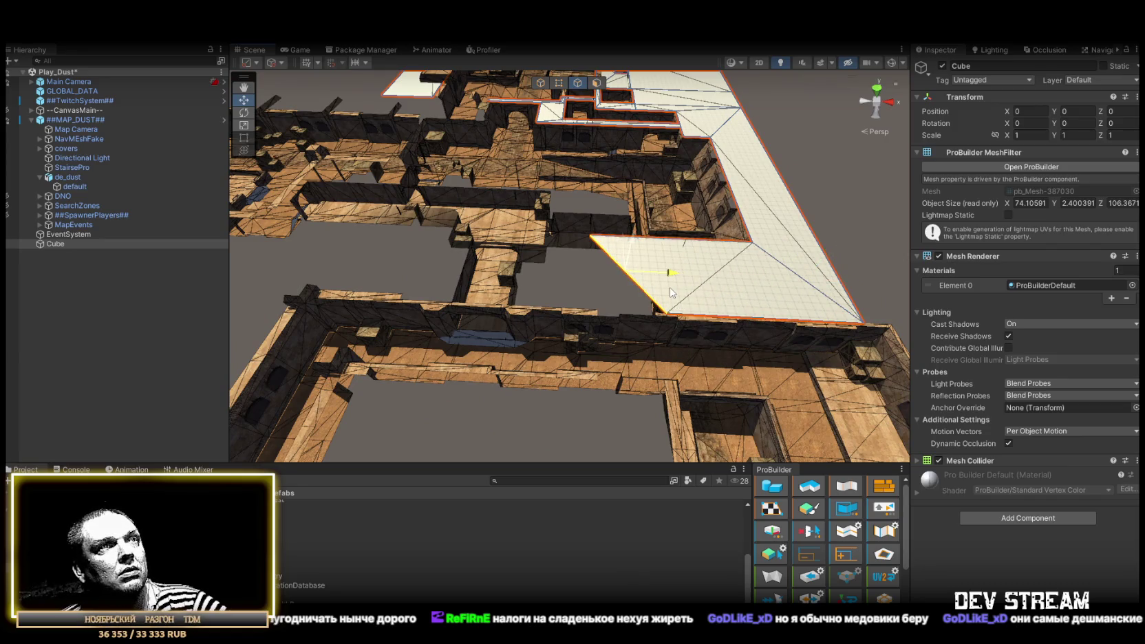
mouse_move(672, 293)
mouse_down()
mouse_move(415, 289)
mouse_move(377, 260)
mouse_move(417, 277)
mouse_move(415, 253)
mouse_move(454, 261)
mouse_up()
mouse_move(722, 245)
mouse_down()
mouse_move(301, 297)
mouse_move(249, 288)
mouse_move(311, 247)
mouse_move(396, 272)
mouse_move(625, 107)
mouse_up()
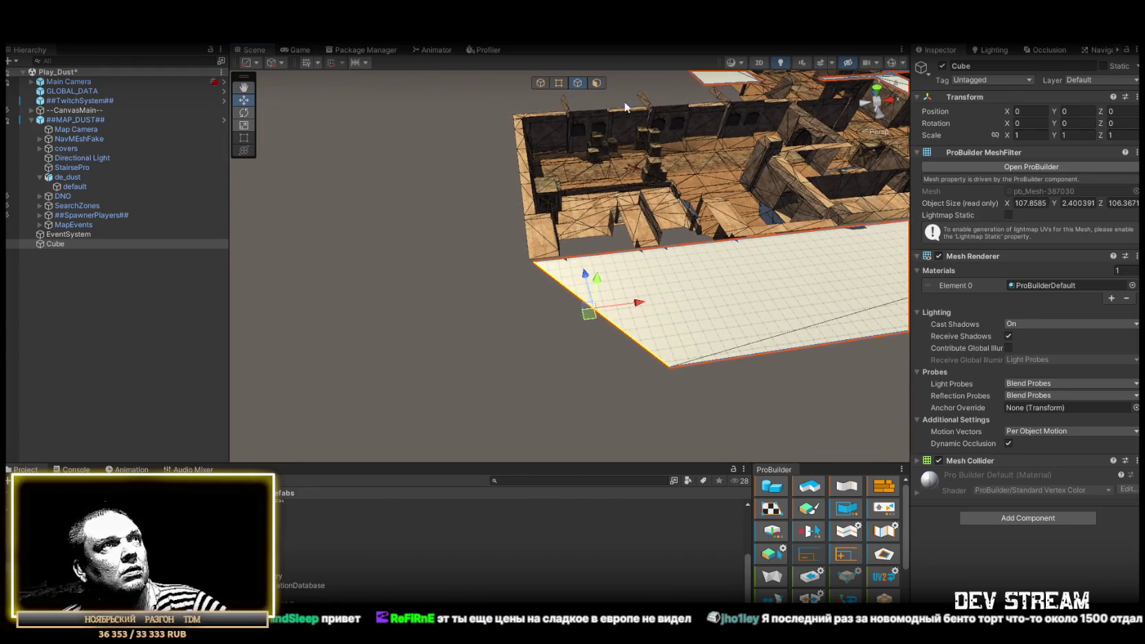
mouse_move(561, 87)
mouse_down()
mouse_move(787, 209)
mouse_move(787, 186)
mouse_move(702, 236)
mouse_move(527, 293)
mouse_move(592, 82)
mouse_up()
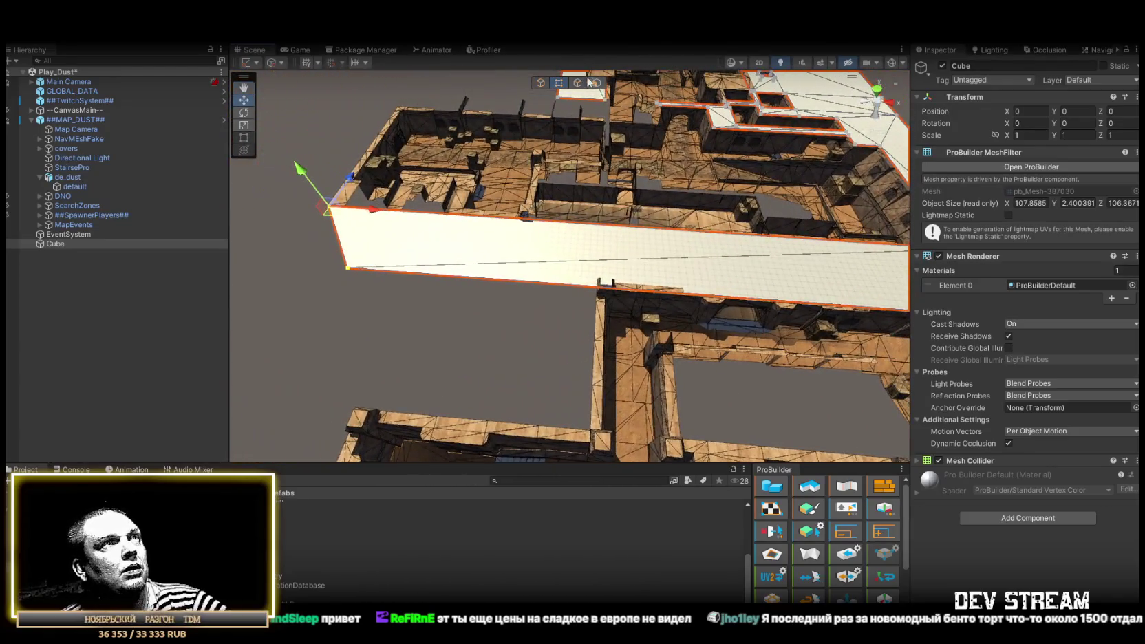
mouse_move(390, 211)
mouse_down()
mouse_move(832, 245)
mouse_move(544, 227)
mouse_move(698, 213)
mouse_move(543, 275)
mouse_up()
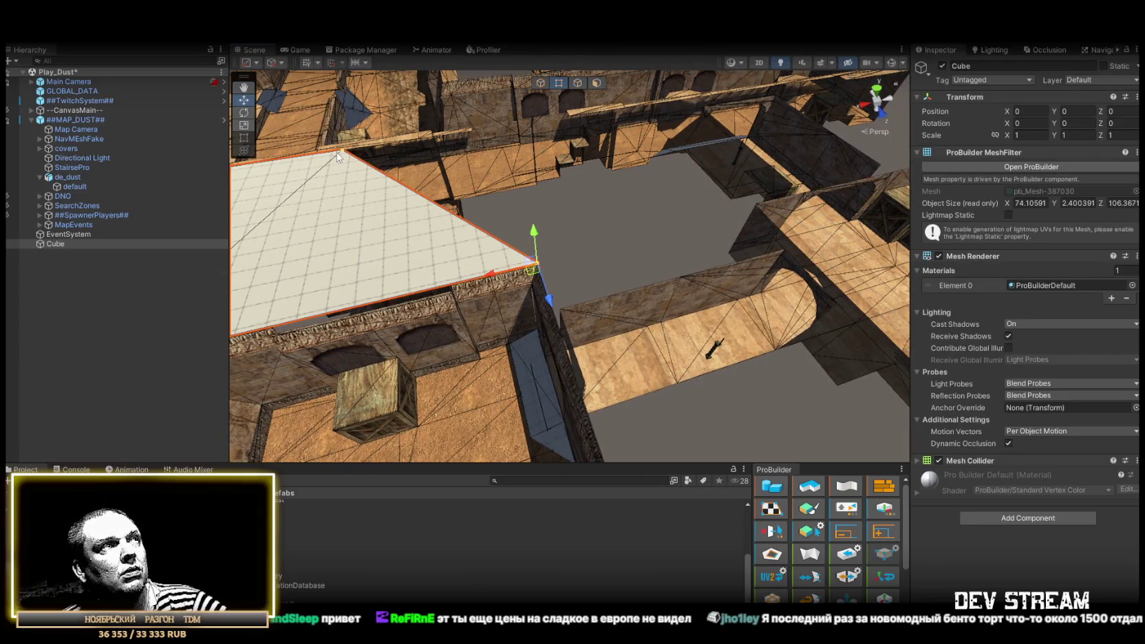
Nudge the roof edge along the building top's outer edge, making the slab about 74.66 × 2.4 × 106.39.
mouse_move(543, 256)
mouse_down()
mouse_move(430, 214)
mouse_move(219, 247)
mouse_move(169, 238)
mouse_move(132, 268)
mouse_move(205, 272)
mouse_move(512, 239)
mouse_move(1105, 209)
mouse_move(1094, 202)
mouse_move(1136, 173)
mouse_move(234, 186)
mouse_move(539, 211)
mouse_move(646, 255)
mouse_move(859, 218)
mouse_move(521, 212)
mouse_move(704, 221)
mouse_move(695, 200)
mouse_move(665, 232)
mouse_move(898, 201)
mouse_move(572, 129)
mouse_up()
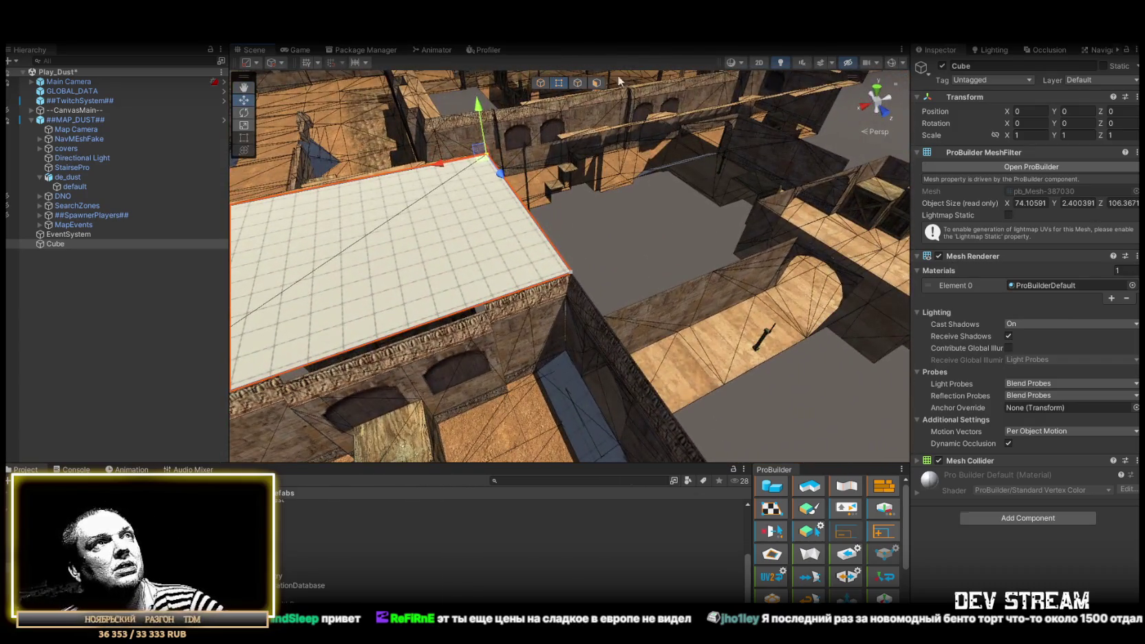
mouse_move(539, 226)
mouse_down()
mouse_move(579, 245)
mouse_move(553, 232)
mouse_move(580, 203)
mouse_move(389, 219)
mouse_move(584, 223)
mouse_move(707, 185)
mouse_move(580, 200)
mouse_move(568, 175)
mouse_move(582, 170)
mouse_move(556, 228)
mouse_move(629, 169)
mouse_move(486, 147)
mouse_up()
scroll(505, 342, up, 5)
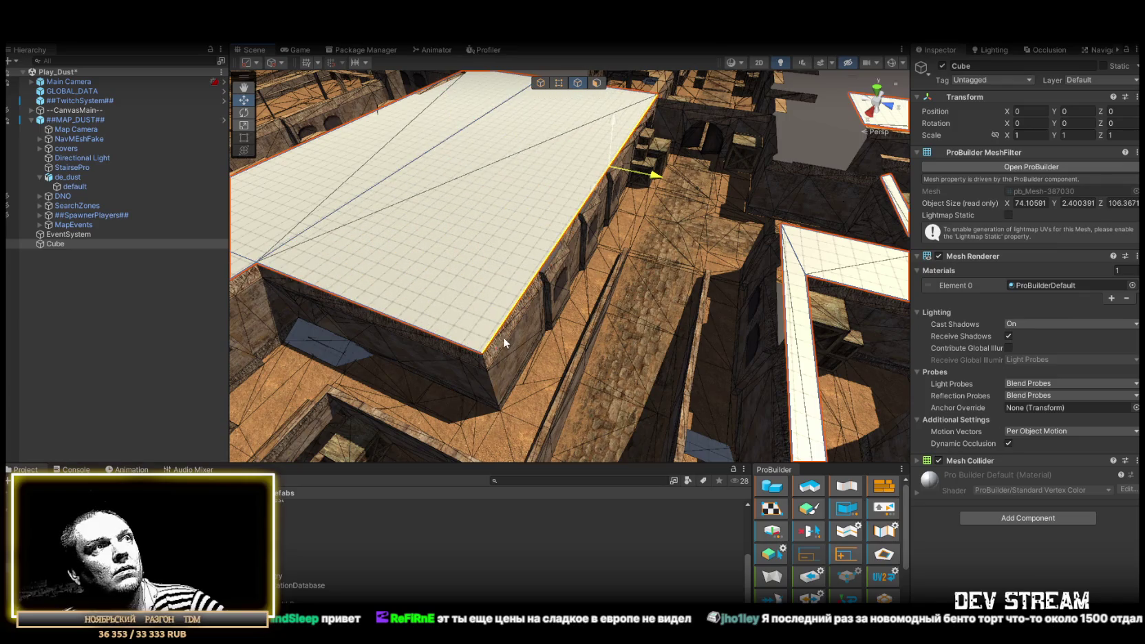
mouse_move(486, 349)
mouse_down()
mouse_move(581, 255)
mouse_move(529, 200)
mouse_move(434, 161)
mouse_move(370, 152)
mouse_move(95, 159)
mouse_move(1137, 153)
mouse_move(184, 189)
mouse_move(494, 289)
mouse_move(522, 255)
mouse_move(621, 222)
mouse_move(489, 193)
mouse_move(605, 238)
mouse_up()
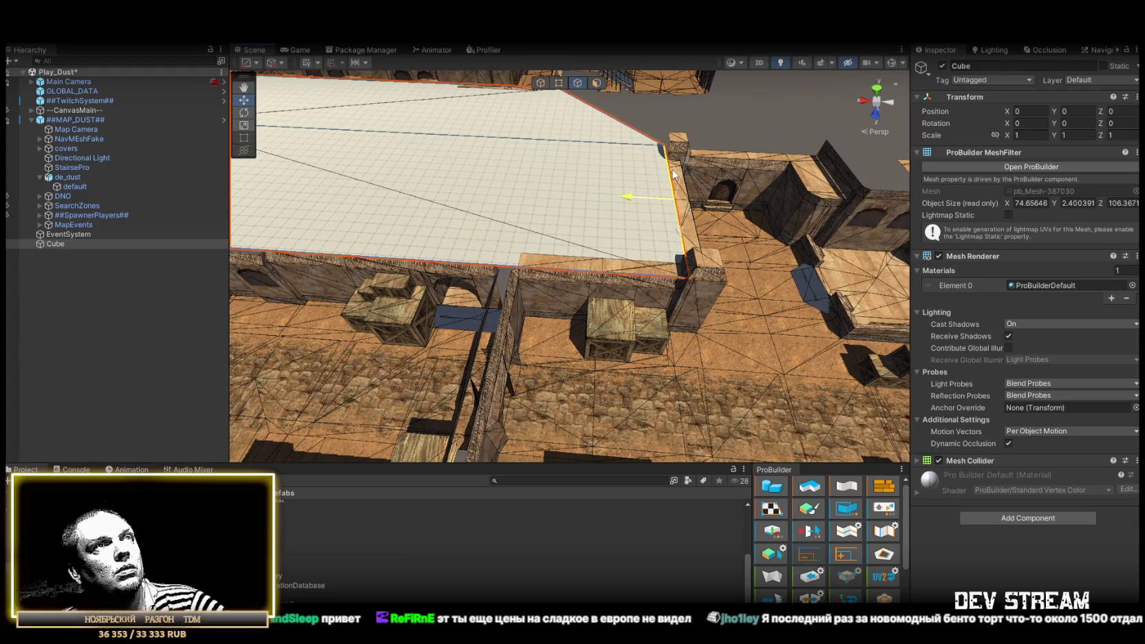
mouse_move(723, 211)
mouse_down()
mouse_move(530, 200)
mouse_move(558, 192)
mouse_move(389, 159)
mouse_move(366, 112)
mouse_up()
key(f)
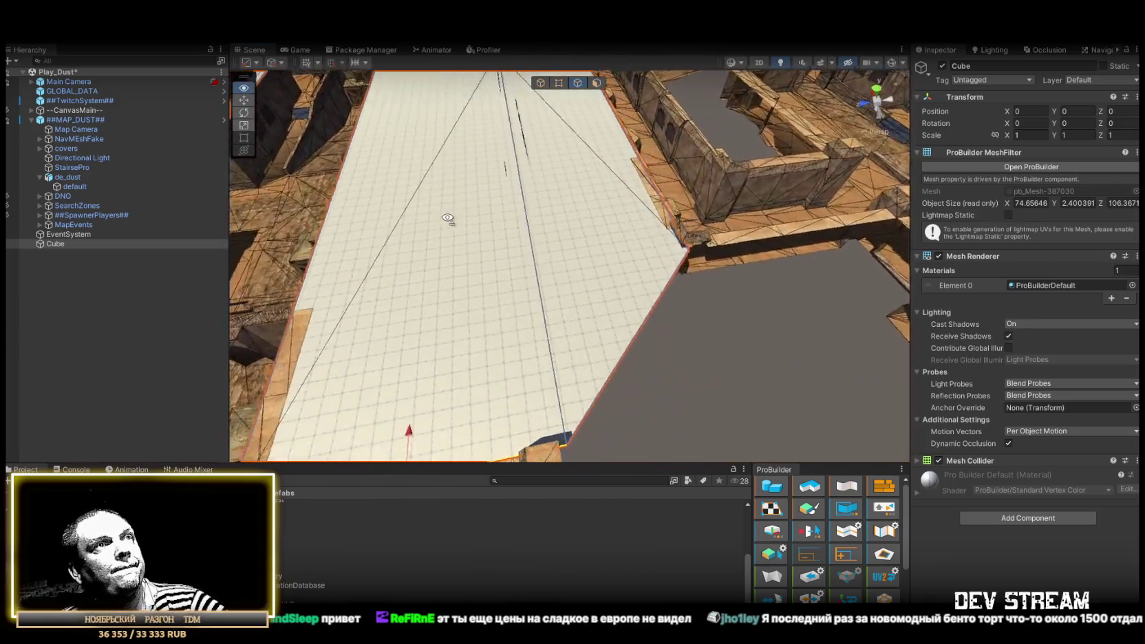
mouse_move(490, 294)
mouse_down()
mouse_move(386, 284)
mouse_move(534, 210)
mouse_move(647, 172)
mouse_move(616, 235)
mouse_up()
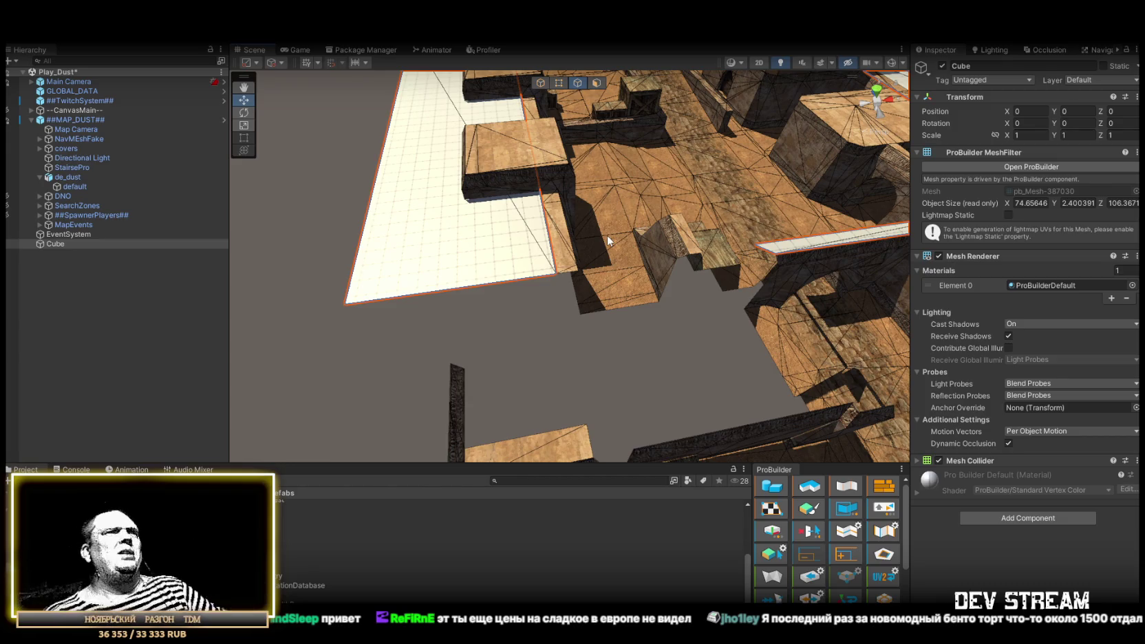
Select a roof corner, then a roof edge over the gaps between roof pieces.
click(559, 83)
click(559, 272)
drag(559, 273, 640, 342)
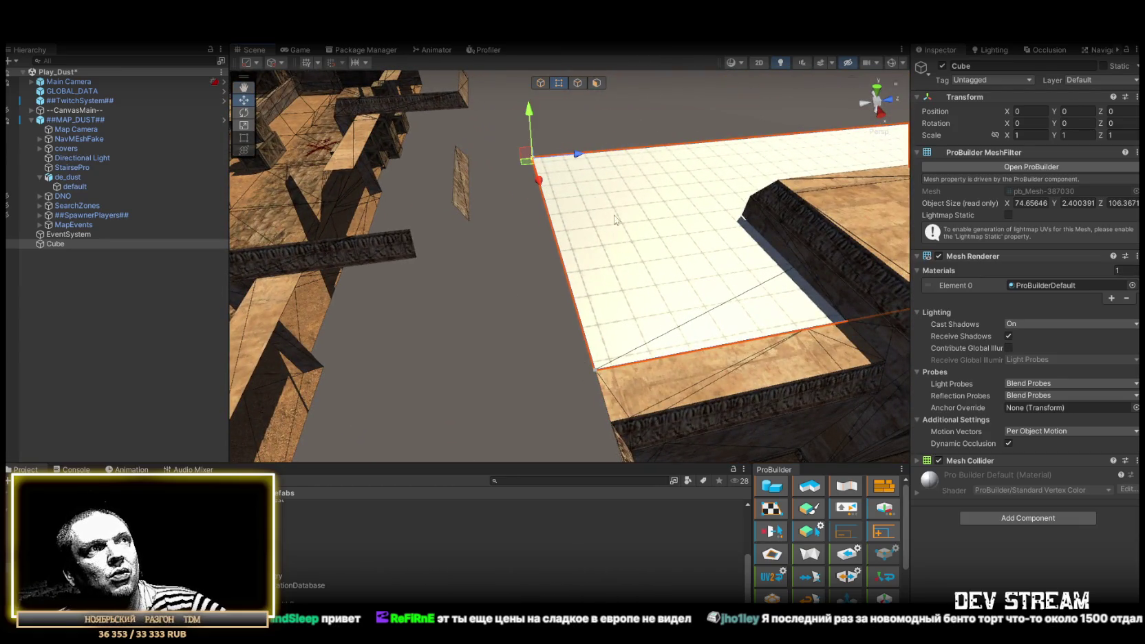
mouse_move(620, 380)
mouse_down()
mouse_move(543, 337)
mouse_move(582, 337)
mouse_up()
click(576, 83)
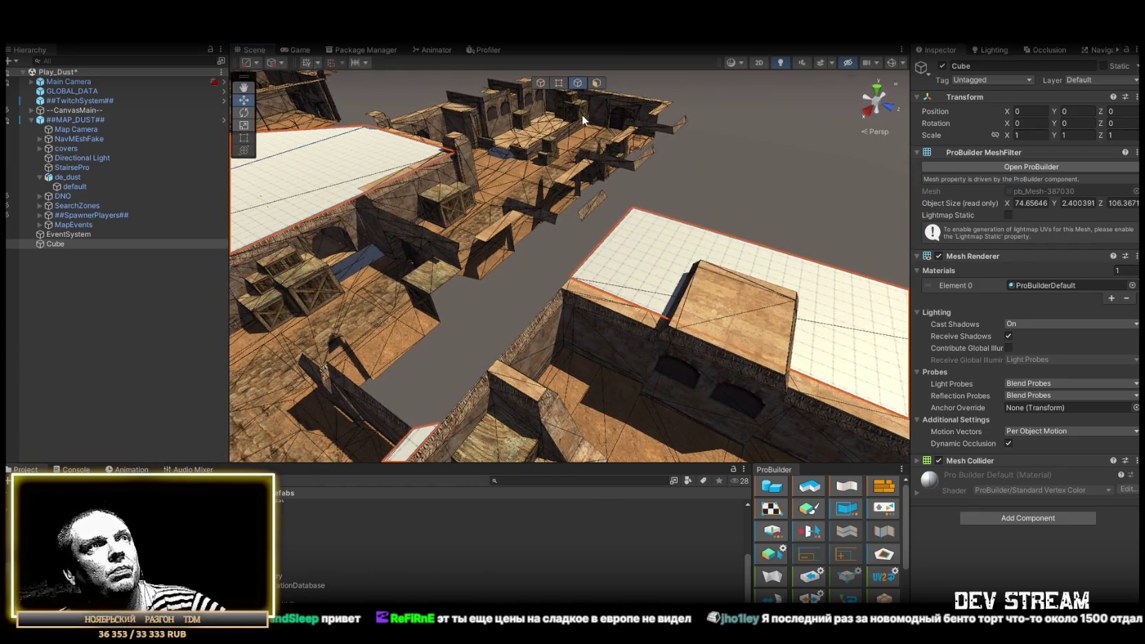
mouse_move(594, 262)
mouse_down()
mouse_move(576, 241)
mouse_move(686, 273)
mouse_move(621, 201)
mouse_move(597, 318)
mouse_move(592, 269)
mouse_move(492, 264)
mouse_move(629, 284)
mouse_move(723, 272)
mouse_move(654, 248)
mouse_move(554, 249)
mouse_move(619, 286)
mouse_up()
click(573, 238)
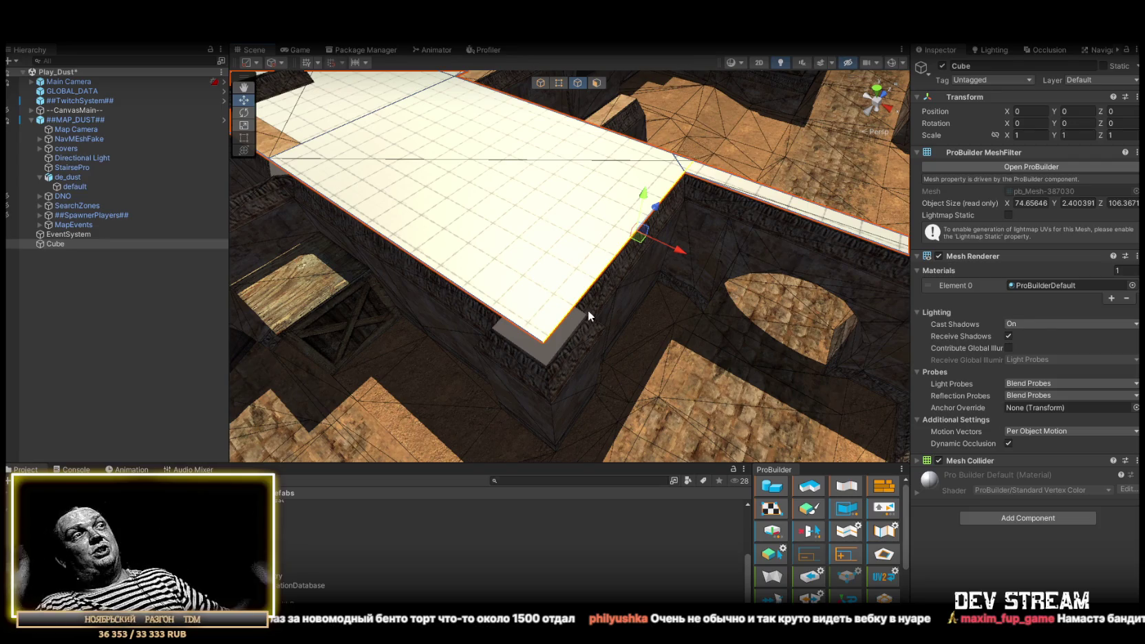
mouse_move(628, 255)
mouse_down()
mouse_move(609, 236)
mouse_move(717, 234)
mouse_move(737, 260)
mouse_move(536, 325)
mouse_up()
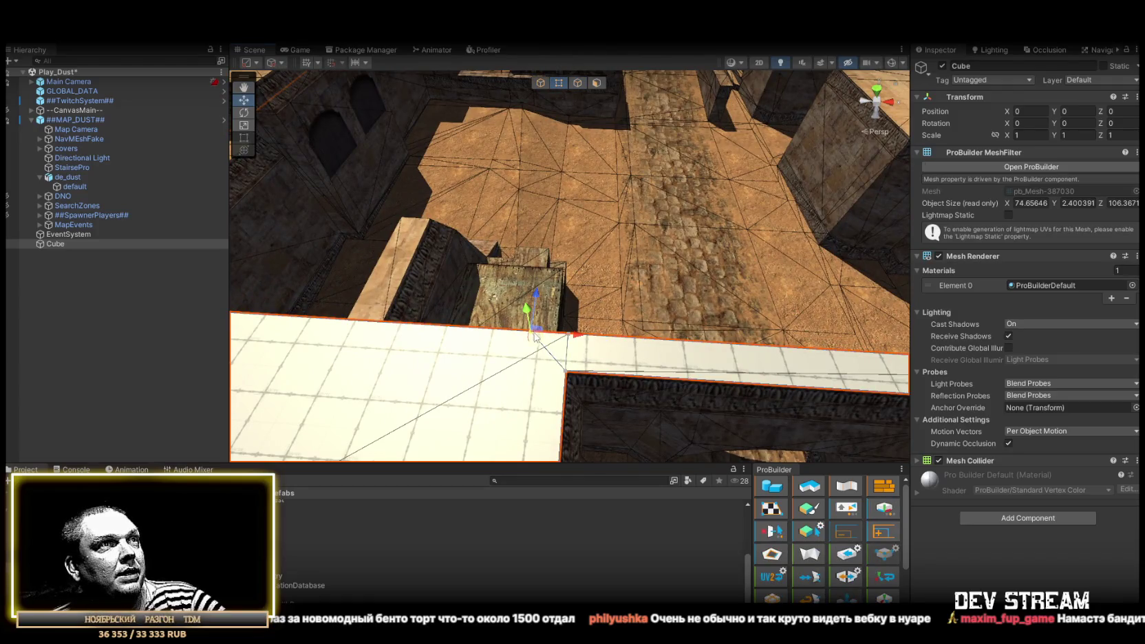
mouse_move(576, 338)
mouse_down()
mouse_move(486, 282)
mouse_move(407, 286)
mouse_move(559, 275)
mouse_up()
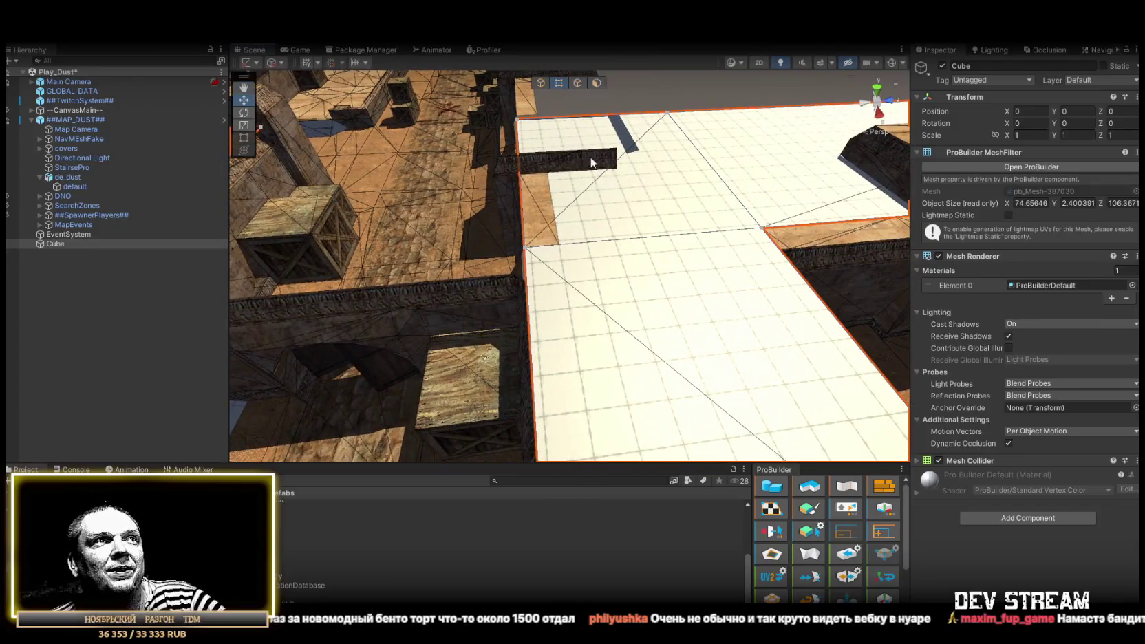
Delete the middle strip face, leaving a gap over the corridor.
click(575, 83)
mouse_move(537, 325)
mouse_down()
mouse_move(667, 303)
mouse_move(604, 290)
mouse_move(503, 305)
mouse_up()
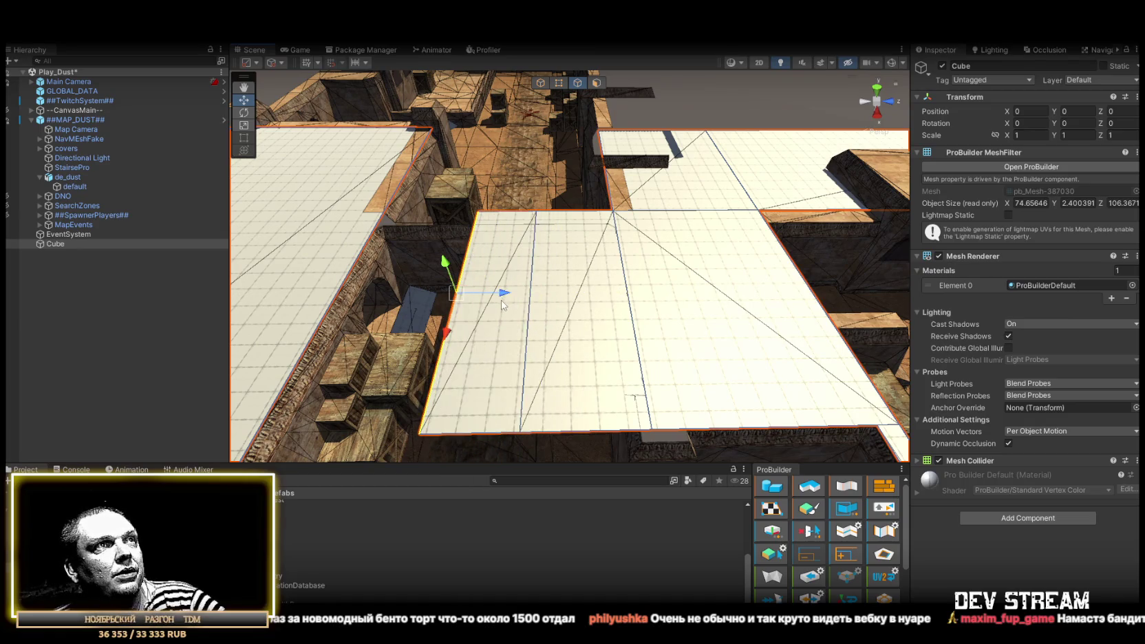
click(597, 83)
click(578, 289)
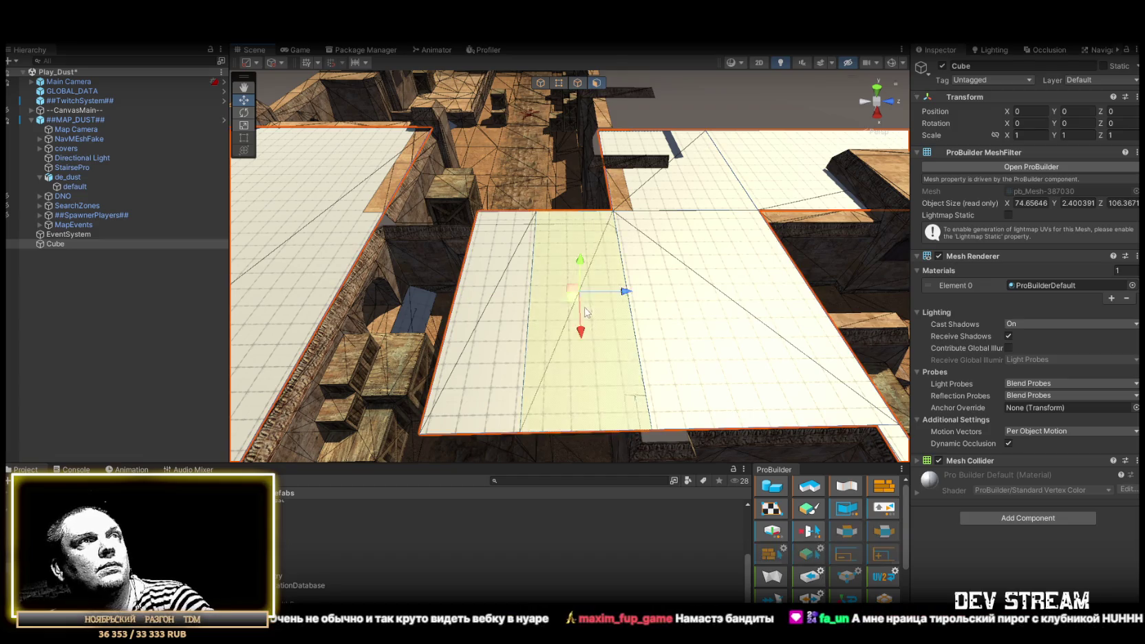
key(Delete)
mouse_move(583, 208)
mouse_down()
mouse_move(332, 160)
mouse_move(391, 230)
mouse_move(543, 348)
mouse_move(548, 189)
mouse_move(590, 79)
mouse_up()
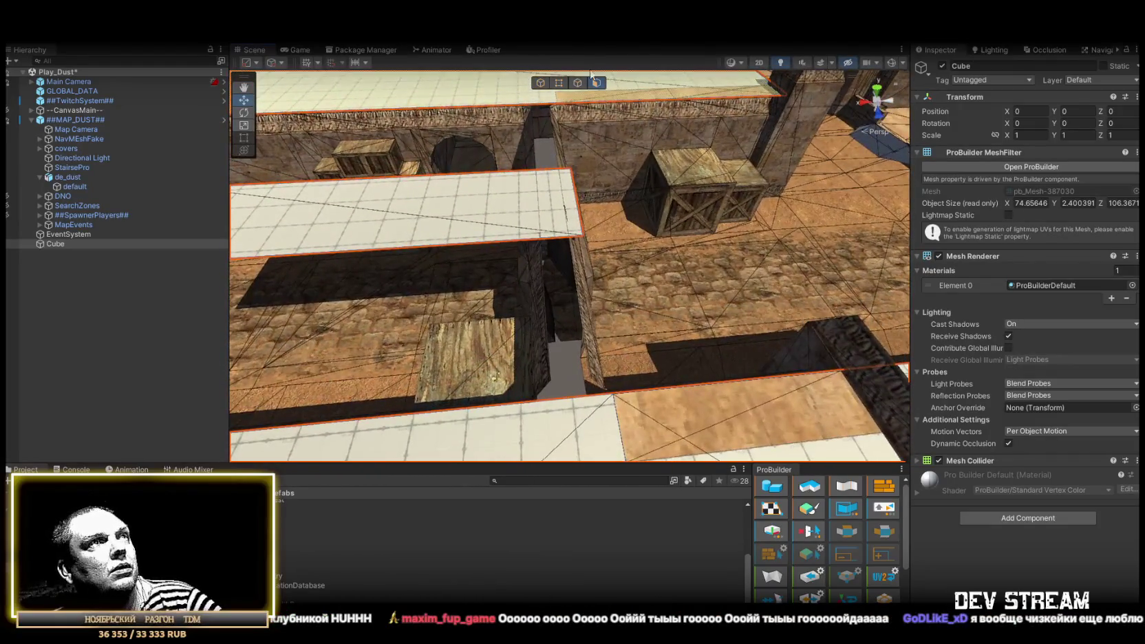
Stretch the small square piece into a long strip and widen the roof right to about 108.26.
click(577, 205)
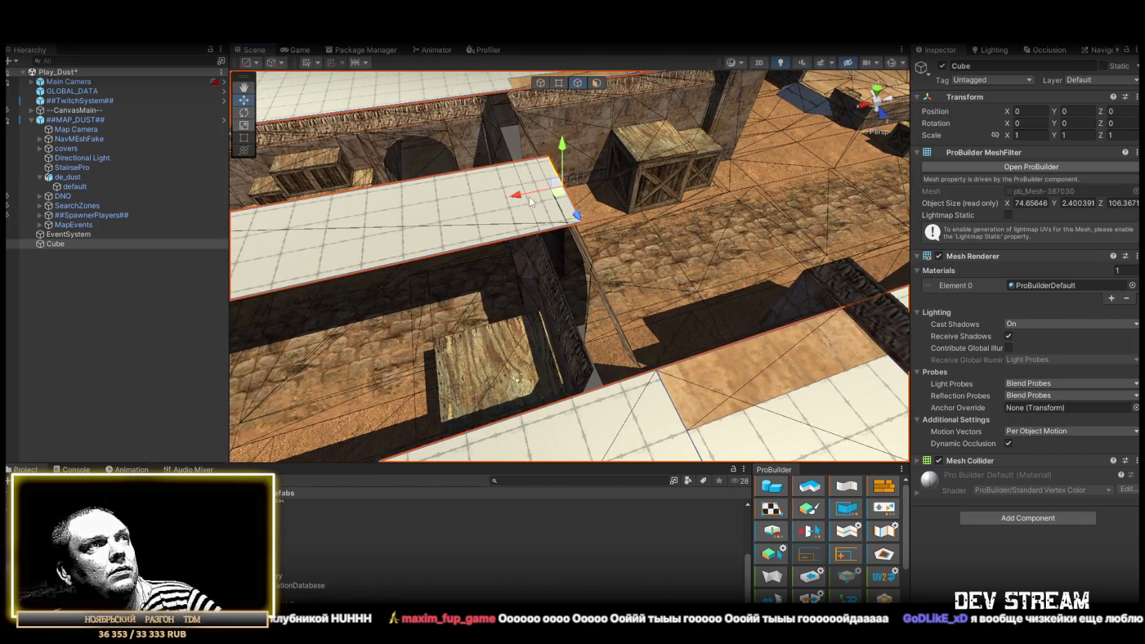
mouse_move(659, 376)
mouse_down()
mouse_move(444, 162)
mouse_move(616, 335)
mouse_up()
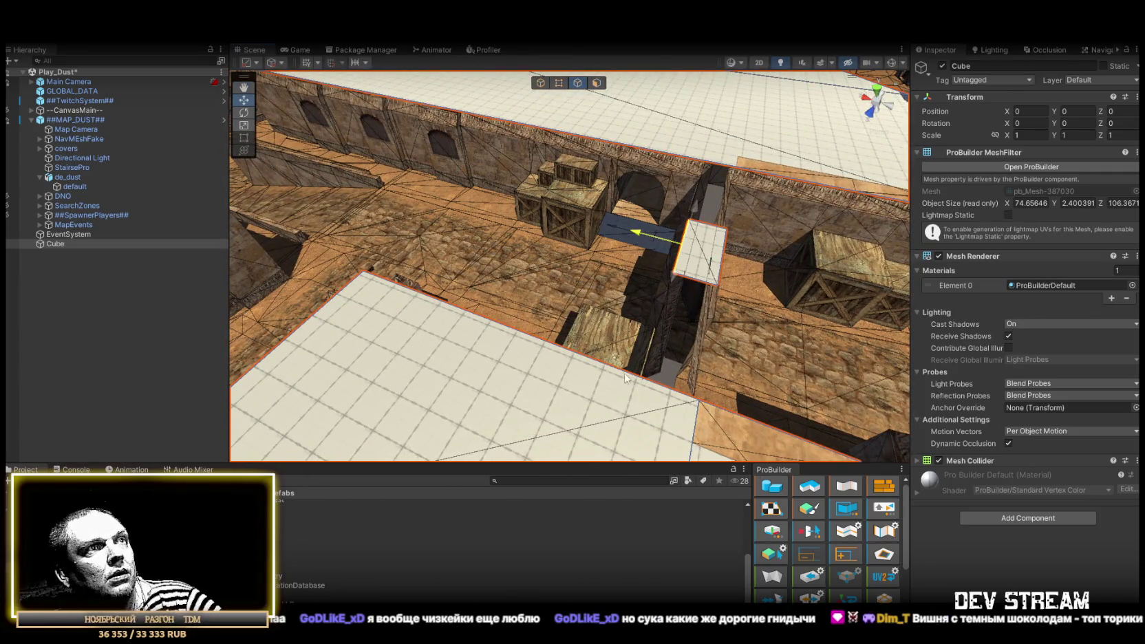
mouse_move(696, 283)
mouse_down()
mouse_move(494, 283)
mouse_move(413, 310)
mouse_move(424, 311)
mouse_up()
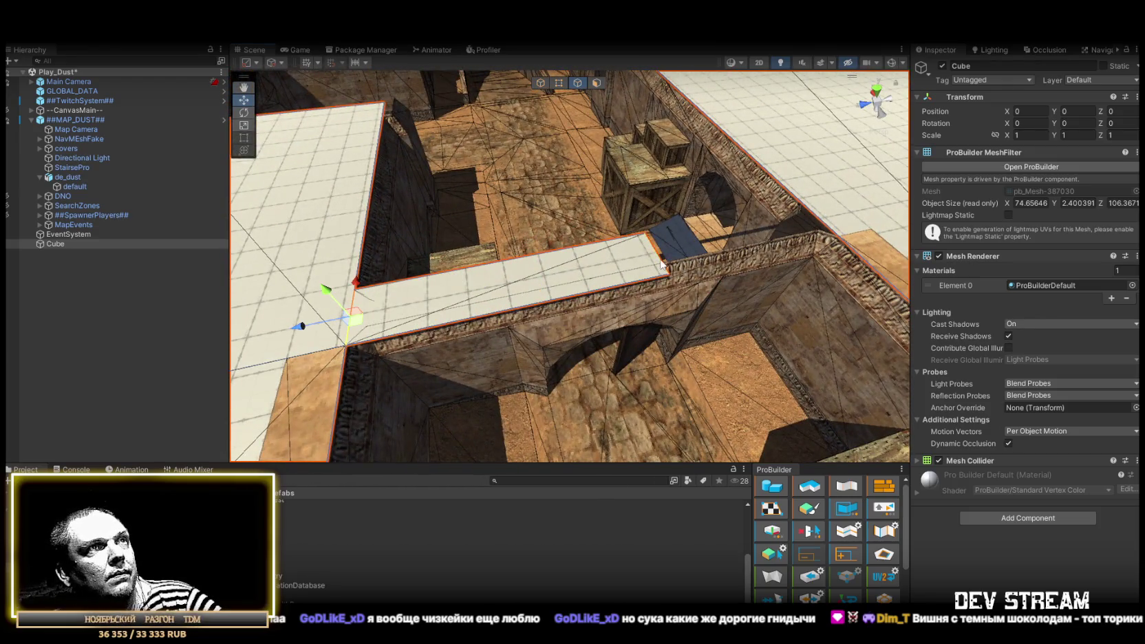
click(661, 263)
mouse_move(661, 263)
mouse_down()
mouse_move(630, 290)
mouse_move(436, 299)
mouse_move(649, 275)
mouse_up()
mouse_move(561, 319)
mouse_down()
mouse_move(745, 275)
mouse_move(375, 287)
mouse_move(300, 302)
mouse_move(464, 301)
mouse_move(530, 238)
mouse_move(487, 277)
mouse_move(487, 301)
mouse_up()
mouse_move(313, 297)
mouse_down()
mouse_move(467, 321)
mouse_move(632, 326)
mouse_up()
mouse_move(743, 294)
mouse_down()
mouse_move(701, 223)
mouse_move(561, 82)
mouse_up()
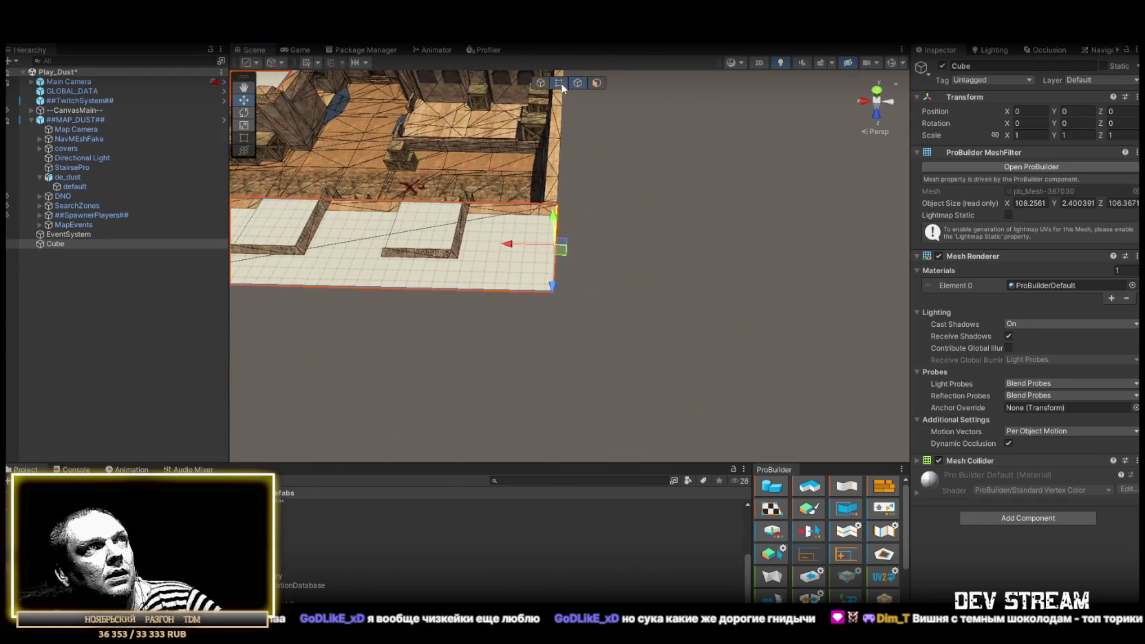
click(559, 83)
click(556, 324)
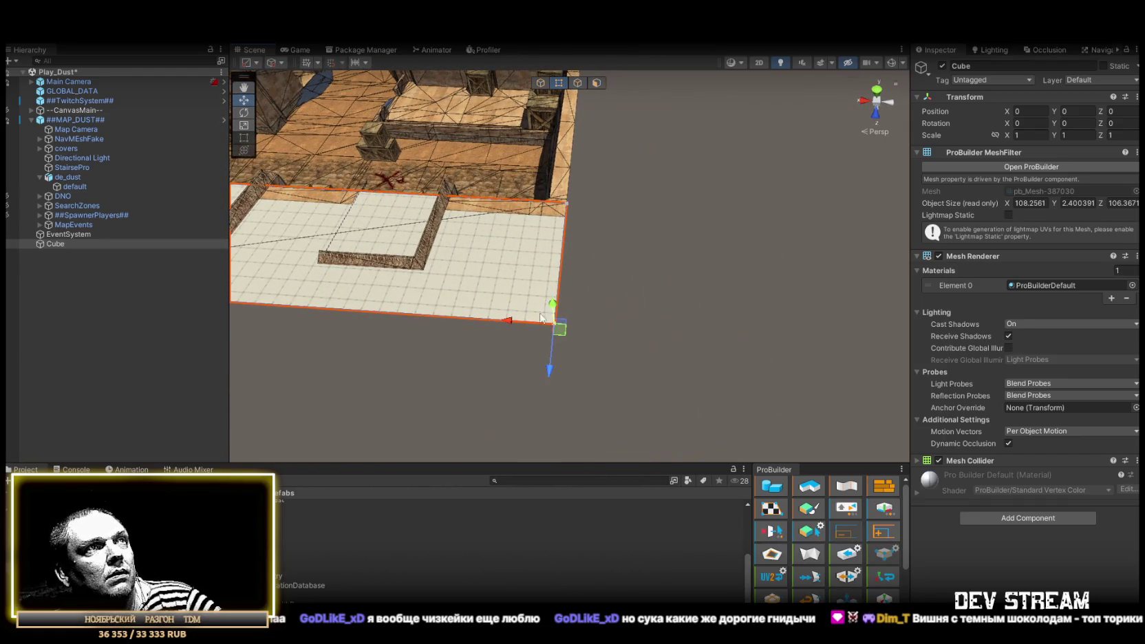
drag(499, 320, 760, 339)
mouse_move(659, 334)
mouse_down()
mouse_move(307, 255)
mouse_move(287, 276)
mouse_up()
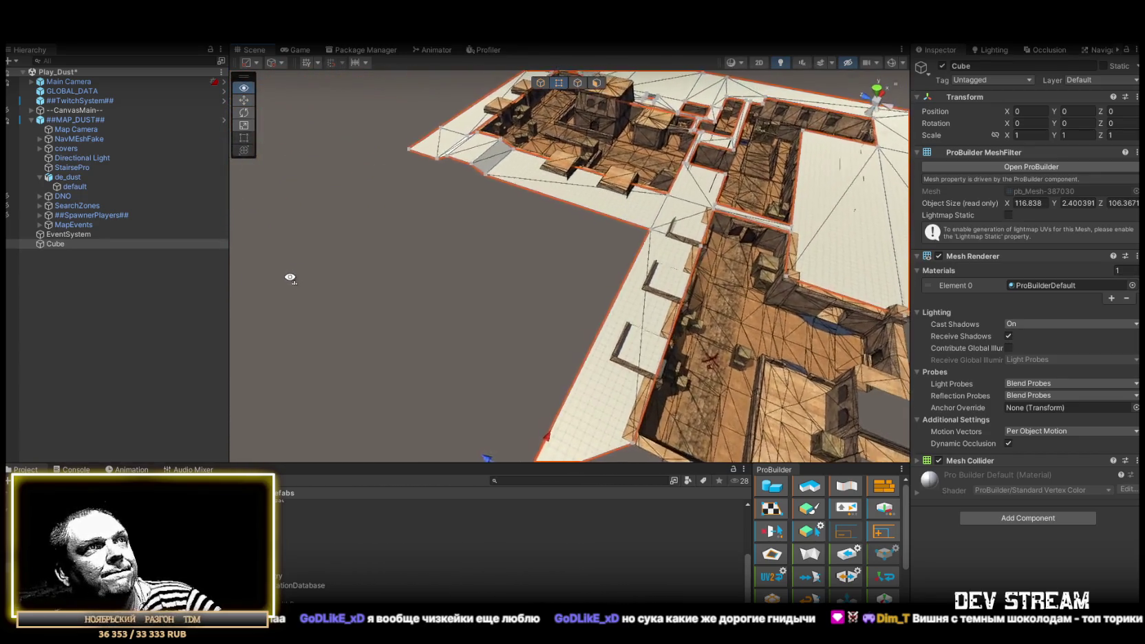
drag(652, 233, 622, 104)
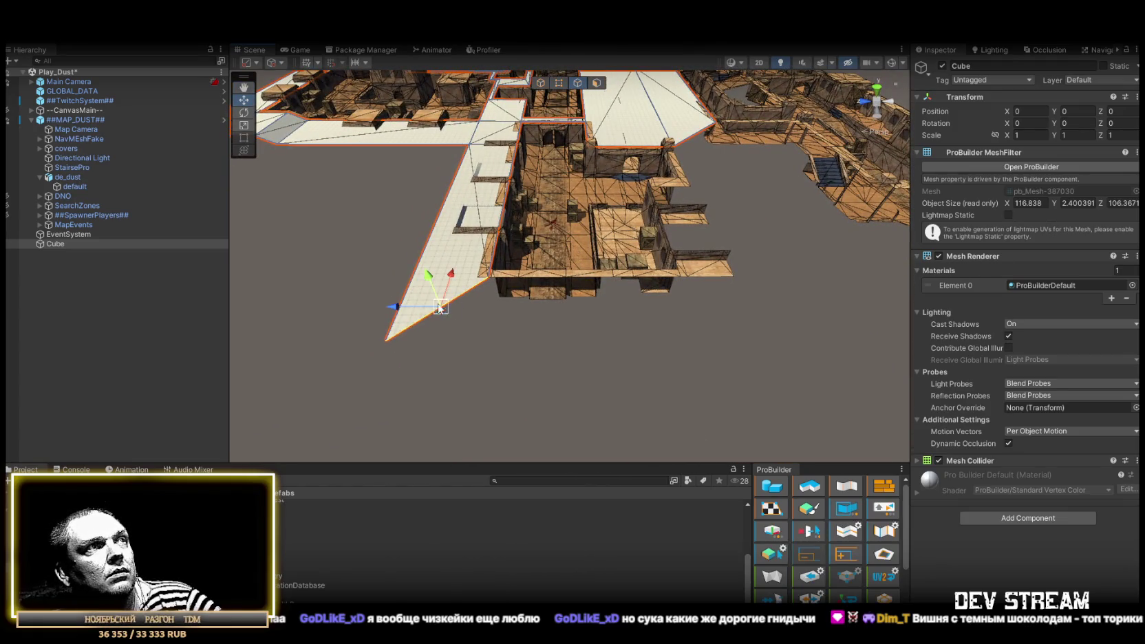
mouse_move(587, 325)
mouse_down()
mouse_move(692, 332)
mouse_move(734, 289)
mouse_move(698, 311)
mouse_move(711, 333)
mouse_move(853, 311)
mouse_move(843, 305)
mouse_move(714, 363)
mouse_move(629, 126)
mouse_up()
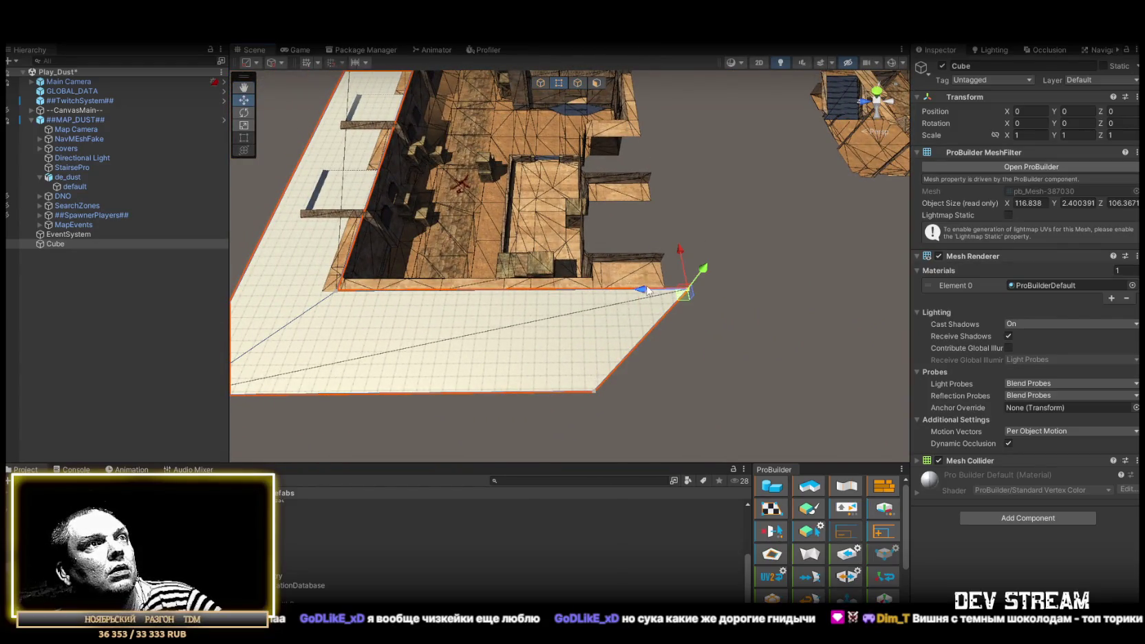
mouse_move(596, 392)
mouse_down()
mouse_move(660, 305)
mouse_move(647, 301)
mouse_move(517, 382)
mouse_move(627, 172)
mouse_up()
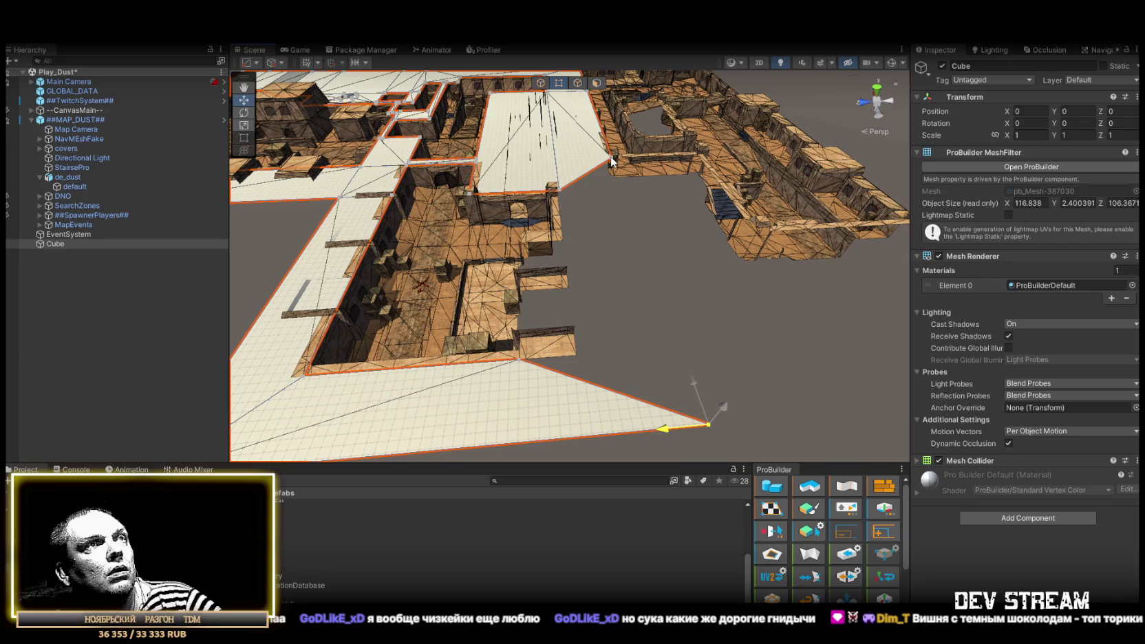
drag(676, 247, 601, 85)
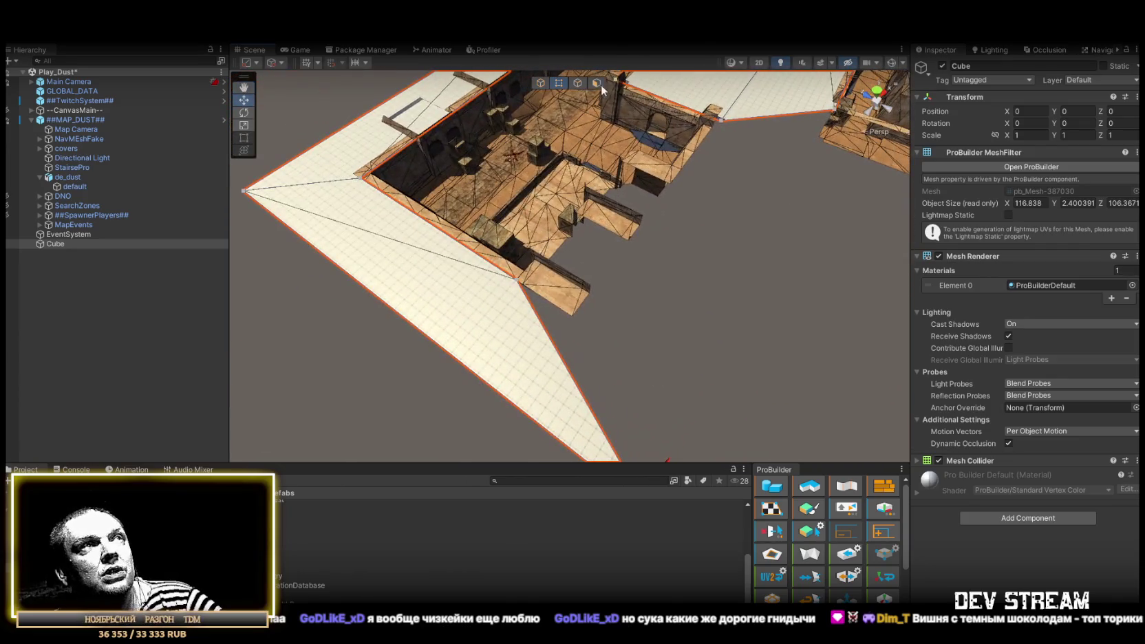
mouse_move(569, 365)
mouse_down()
mouse_move(606, 319)
mouse_move(491, 330)
mouse_move(425, 293)
mouse_up()
mouse_move(623, 301)
mouse_down()
mouse_move(586, 286)
mouse_move(583, 399)
mouse_move(580, 341)
mouse_move(652, 311)
mouse_move(808, 289)
mouse_move(823, 268)
mouse_up()
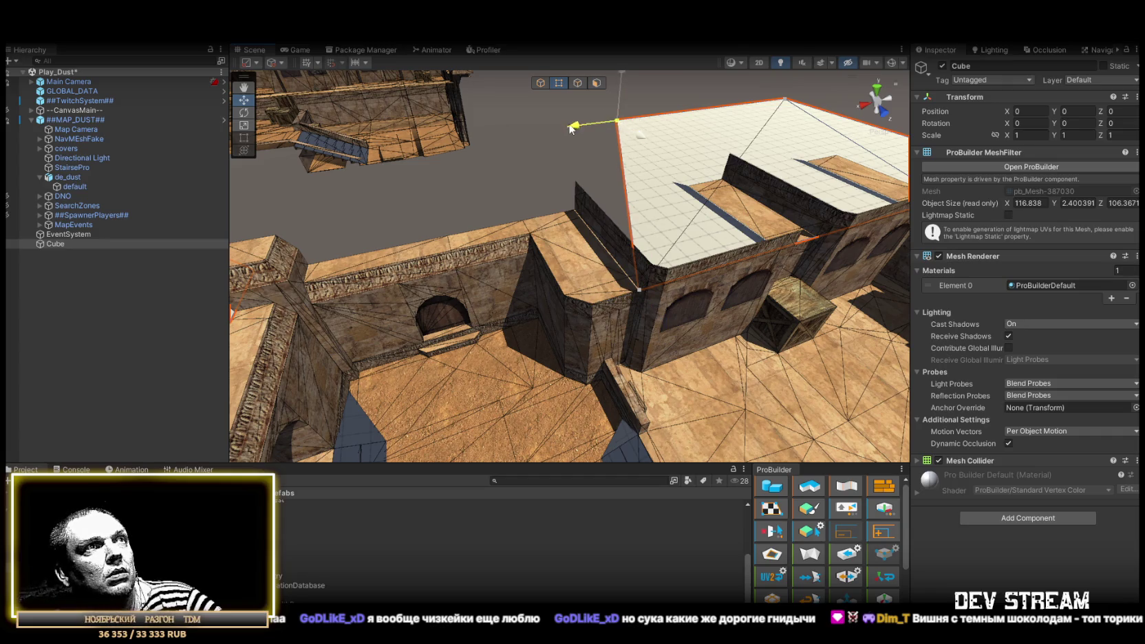
Push a roof vertex and the roof face out along Z, deepening the slab to about 124.77.
mouse_move(583, 219)
mouse_down()
mouse_move(540, 231)
mouse_move(754, 233)
mouse_move(555, 285)
mouse_up()
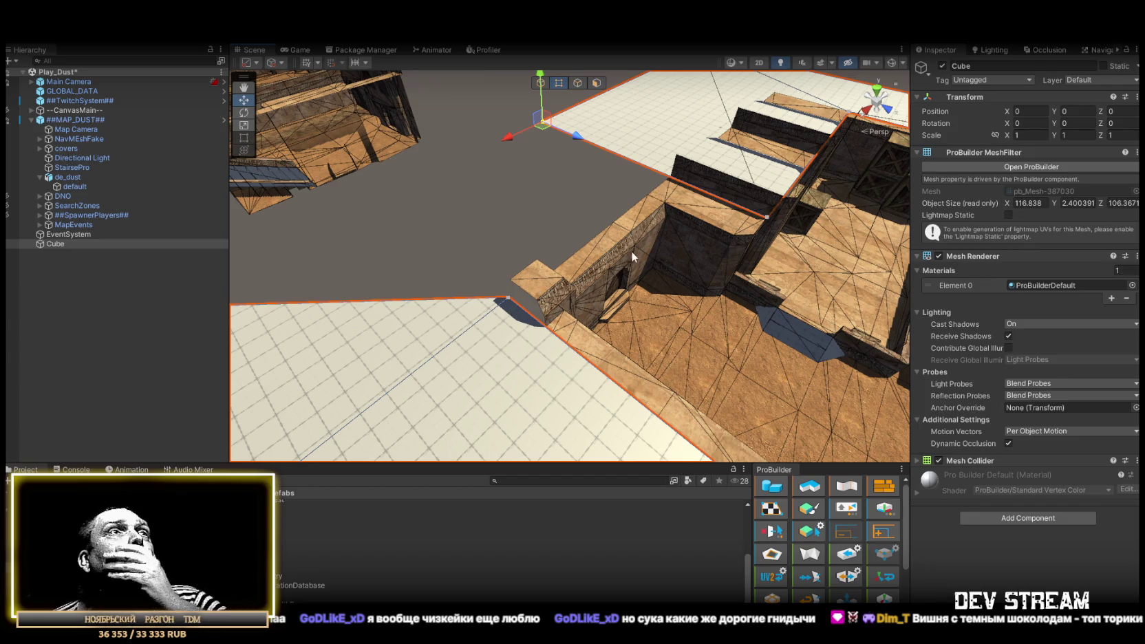
drag(632, 257, 628, 137)
mouse_move(555, 219)
mouse_down()
mouse_move(488, 383)
mouse_move(640, 216)
mouse_up()
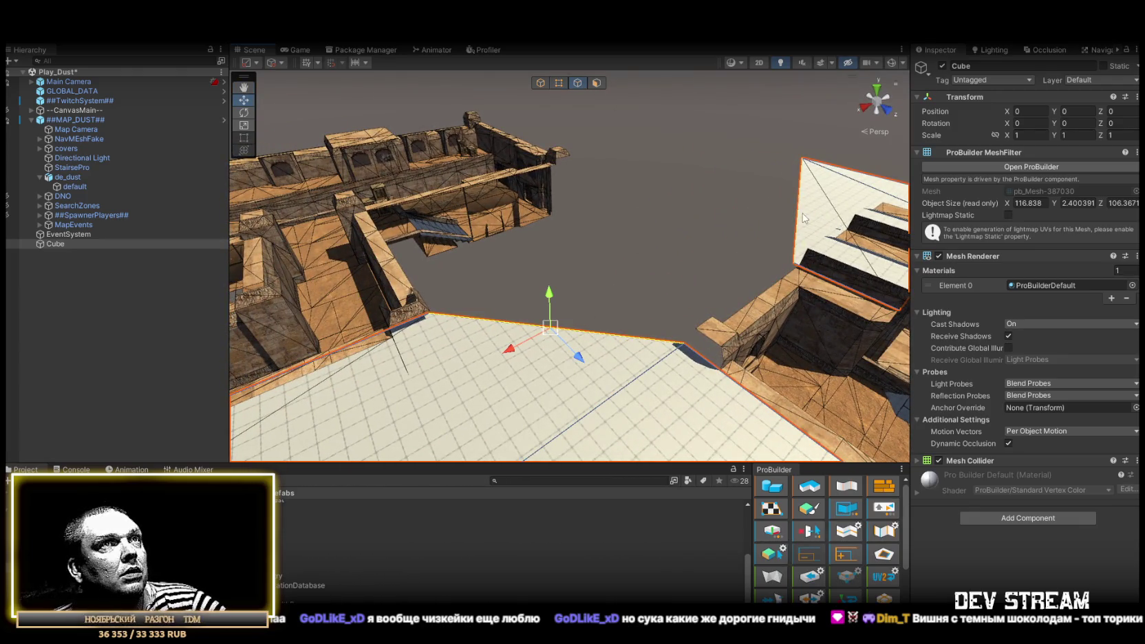
mouse_move(640, 217)
mouse_down()
mouse_move(636, 261)
mouse_move(696, 293)
mouse_move(831, 311)
mouse_move(677, 305)
mouse_up()
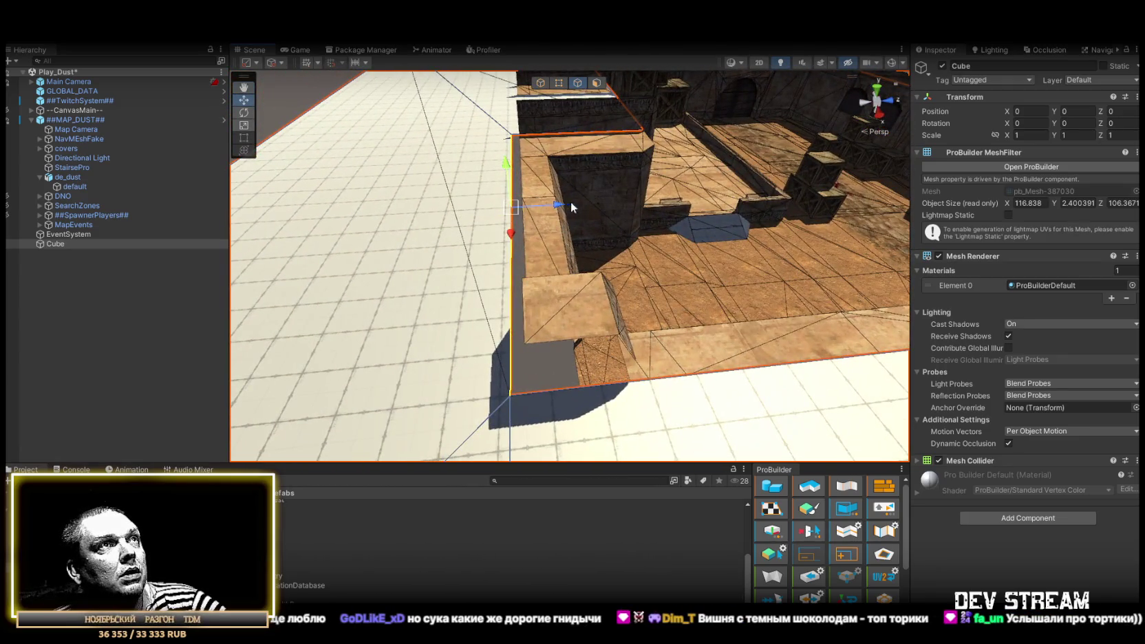
mouse_move(676, 329)
mouse_down()
mouse_move(462, 353)
mouse_move(381, 260)
mouse_move(570, 289)
mouse_up()
mouse_move(591, 227)
mouse_down()
mouse_move(582, 251)
mouse_move(550, 261)
mouse_move(613, 301)
mouse_move(569, 310)
mouse_move(622, 276)
mouse_move(540, 270)
mouse_up()
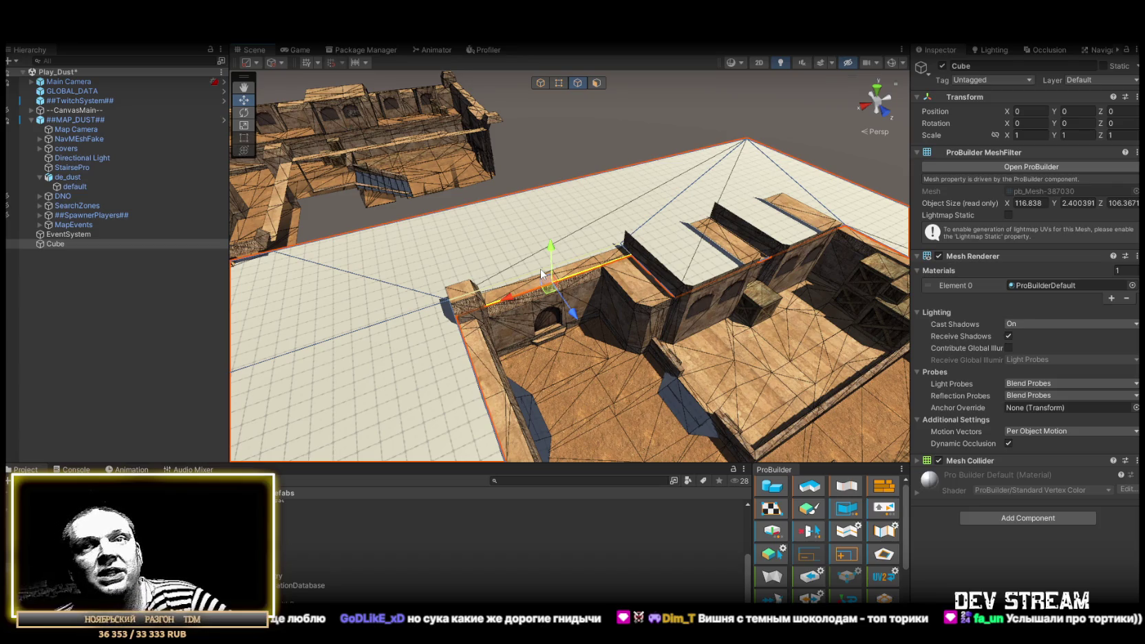
mouse_move(784, 250)
mouse_down()
mouse_move(632, 267)
mouse_move(414, 247)
mouse_move(613, 70)
mouse_up()
drag(554, 309, 532, 340)
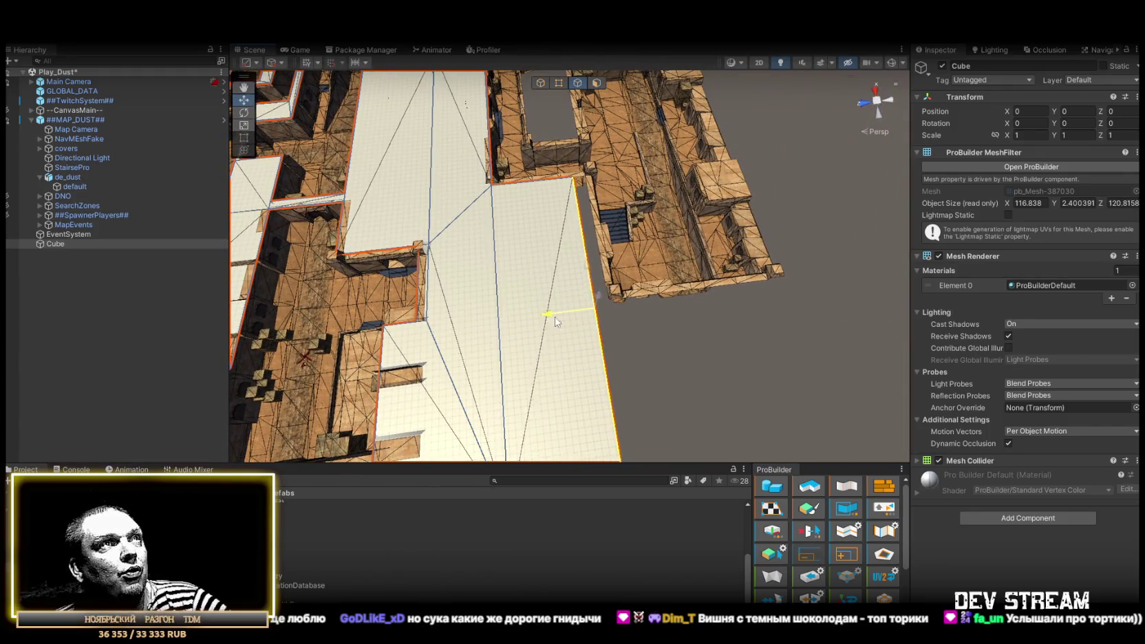
mouse_move(591, 291)
mouse_down()
mouse_move(299, 259)
mouse_move(614, 268)
mouse_move(736, 235)
mouse_move(448, 305)
mouse_move(629, 294)
mouse_move(529, 257)
mouse_up()
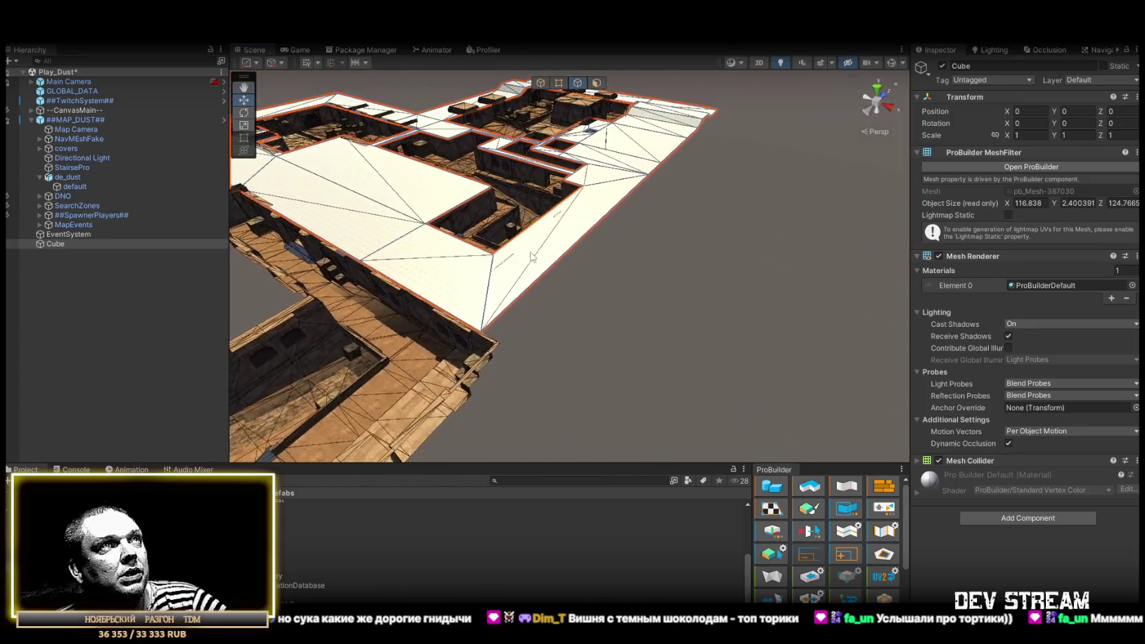
mouse_move(620, 273)
mouse_down()
mouse_move(524, 276)
mouse_move(536, 230)
mouse_move(666, 262)
mouse_move(595, 248)
mouse_move(571, 137)
mouse_up()
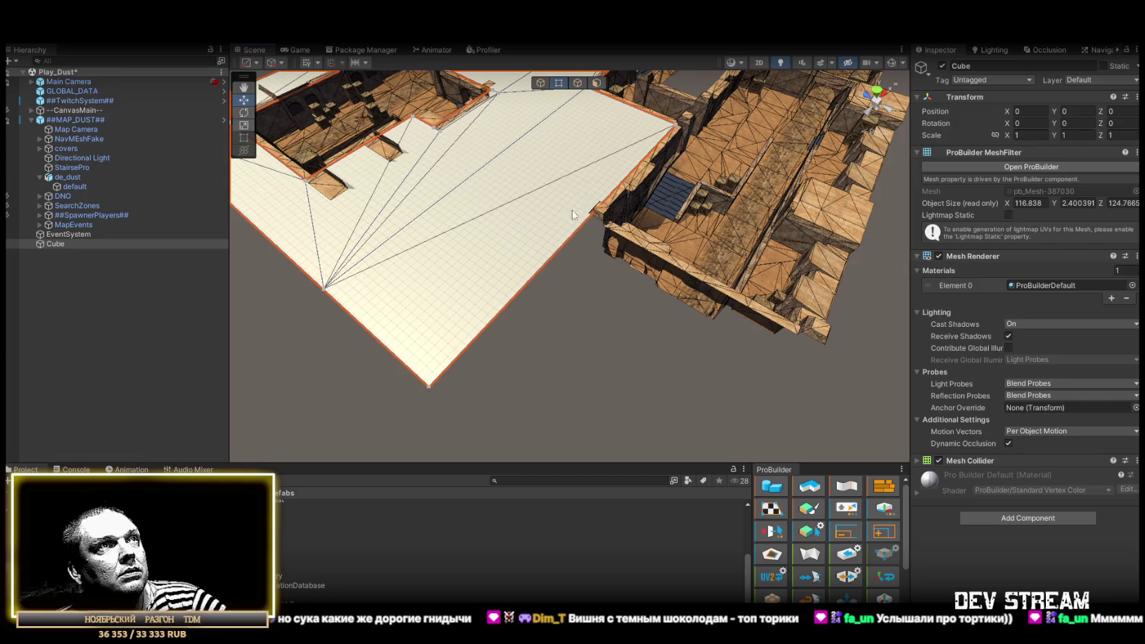
Extrude the plane's right edge into a new strip and delete the strip over the street.
drag(427, 385, 579, 91)
click(579, 89)
click(539, 280)
key(f)
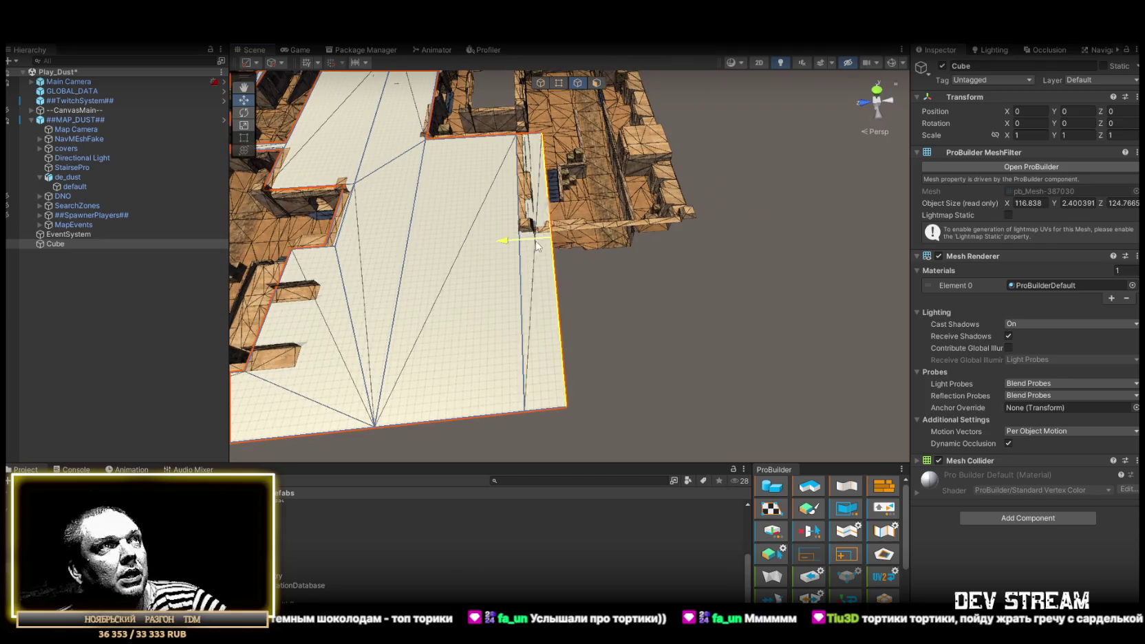
drag(527, 244, 590, 239)
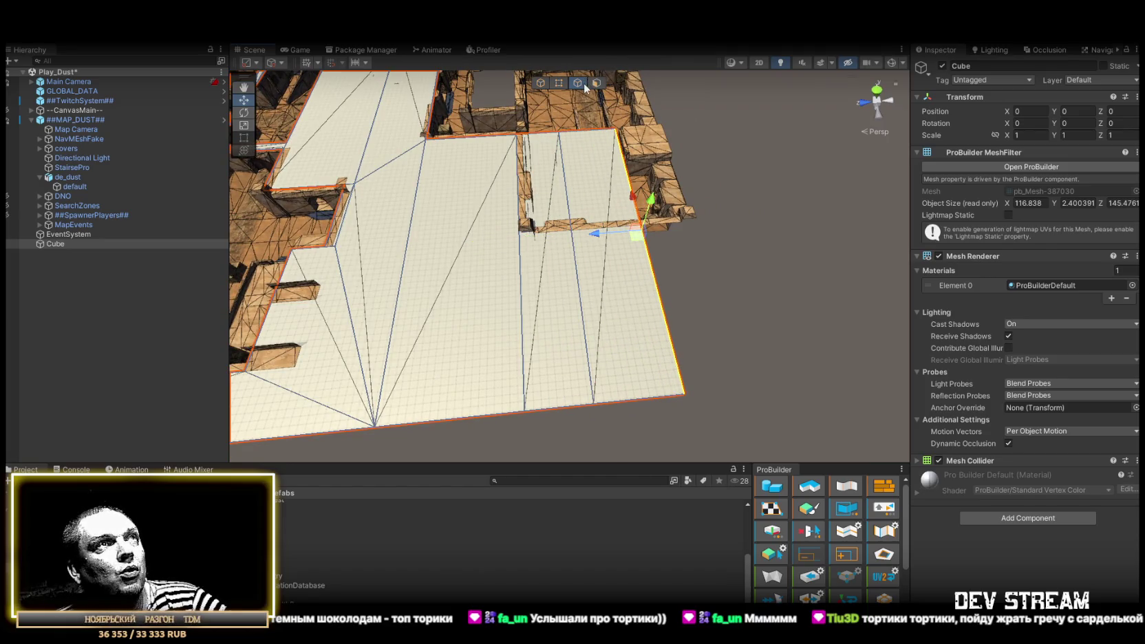
click(571, 346)
key(Delete)
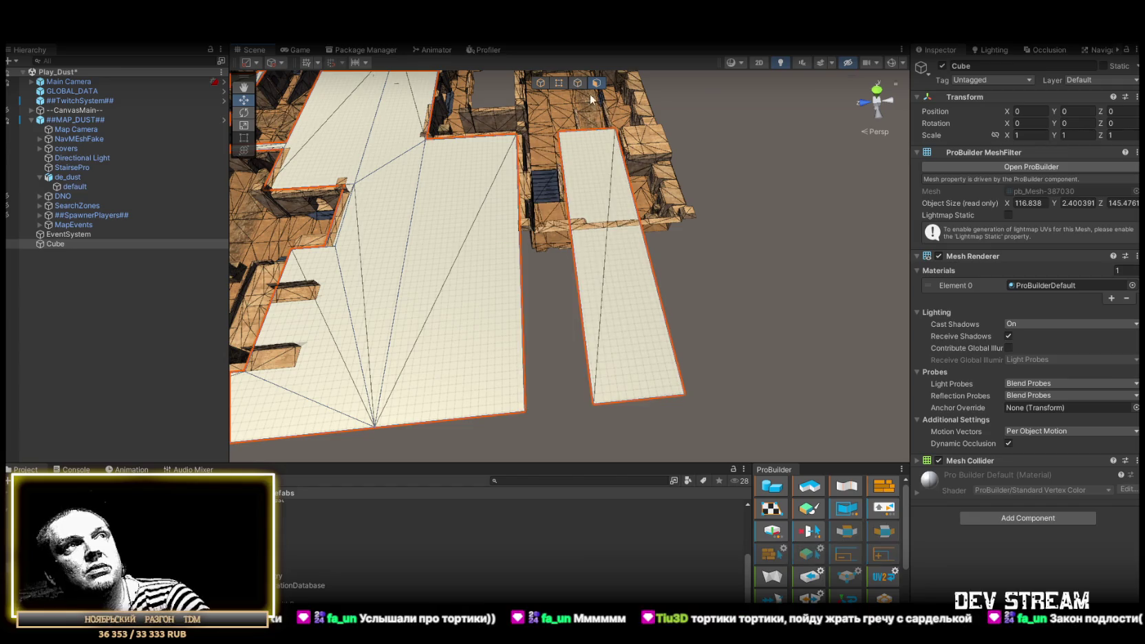
Stretch the new strip's end edge outward, bringing the slab to about 152.39 deep.
click(587, 132)
drag(587, 132, 719, 239)
mouse_move(499, 260)
mouse_down()
mouse_move(512, 224)
mouse_move(550, 200)
mouse_move(482, 208)
mouse_move(500, 155)
mouse_move(771, 275)
mouse_move(966, 317)
mouse_move(468, 321)
mouse_up()
mouse_move(603, 220)
mouse_down()
mouse_move(669, 212)
mouse_move(642, 216)
mouse_move(637, 240)
mouse_move(670, 225)
mouse_move(722, 229)
mouse_move(730, 261)
mouse_move(783, 317)
mouse_move(674, 210)
mouse_up()
mouse_move(757, 216)
mouse_down()
mouse_move(597, 336)
mouse_move(677, 296)
mouse_move(702, 259)
mouse_move(588, 286)
mouse_up()
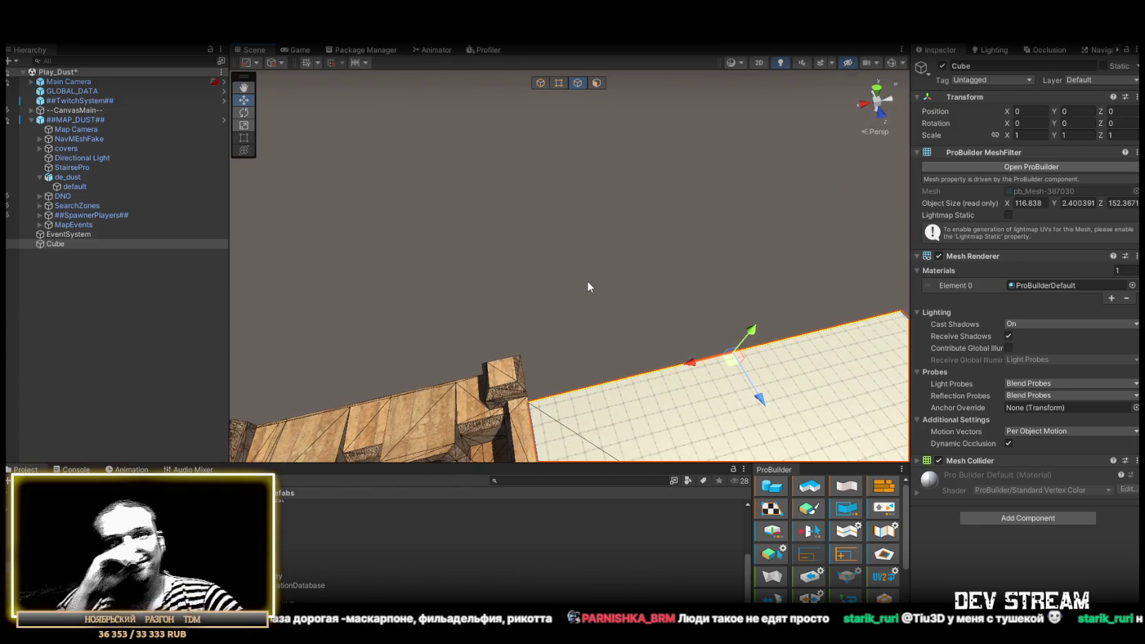
Pull the plane's bottom-right corner vertex out toward the map edge.
mouse_move(587, 286)
mouse_down()
mouse_move(677, 281)
mouse_move(606, 248)
mouse_up()
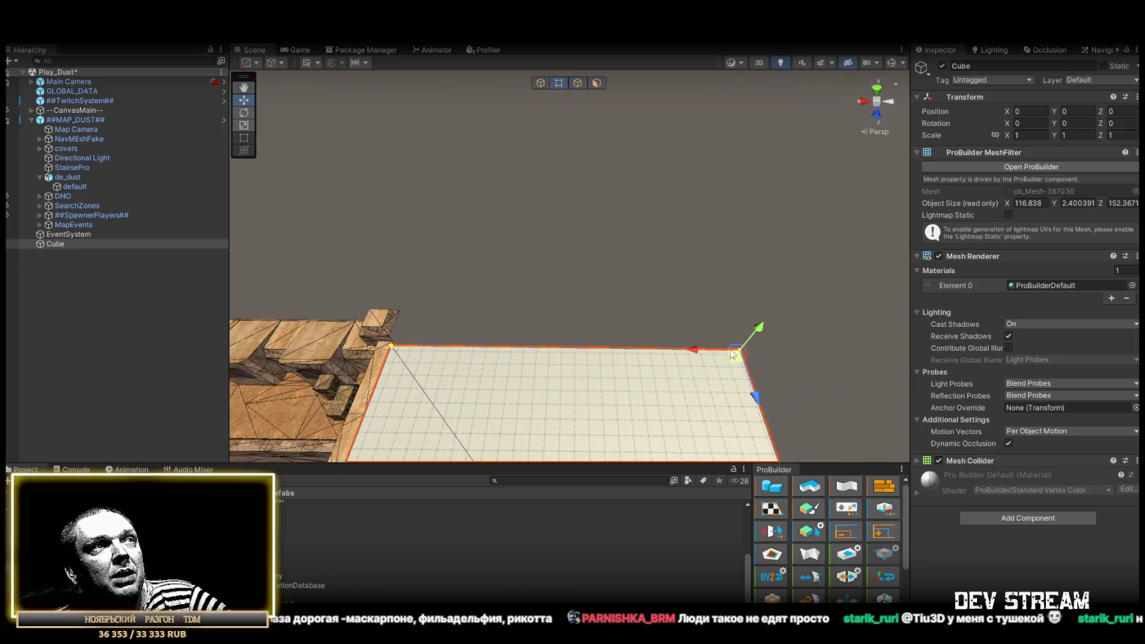
mouse_move(583, 324)
mouse_down()
mouse_move(348, 282)
mouse_move(851, 340)
mouse_move(798, 323)
mouse_move(820, 202)
mouse_move(754, 320)
mouse_move(677, 345)
mouse_move(751, 245)
mouse_move(686, 181)
mouse_up()
mouse_move(535, 305)
mouse_down()
mouse_move(448, 396)
mouse_move(482, 310)
mouse_up()
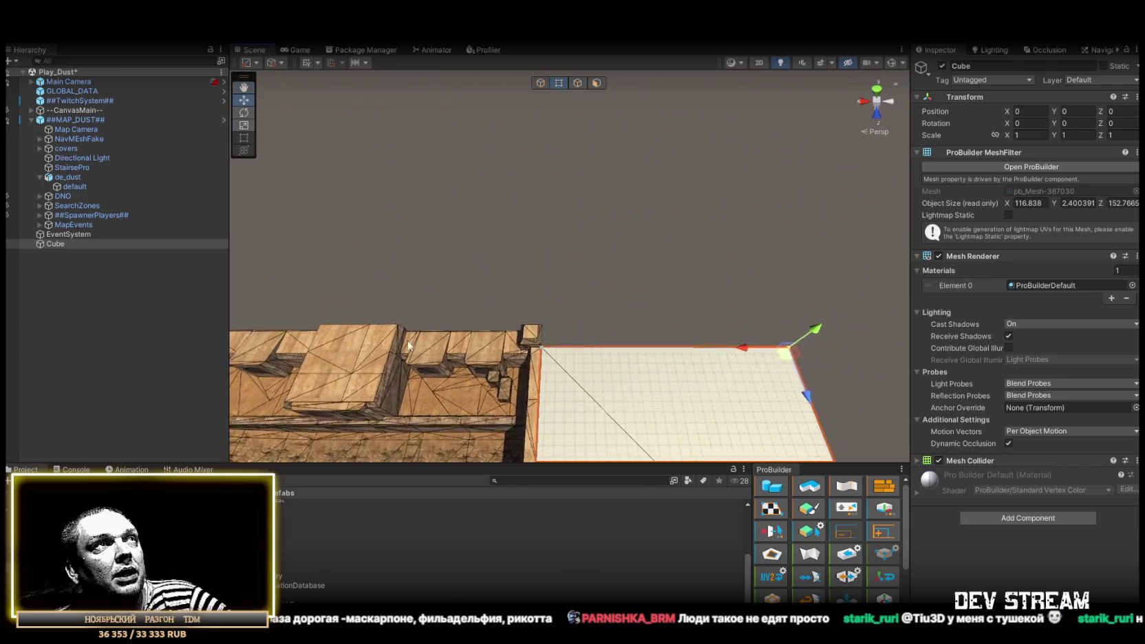
click(577, 83)
click(646, 347)
mouse_move(657, 350)
mouse_down()
mouse_move(657, 318)
mouse_move(491, 325)
mouse_move(582, 81)
mouse_up()
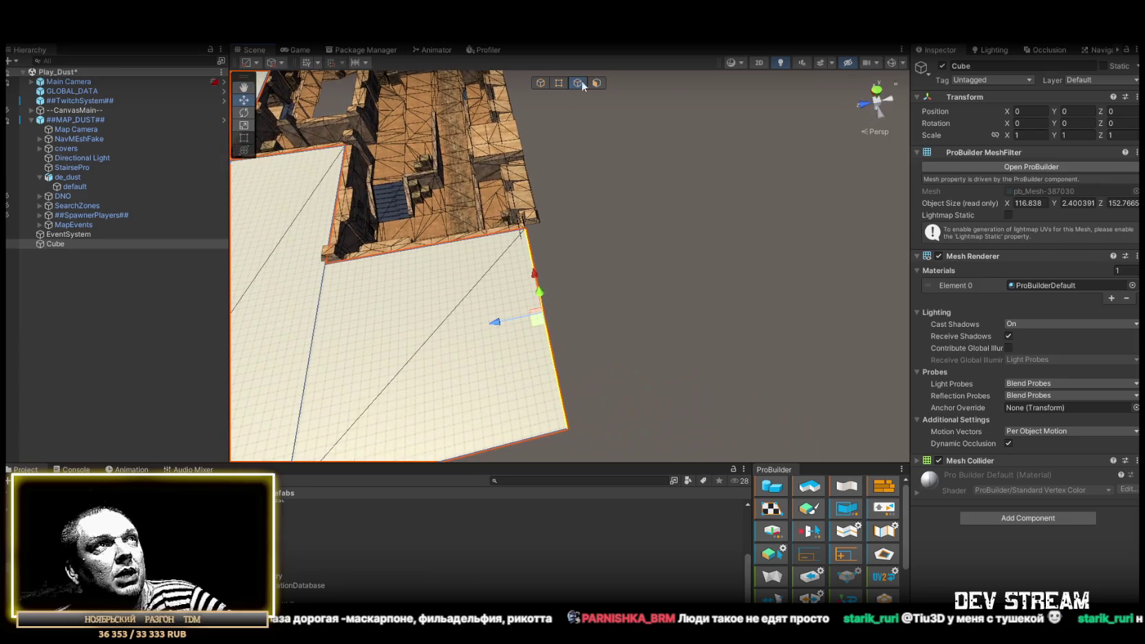
click(557, 83)
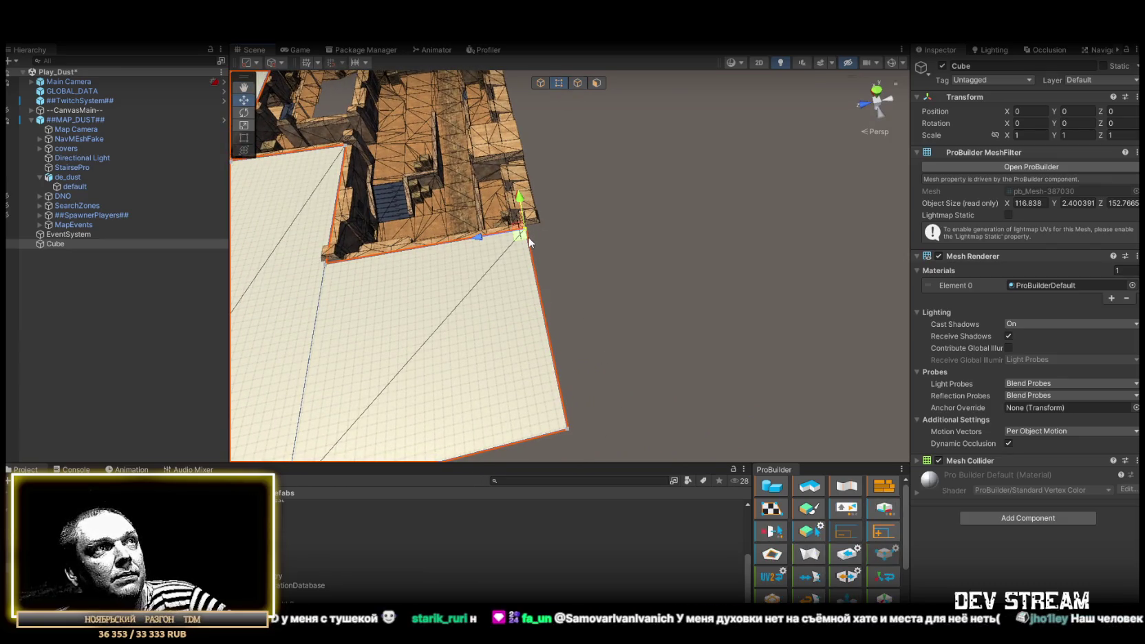
click(569, 427)
mouse_move(545, 438)
mouse_down()
mouse_move(592, 428)
mouse_move(544, 378)
mouse_move(629, 382)
mouse_up()
mouse_move(611, 420)
mouse_down()
mouse_move(779, 316)
mouse_move(756, 338)
mouse_move(684, 323)
mouse_up()
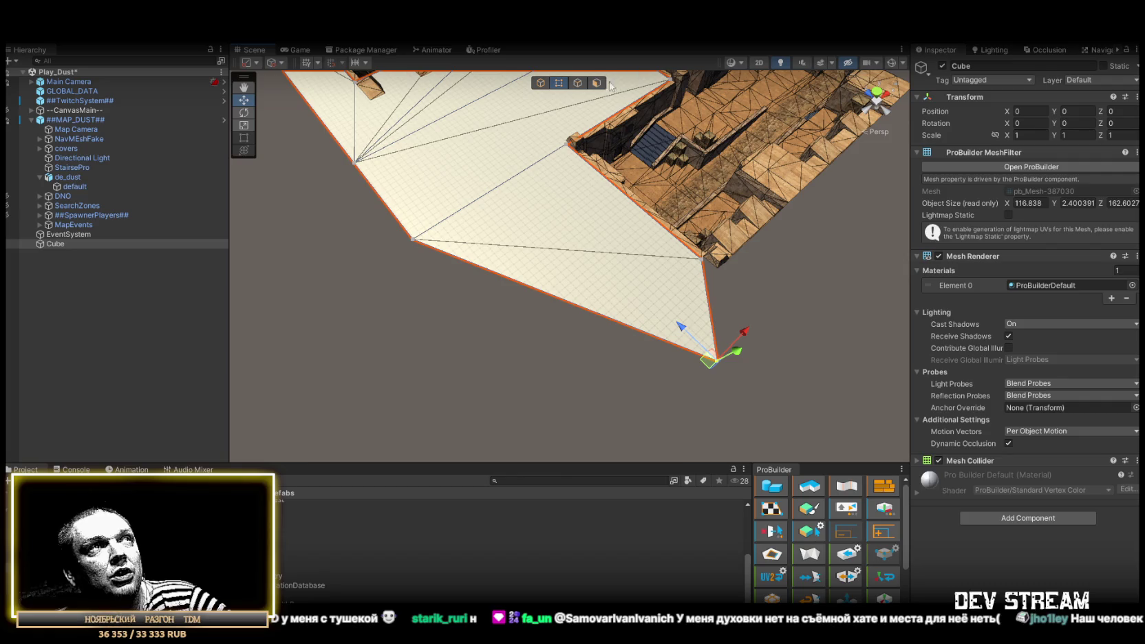
Nudge the plane's right edge slightly to line up with the map edge.
click(578, 83)
click(711, 310)
mouse_move(711, 310)
mouse_down()
mouse_move(597, 292)
mouse_move(631, 320)
mouse_move(448, 304)
mouse_up()
drag(369, 294, 762, 320)
key(f)
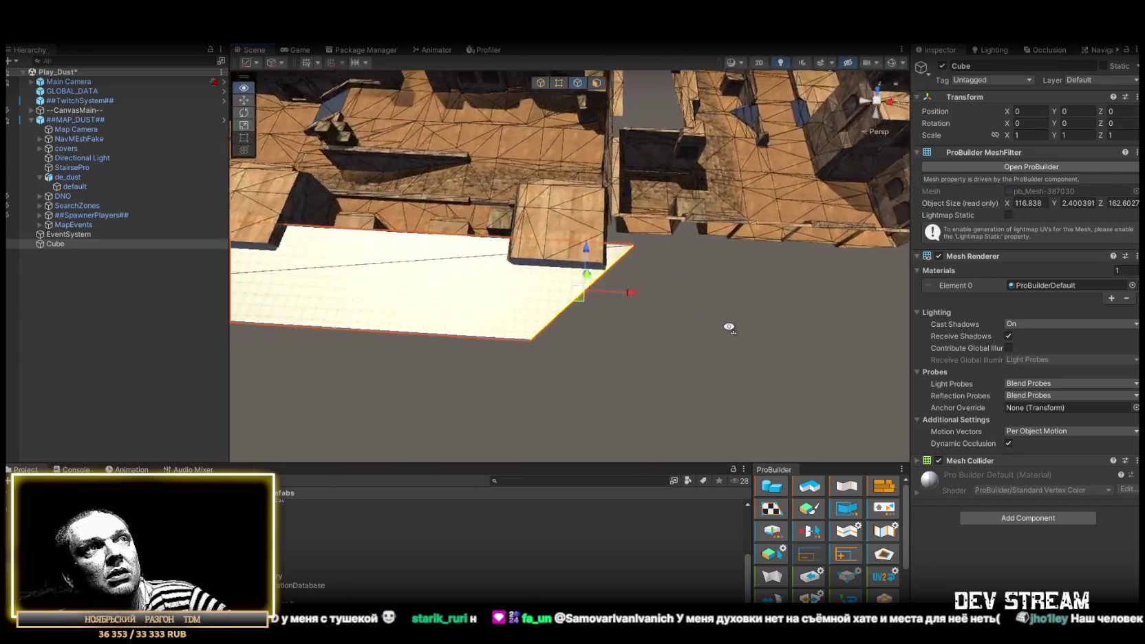
drag(575, 320, 604, 323)
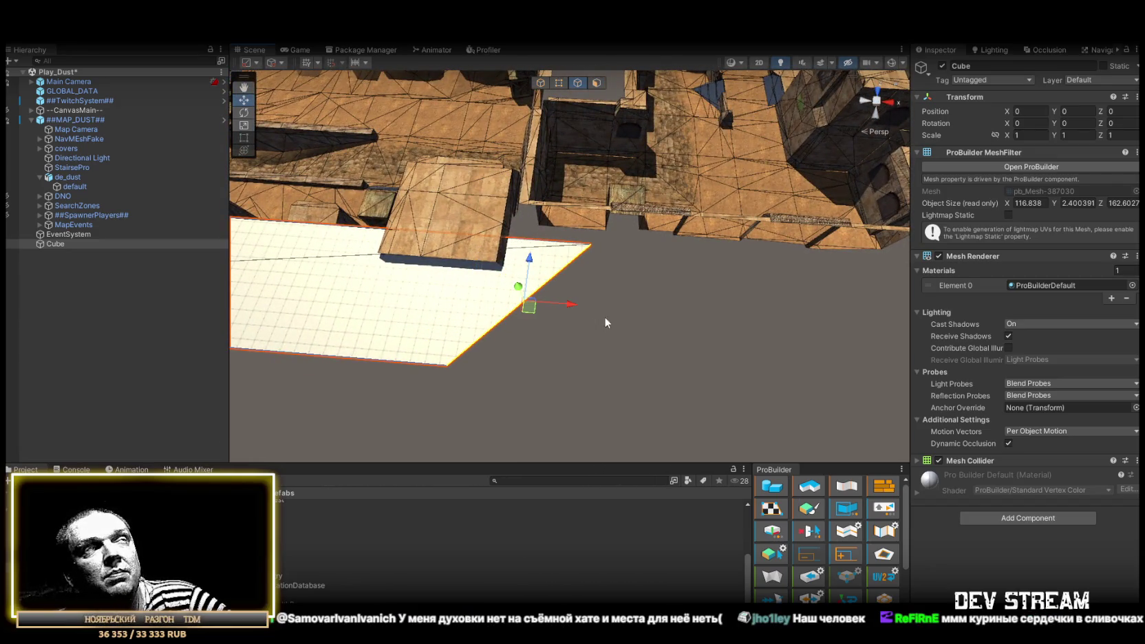
Slide two corner vertices along X to widen the plane, reaching about 162.60 deep.
click(559, 83)
click(591, 244)
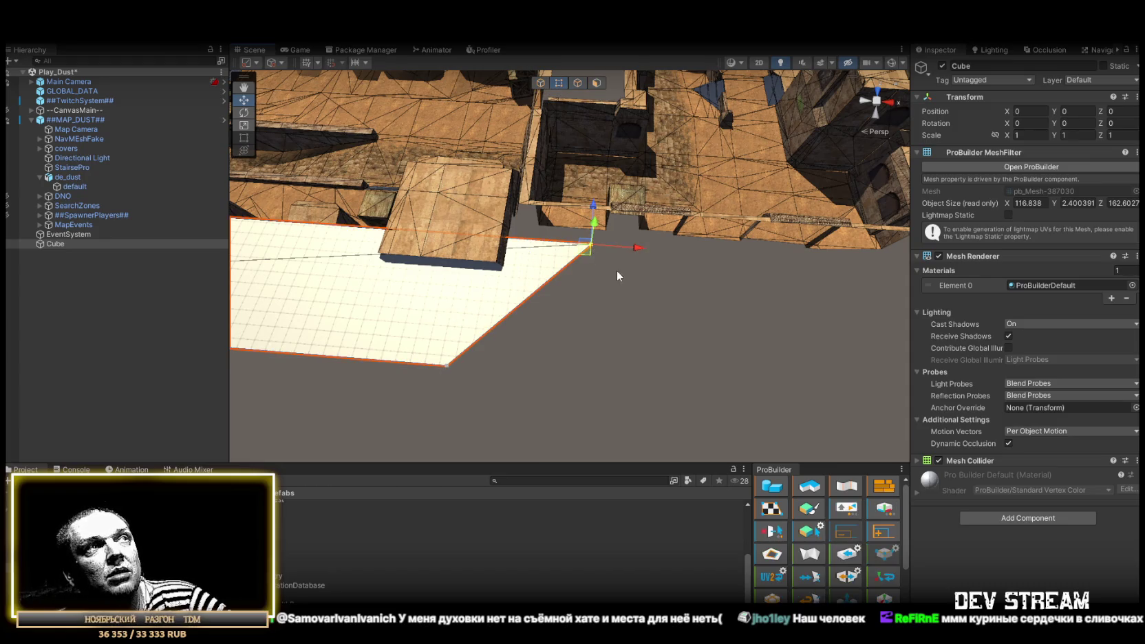
key(f)
mouse_move(656, 272)
mouse_down()
mouse_move(733, 272)
mouse_move(489, 290)
mouse_up()
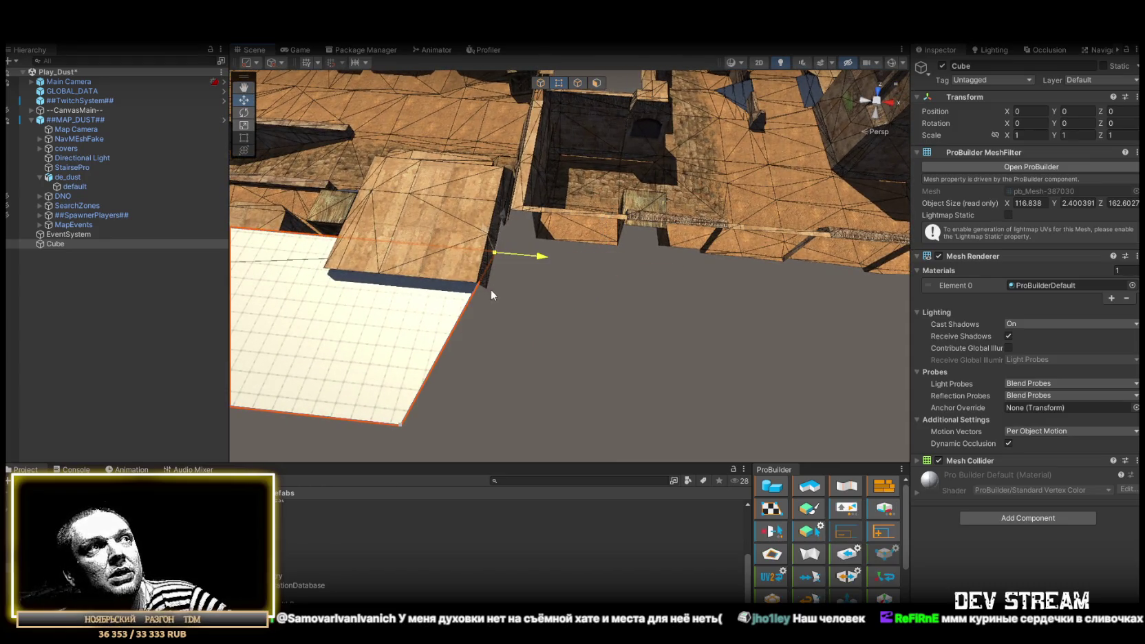
click(402, 425)
key(f)
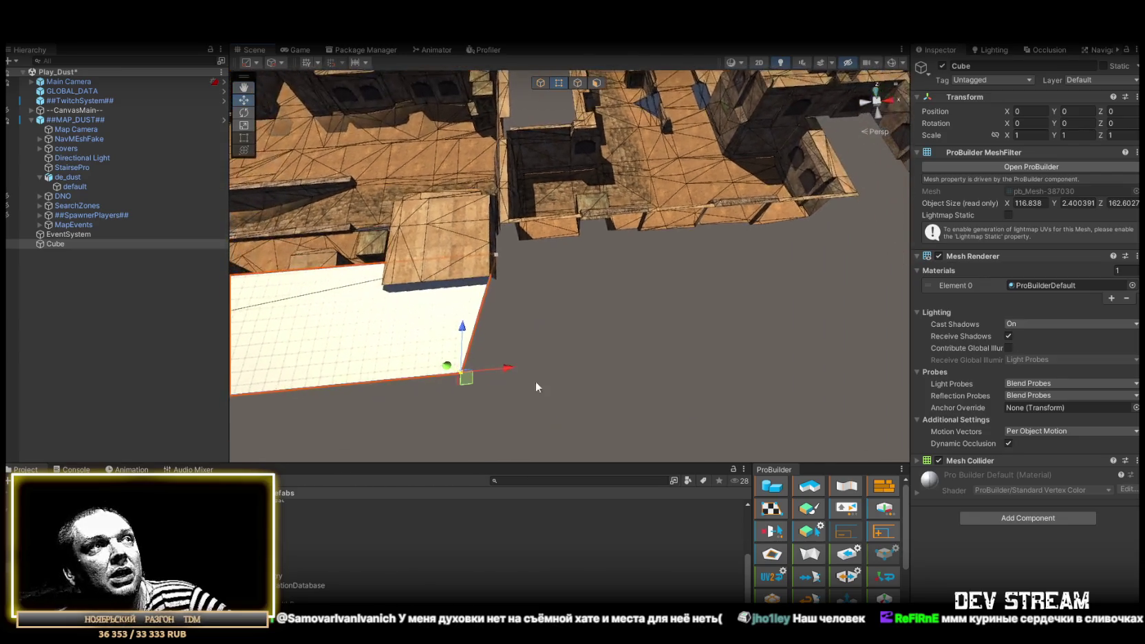
drag(506, 372, 550, 366)
mouse_move(503, 290)
mouse_down()
mouse_move(576, 252)
mouse_move(543, 263)
mouse_move(595, 251)
mouse_move(512, 240)
mouse_move(537, 202)
mouse_move(529, 179)
mouse_move(501, 174)
mouse_move(633, 190)
mouse_move(612, 194)
mouse_move(660, 238)
mouse_move(786, 141)
mouse_up()
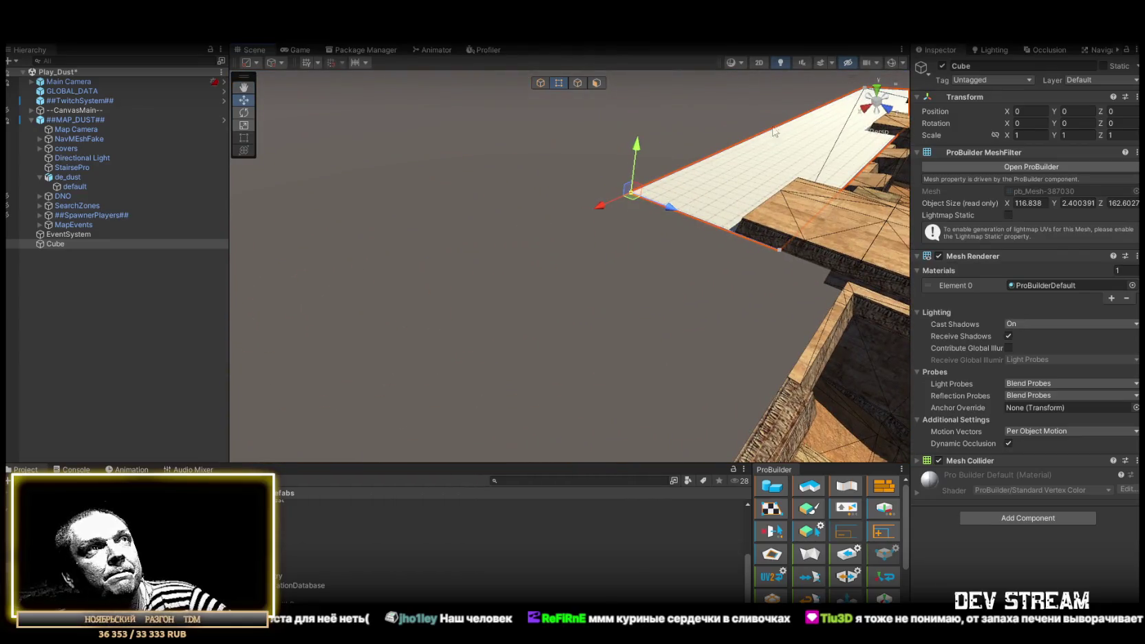
Move the plane's top-left vertex left along X, widening the slab to about 126.98 × 2.4 × 162.60.
click(579, 83)
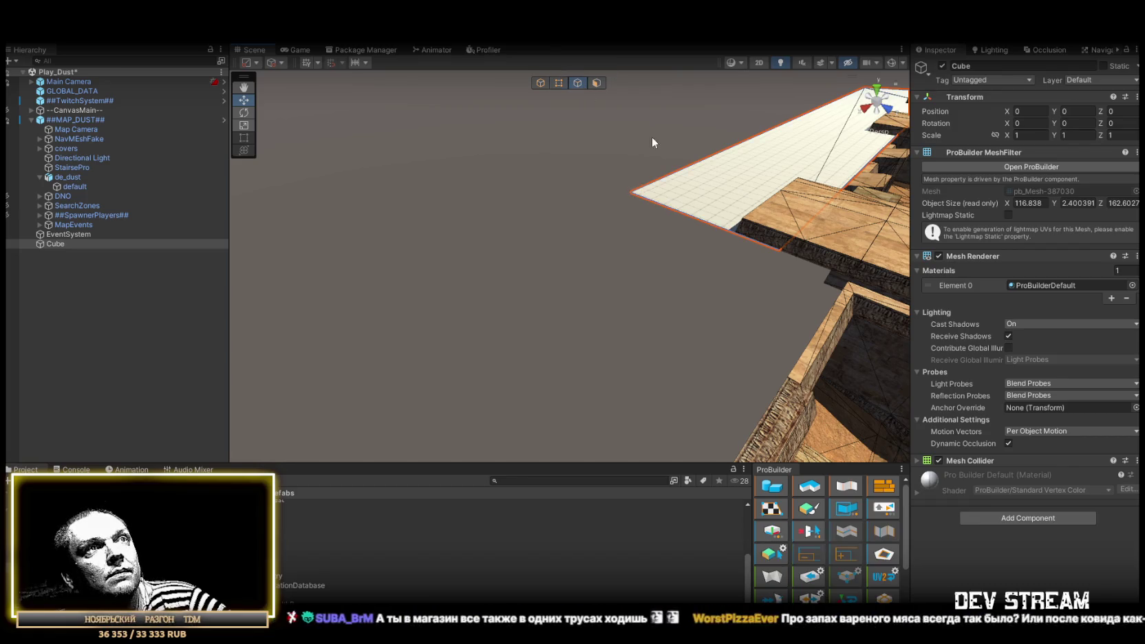
mouse_move(592, 275)
mouse_down()
mouse_move(601, 289)
mouse_move(854, 317)
mouse_up()
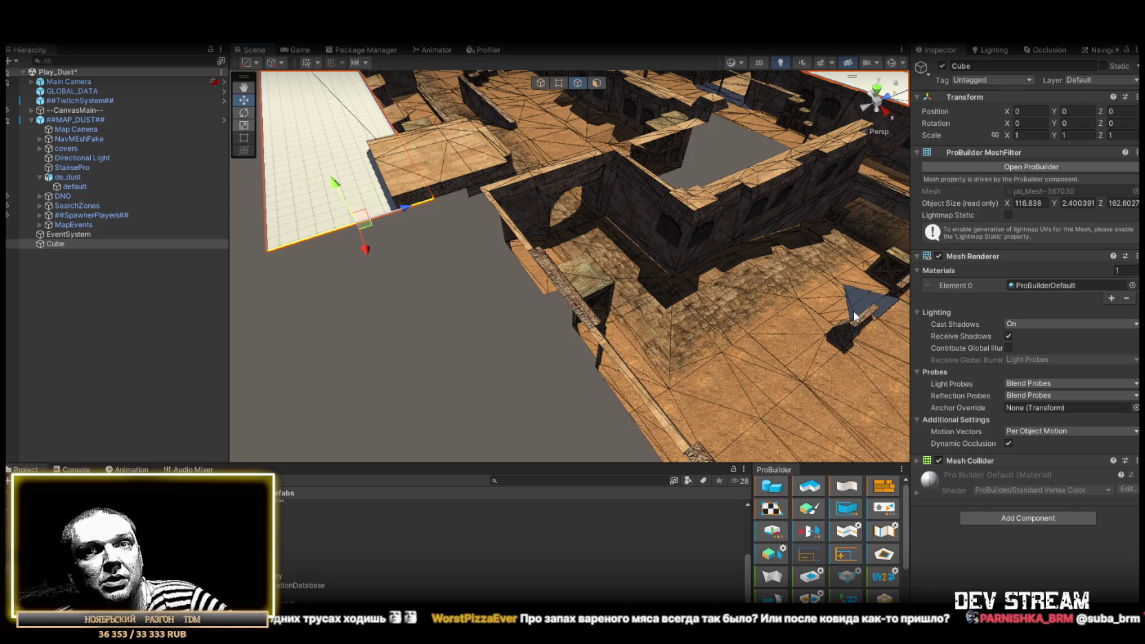
mouse_move(855, 313)
mouse_down()
mouse_move(582, 305)
mouse_move(762, 327)
mouse_move(730, 322)
mouse_up()
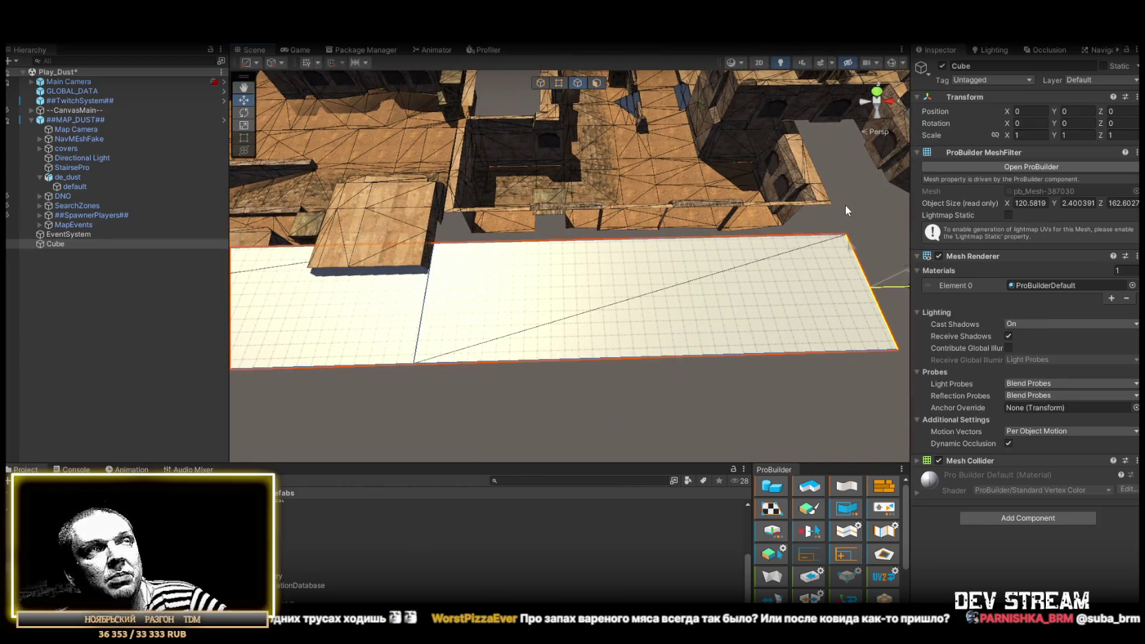
mouse_move(843, 220)
mouse_down()
mouse_move(766, 227)
mouse_move(532, 171)
mouse_move(566, 255)
mouse_move(565, 322)
mouse_move(422, 285)
mouse_move(414, 253)
mouse_move(485, 222)
mouse_move(475, 227)
mouse_move(687, 261)
mouse_move(726, 324)
mouse_move(659, 319)
mouse_move(658, 308)
mouse_move(561, 304)
mouse_move(566, 315)
mouse_move(591, 229)
mouse_move(573, 203)
mouse_move(521, 251)
mouse_move(651, 276)
mouse_up()
mouse_move(485, 278)
mouse_down()
mouse_move(455, 265)
mouse_move(511, 255)
mouse_move(550, 273)
mouse_up()
mouse_move(570, 119)
mouse_down()
mouse_move(546, 312)
mouse_move(505, 308)
mouse_up()
click(661, 193)
drag(662, 193, 550, 179)
drag(618, 223, 672, 271)
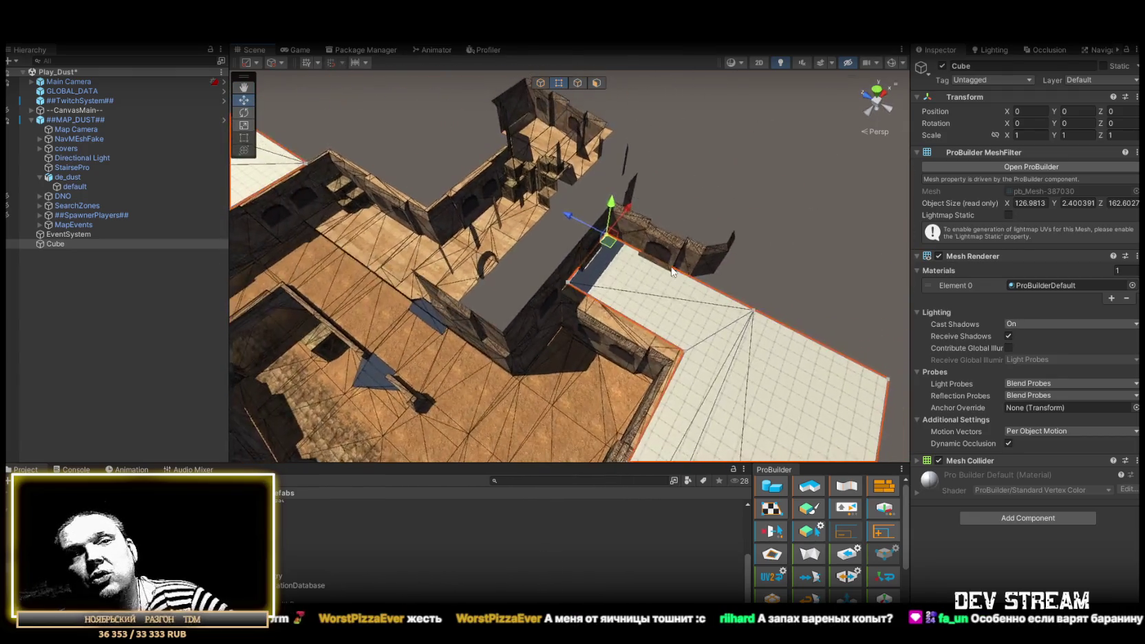
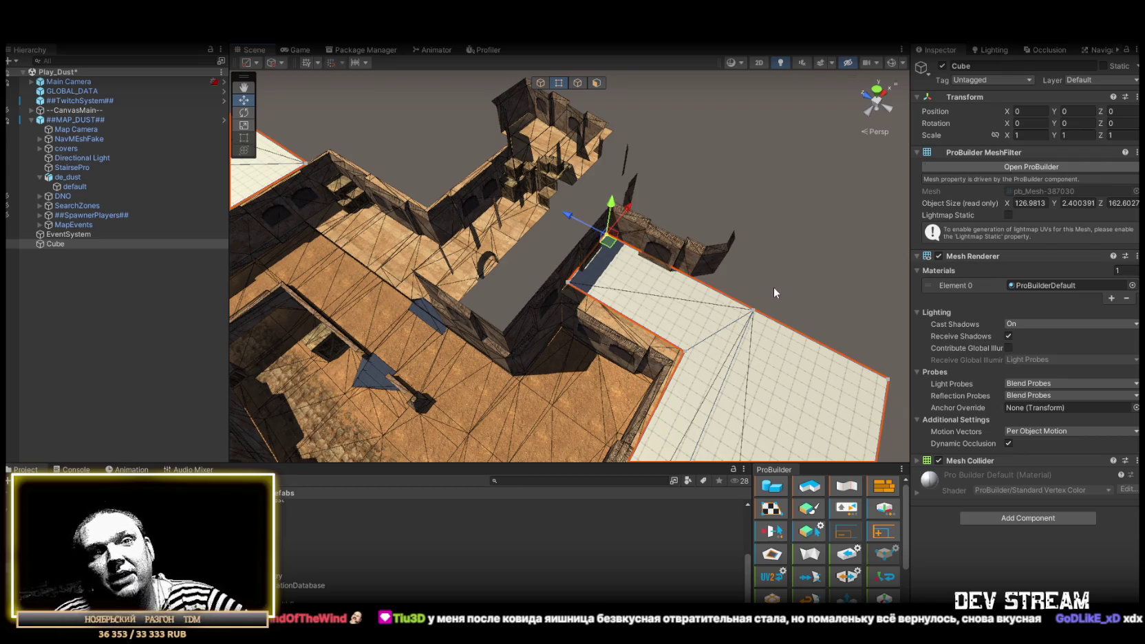
Drag one roof plane edge upward into an upright wall, bringing the mesh height to about 4.8.
mouse_move(654, 282)
mouse_down()
mouse_move(642, 256)
mouse_move(475, 195)
mouse_move(711, 217)
mouse_move(590, 83)
mouse_up()
click(578, 83)
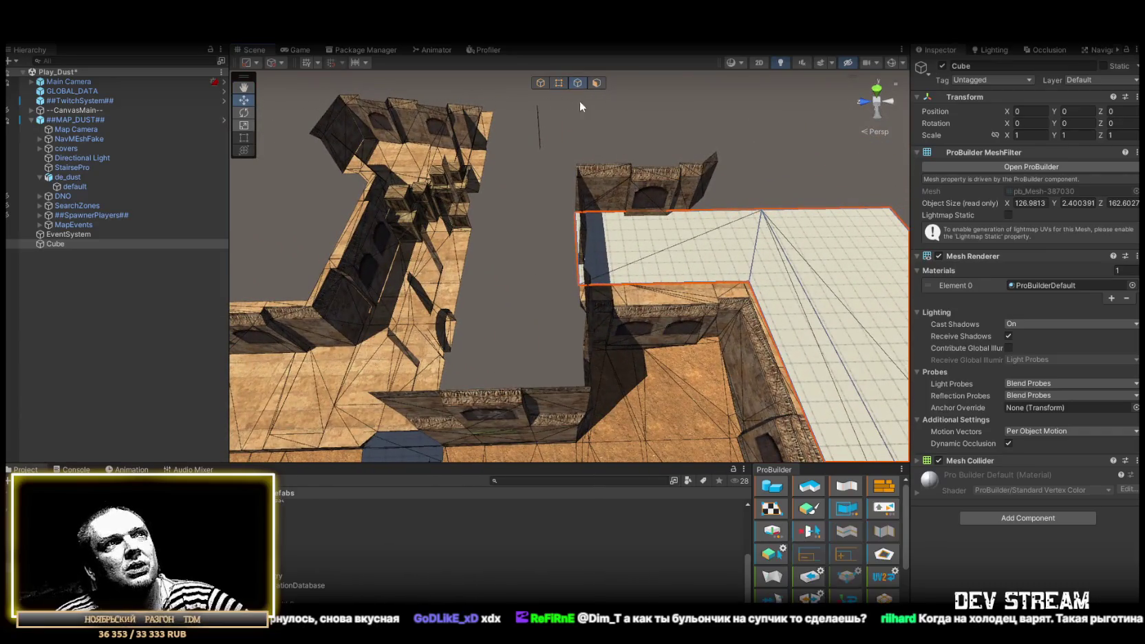
drag(574, 245, 693, 245)
mouse_move(656, 278)
mouse_down()
mouse_move(667, 274)
mouse_move(497, 253)
mouse_move(545, 203)
mouse_move(640, 158)
mouse_move(614, 172)
mouse_up()
mouse_move(495, 177)
mouse_down()
mouse_move(639, 168)
mouse_move(589, 194)
mouse_move(595, 242)
mouse_move(606, 185)
mouse_move(579, 200)
mouse_move(481, 193)
mouse_move(559, 310)
mouse_move(573, 301)
mouse_move(320, 223)
mouse_move(667, 146)
mouse_move(666, 120)
mouse_move(704, 125)
mouse_up()
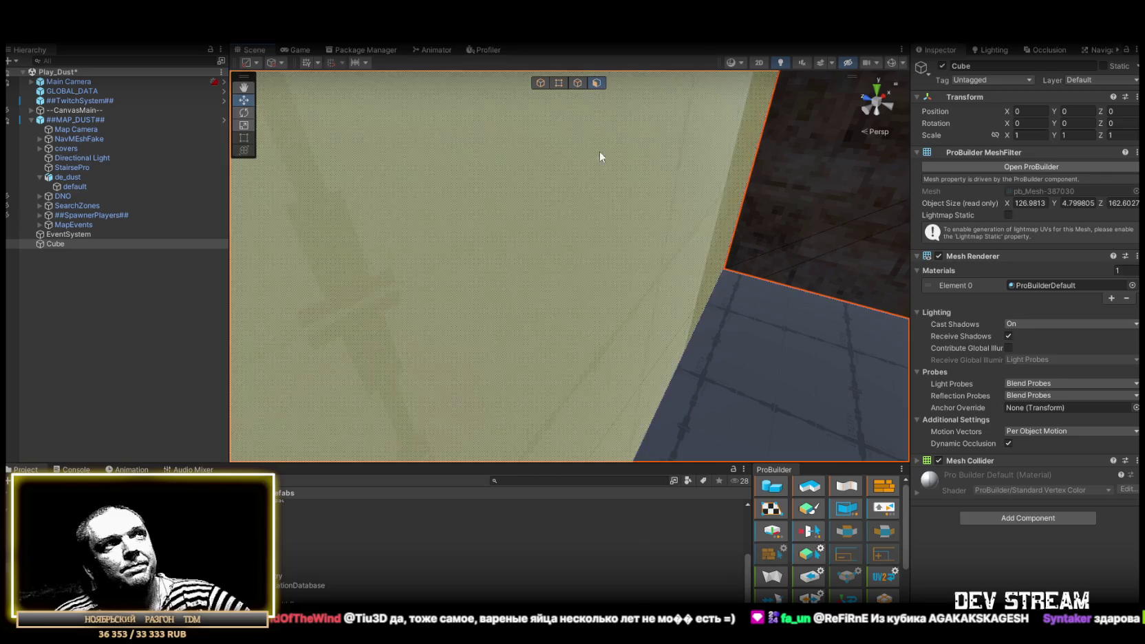
mouse_move(589, 266)
mouse_down()
mouse_move(718, 212)
mouse_move(615, 288)
mouse_up()
click(577, 83)
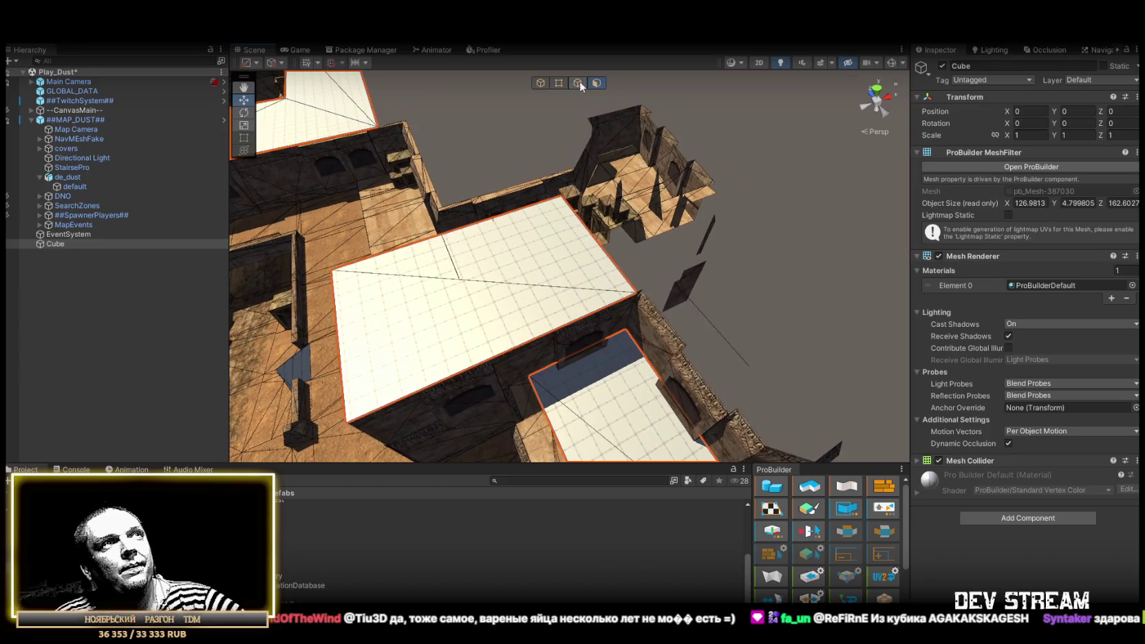
Stretch the cover's edges along X and Z to extend the roof far over the building.
click(600, 241)
mouse_move(630, 224)
mouse_down()
mouse_move(776, 181)
mouse_move(730, 193)
mouse_move(670, 235)
mouse_move(694, 196)
mouse_move(525, 177)
mouse_up()
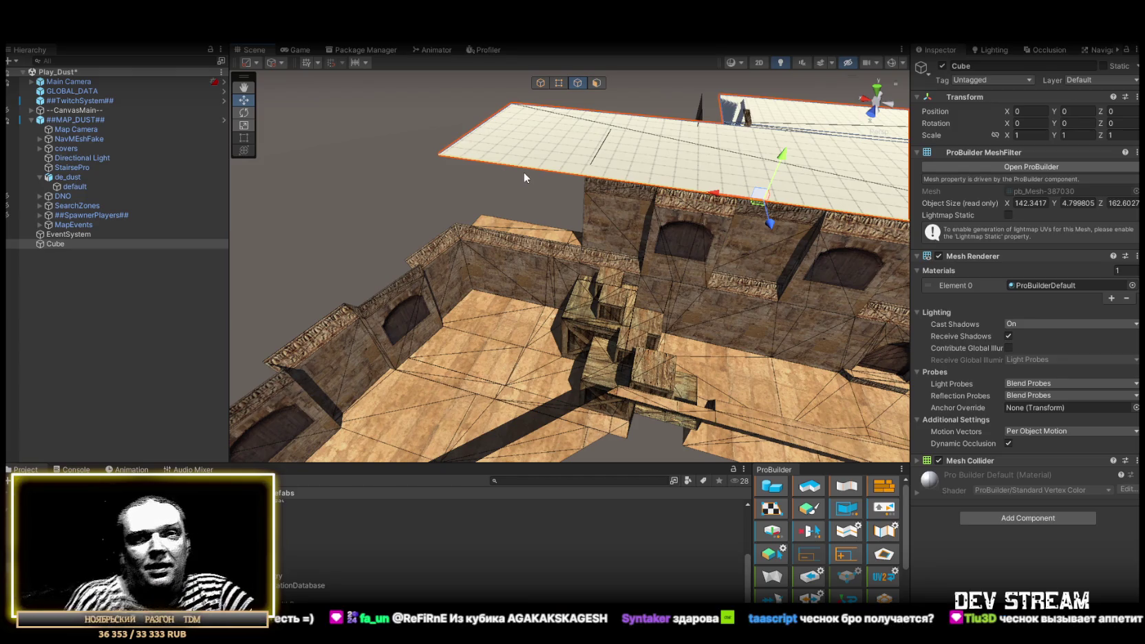
mouse_move(578, 280)
mouse_down()
mouse_move(620, 271)
mouse_move(523, 227)
mouse_move(411, 253)
mouse_move(735, 198)
mouse_up()
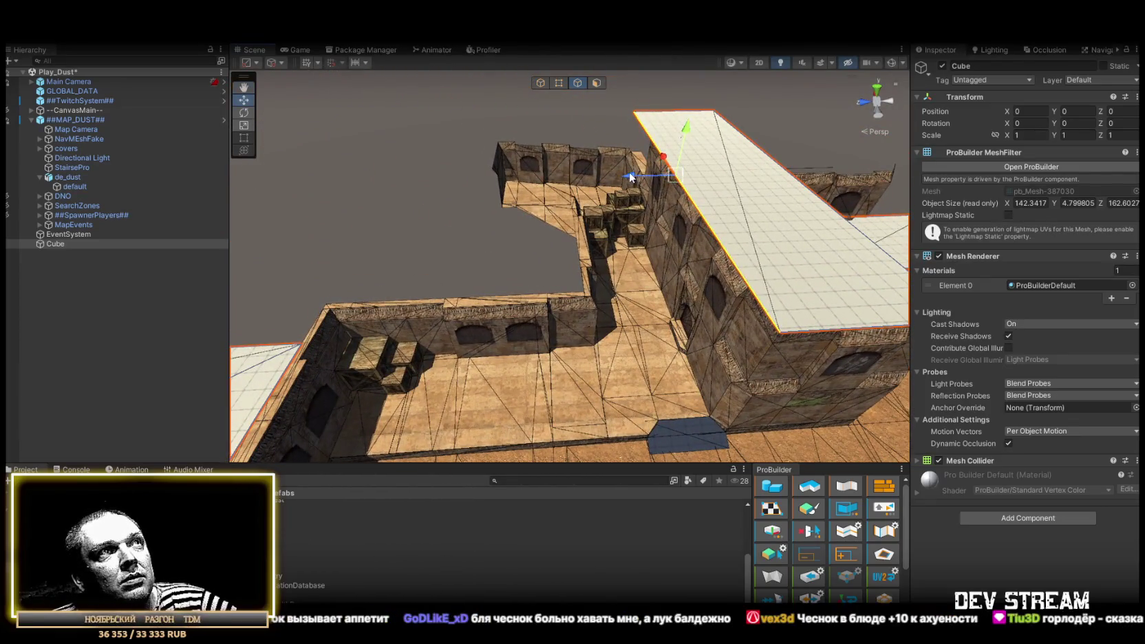
drag(630, 177, 580, 291)
drag(579, 145, 587, 295)
mouse_move(536, 230)
mouse_down()
mouse_move(414, 255)
mouse_move(348, 179)
mouse_up()
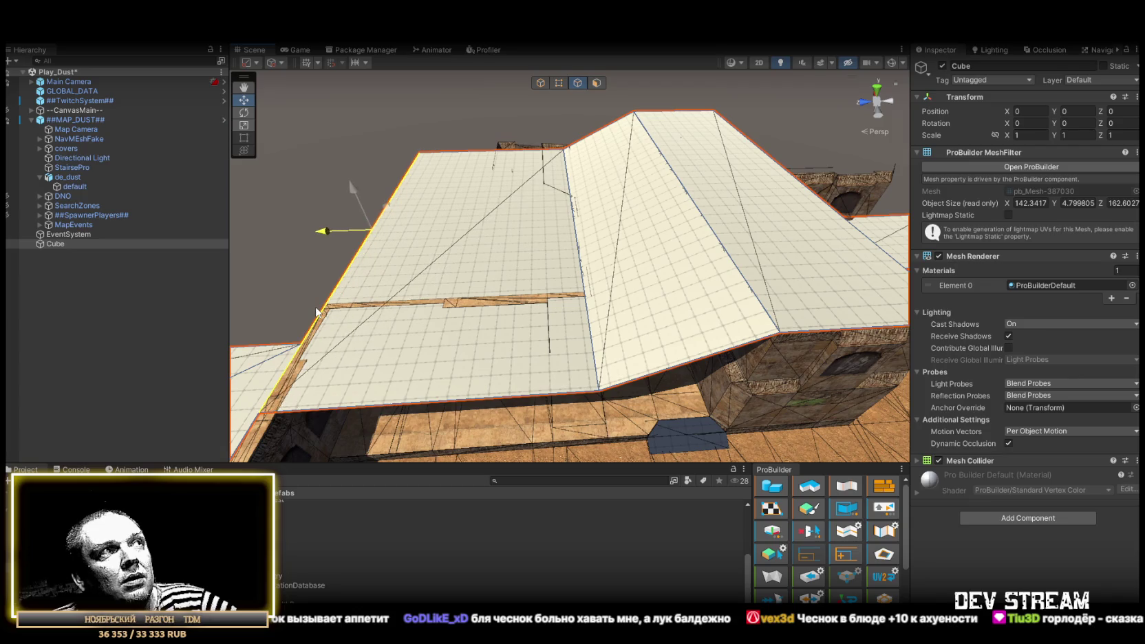
Delete the sloped roof face covering the alley.
click(597, 84)
click(673, 298)
key(Delete)
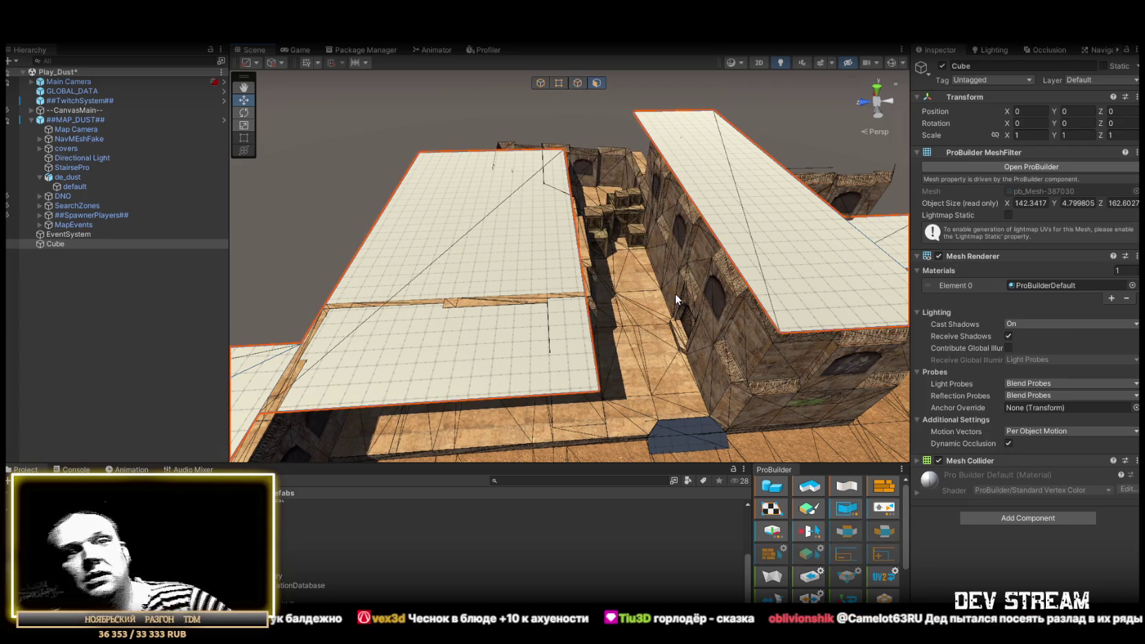
drag(676, 293, 818, 326)
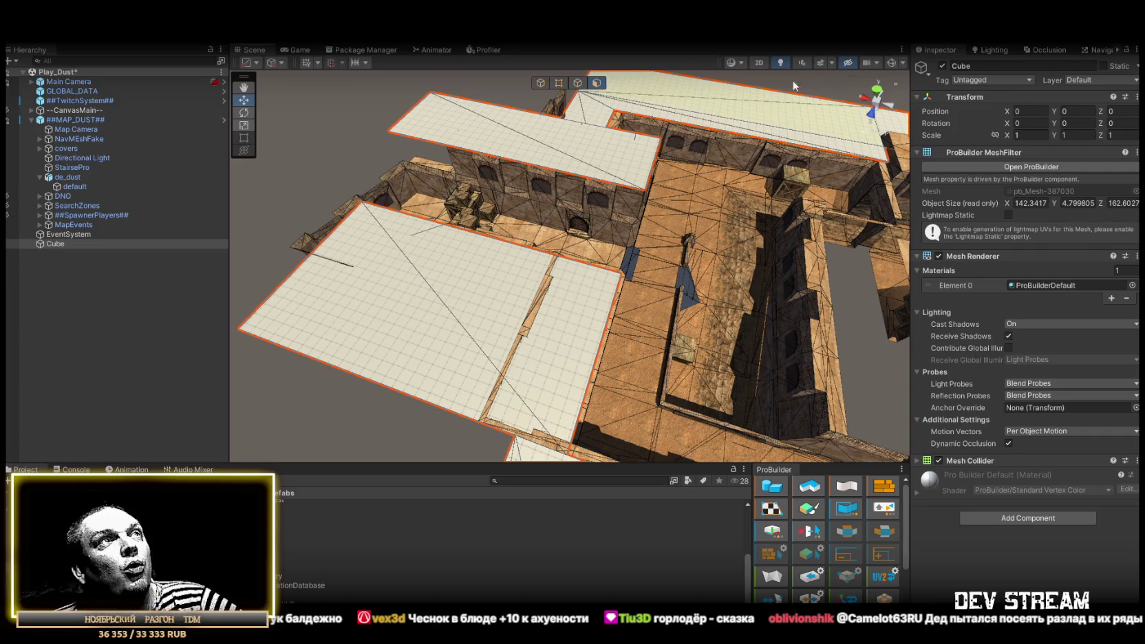
Focus on the roof plane and select its right edge, checking it from several angles.
click(578, 83)
click(604, 320)
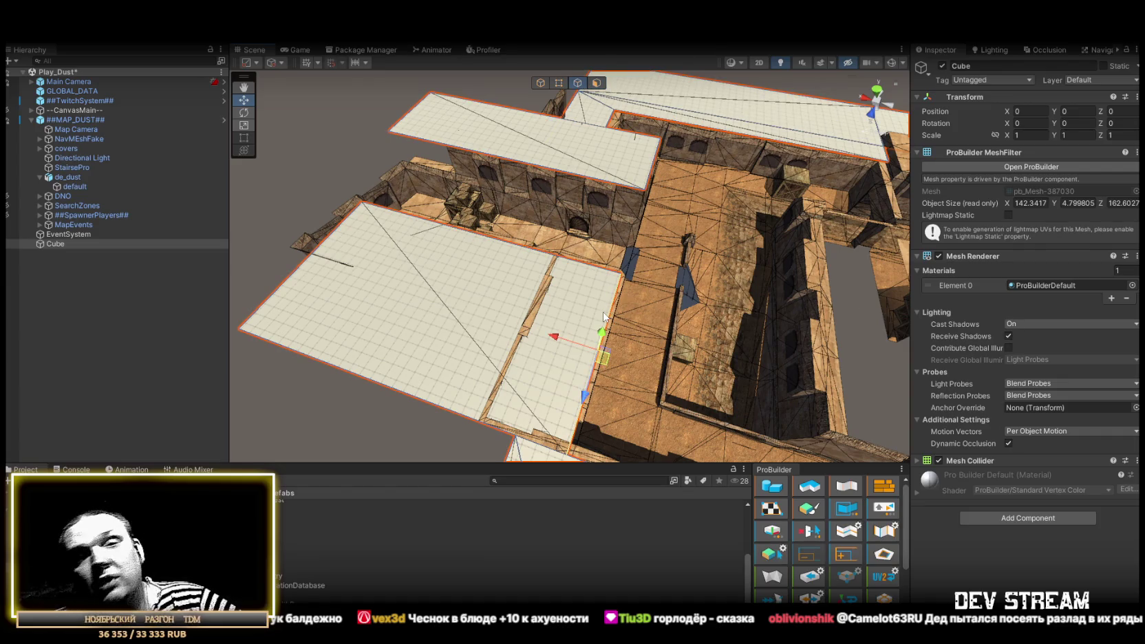
key(f)
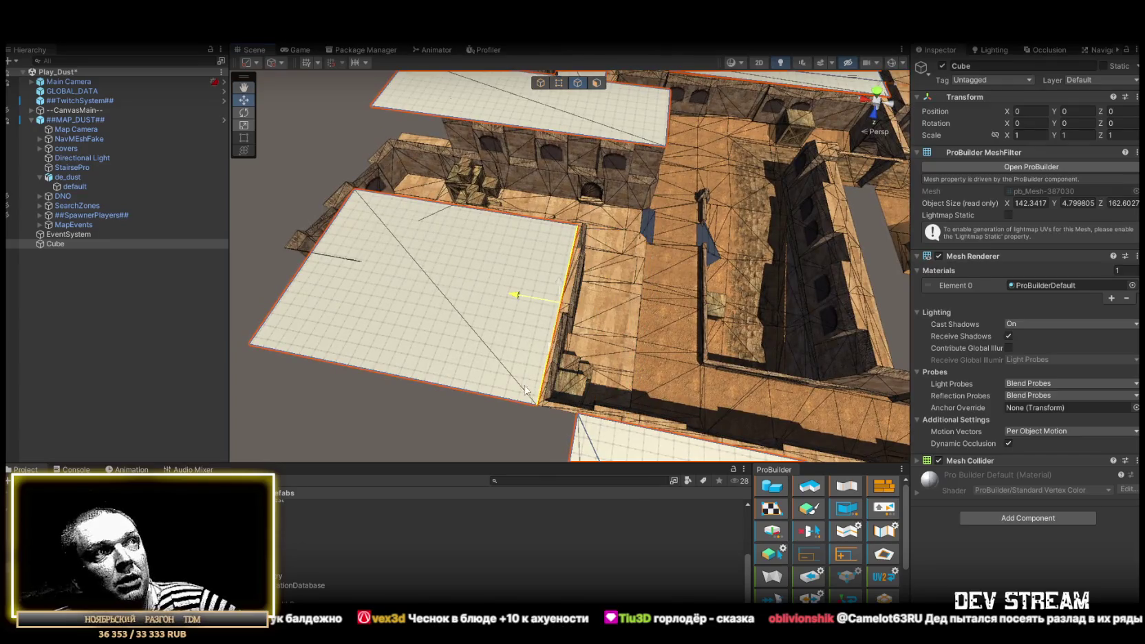
click(524, 399)
click(546, 371)
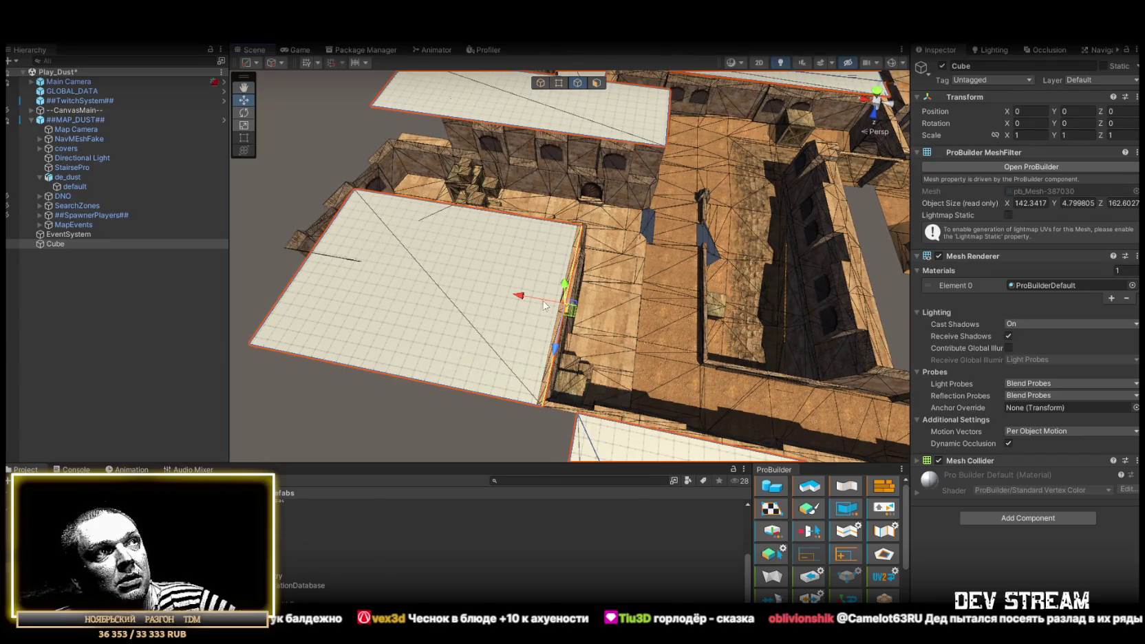
drag(535, 402, 423, 297)
mouse_move(565, 274)
mouse_down()
mouse_move(459, 270)
mouse_move(513, 272)
mouse_up()
mouse_move(667, 247)
mouse_down()
mouse_move(691, 250)
mouse_move(558, 85)
mouse_up()
click(558, 83)
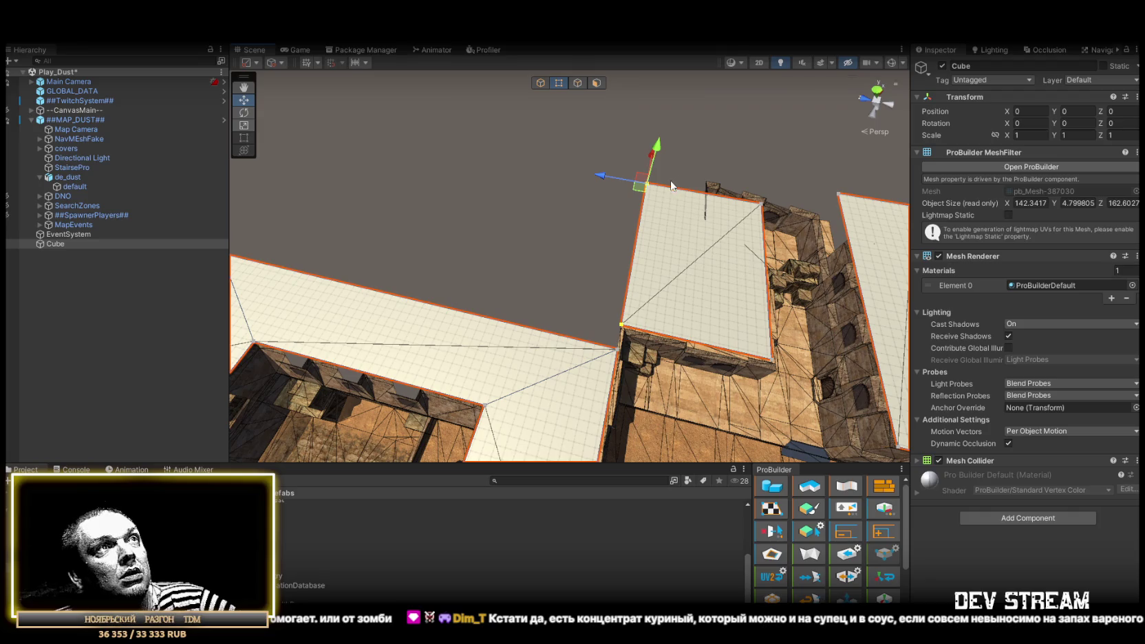
Move the roof's top-left corner vertex outward, then select the roof's left edge.
click(622, 324)
click(640, 184)
mouse_move(603, 176)
mouse_down()
mouse_move(475, 183)
mouse_move(521, 155)
mouse_up()
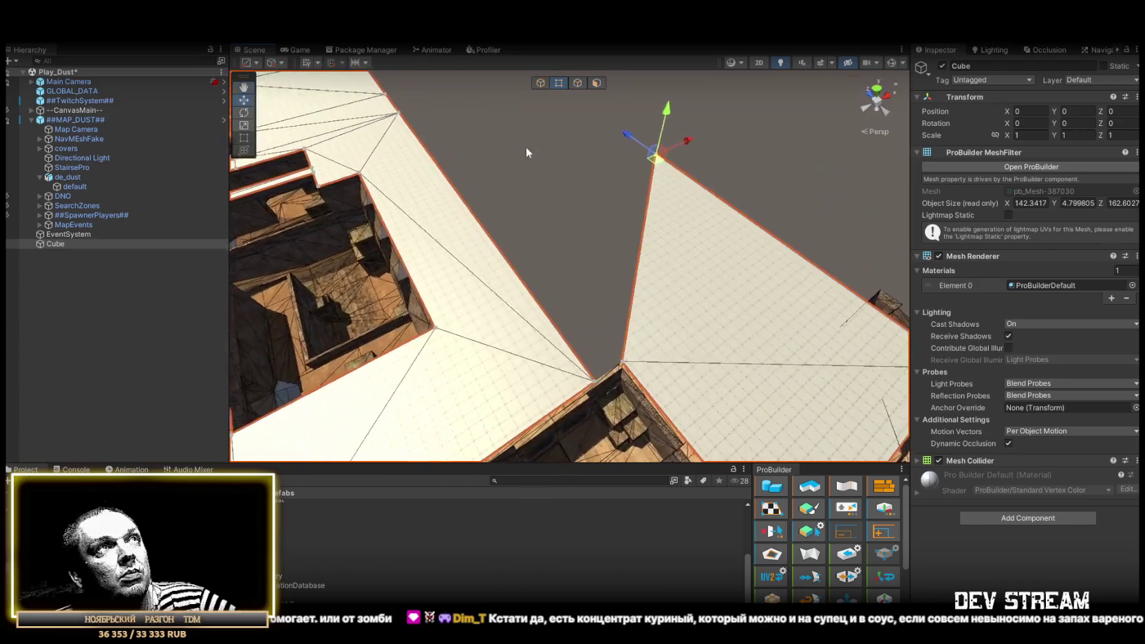
click(578, 83)
key(h)
drag(643, 226, 711, 251)
click(711, 251)
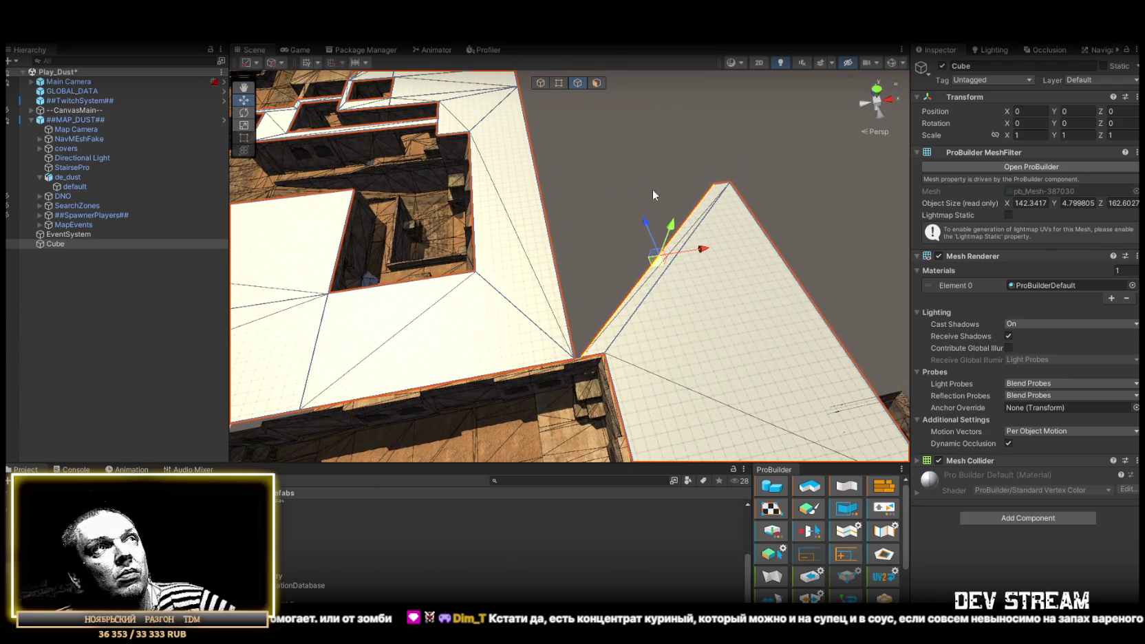
Select the corner vertices where the two roofs meet and view the joint over the courtyard.
click(558, 86)
click(582, 357)
scroll(605, 365, up, 5)
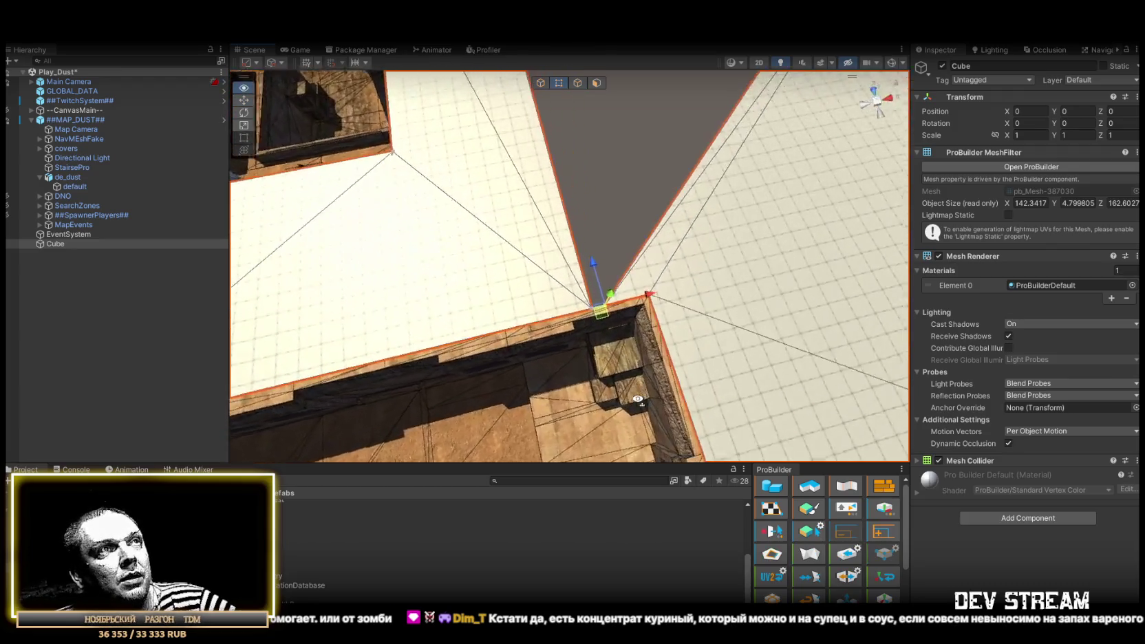
scroll(660, 289, down, 5)
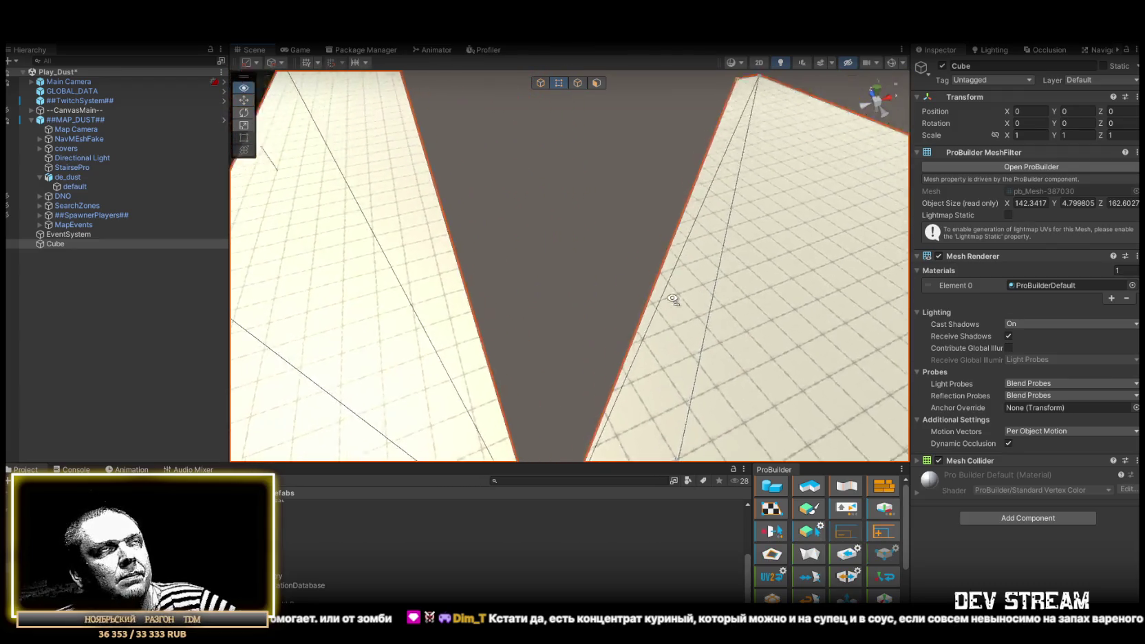
click(696, 147)
drag(696, 152, 752, 185)
mouse_move(784, 141)
mouse_down()
mouse_move(547, 175)
mouse_move(544, 327)
mouse_move(669, 320)
mouse_up()
mouse_move(811, 325)
mouse_down()
mouse_move(677, 299)
mouse_move(310, 318)
mouse_move(623, 291)
mouse_move(530, 331)
mouse_up()
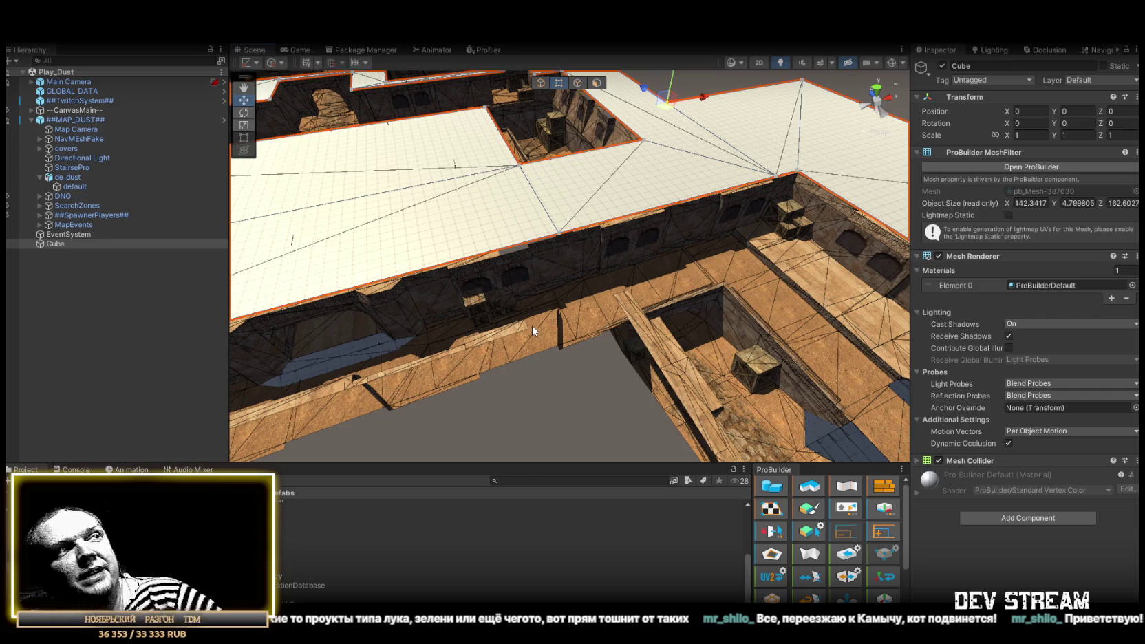
mouse_move(533, 326)
alt+mouse_down()
mouse_move(570, 256)
mouse_move(761, 246)
mouse_move(713, 299)
mouse_move(414, 247)
mouse_move(537, 276)
mouse_move(588, 307)
mouse_move(734, 314)
alt+mouse_up()
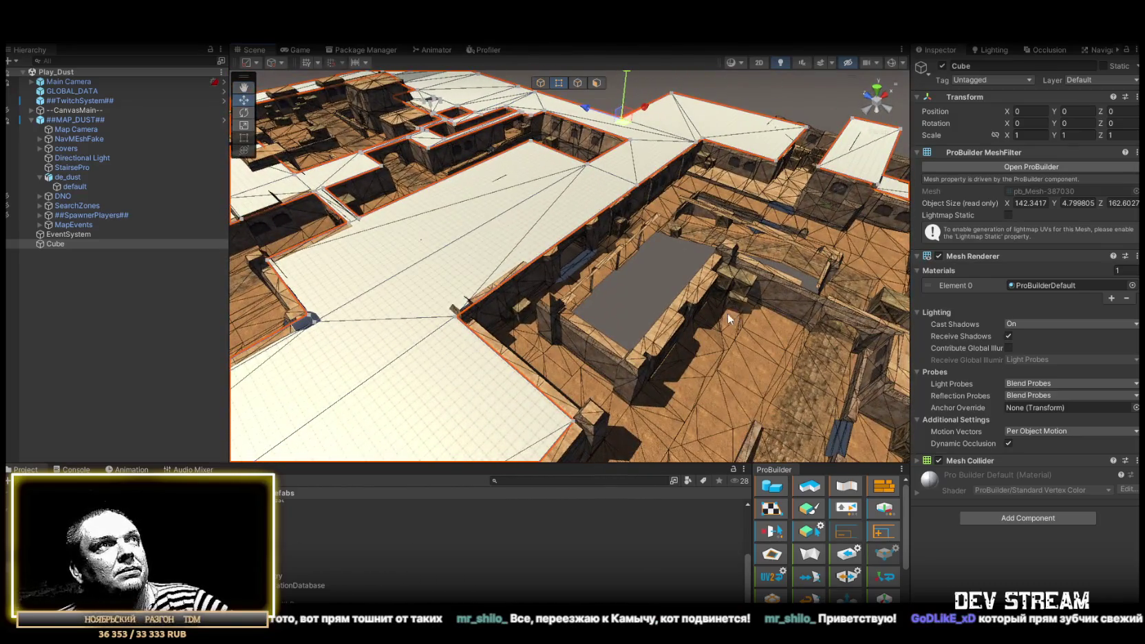
click(577, 84)
click(575, 232)
mouse_move(575, 232)
alt+mouse_down()
mouse_move(647, 213)
mouse_move(475, 219)
mouse_move(571, 230)
mouse_move(544, 254)
mouse_move(579, 232)
mouse_move(615, 246)
alt+mouse_up()
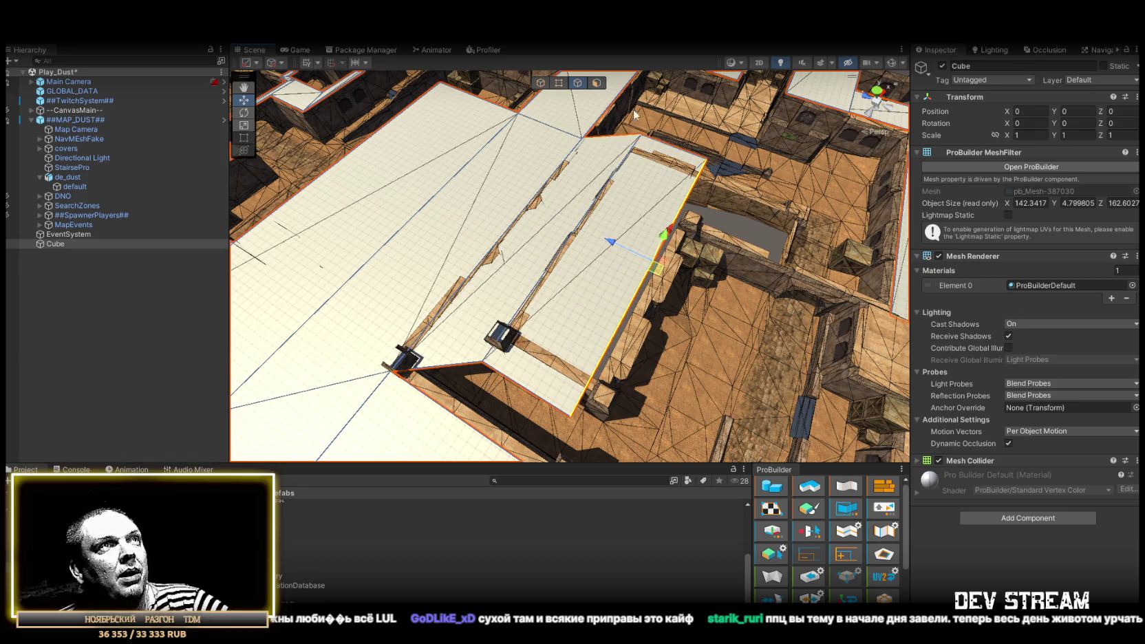
click(597, 82)
mouse_move(566, 220)
mouse_down()
mouse_move(688, 220)
mouse_move(593, 141)
mouse_move(585, 117)
mouse_up()
click(577, 84)
mouse_move(551, 206)
mouse_down()
mouse_move(495, 289)
mouse_move(485, 259)
mouse_move(690, 265)
mouse_move(676, 214)
mouse_move(561, 167)
mouse_up()
click(481, 310)
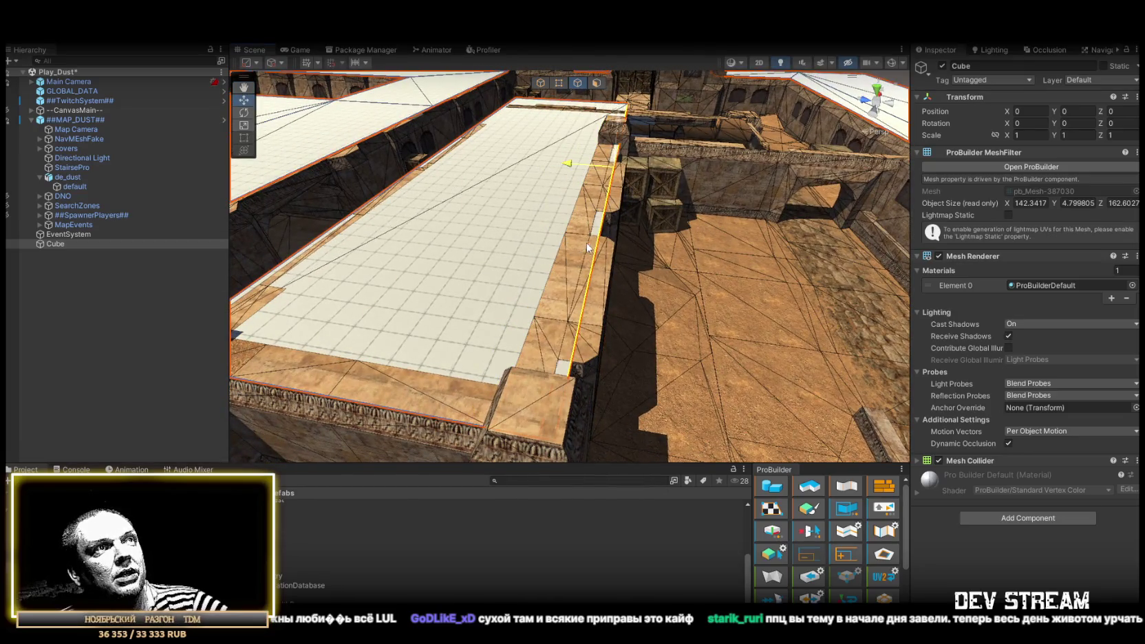
mouse_move(587, 243)
mouse_down()
mouse_move(545, 249)
mouse_move(634, 237)
mouse_move(577, 246)
mouse_move(550, 234)
mouse_move(584, 292)
mouse_up()
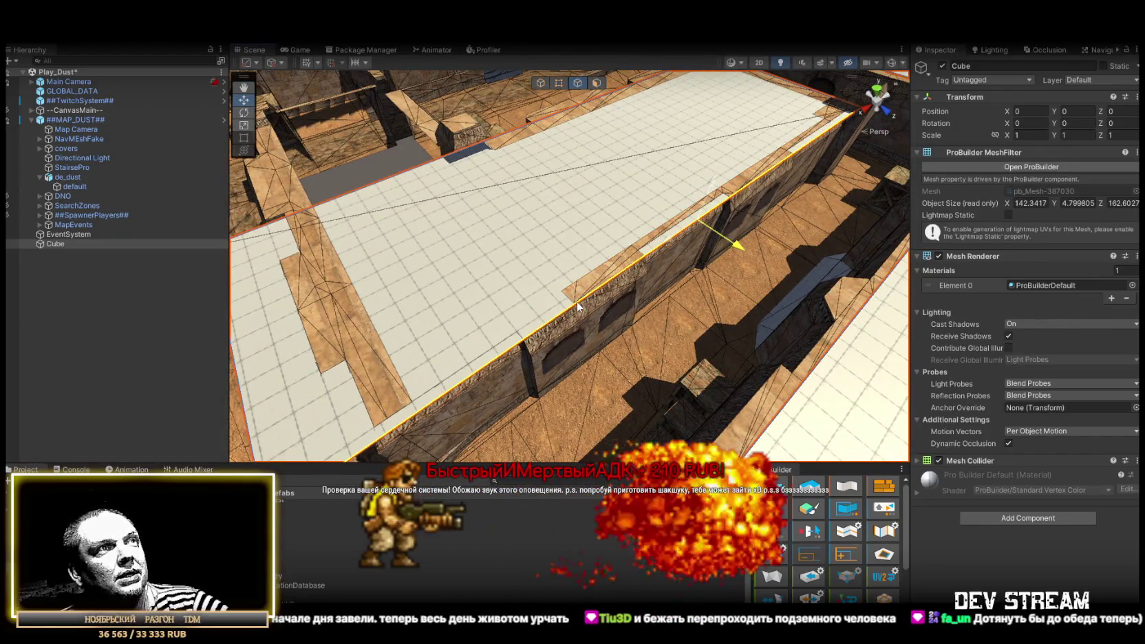
mouse_move(584, 293)
mouse_down()
mouse_move(506, 279)
mouse_move(545, 248)
mouse_up()
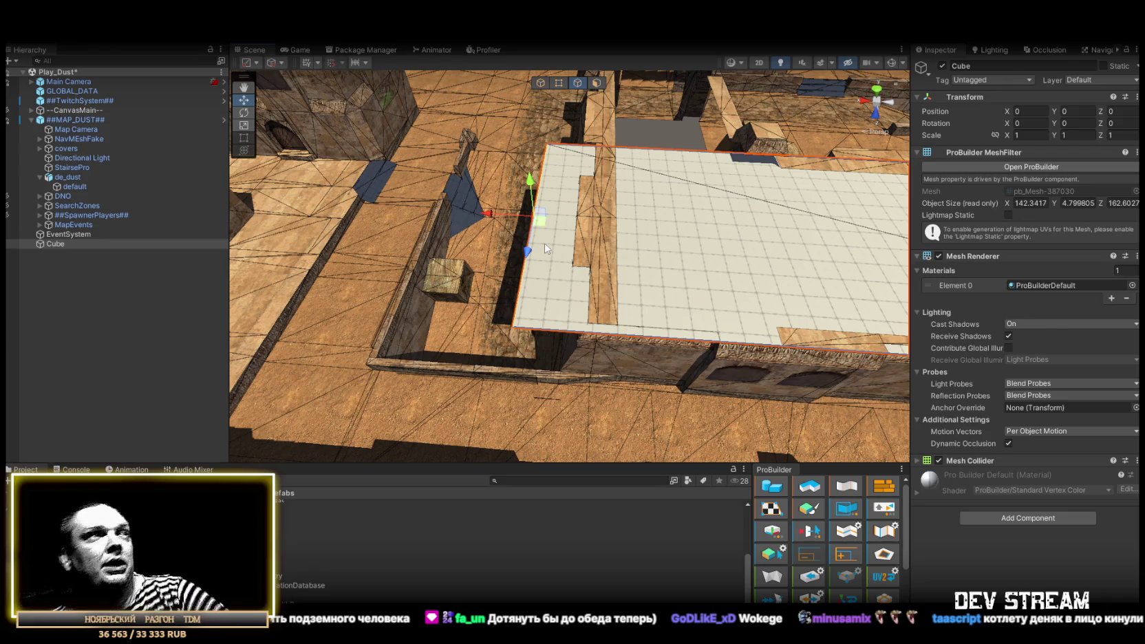
Slide the plane's edge onto the wall top and select its upper-right corner vertex.
mouse_move(491, 213)
mouse_down()
mouse_move(596, 257)
mouse_move(618, 324)
mouse_move(617, 272)
mouse_move(541, 86)
mouse_up()
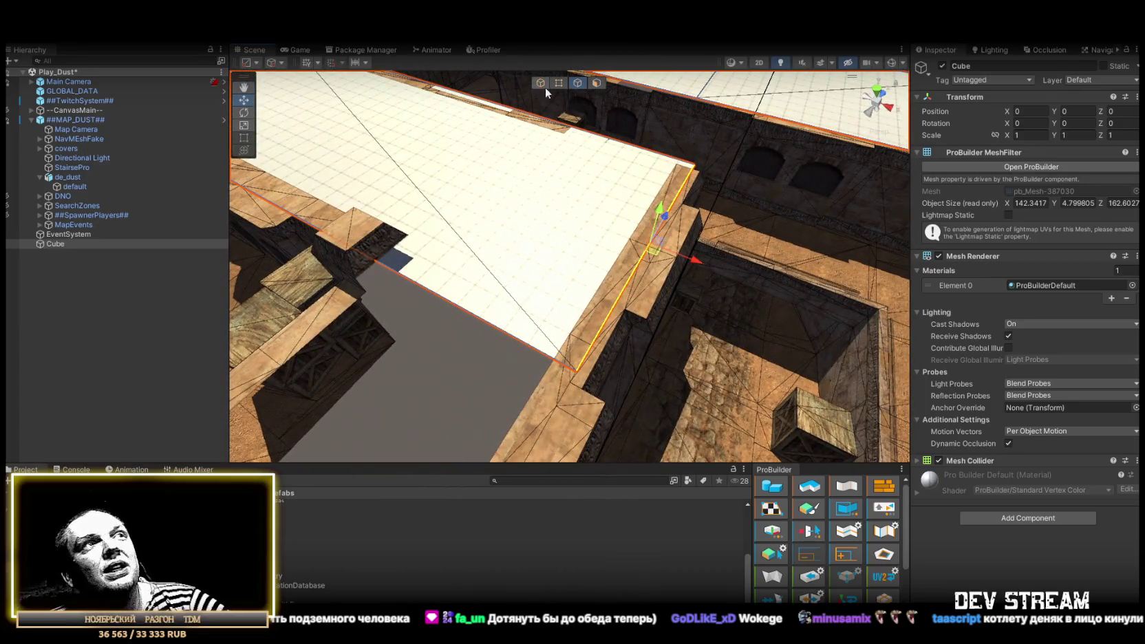
click(559, 90)
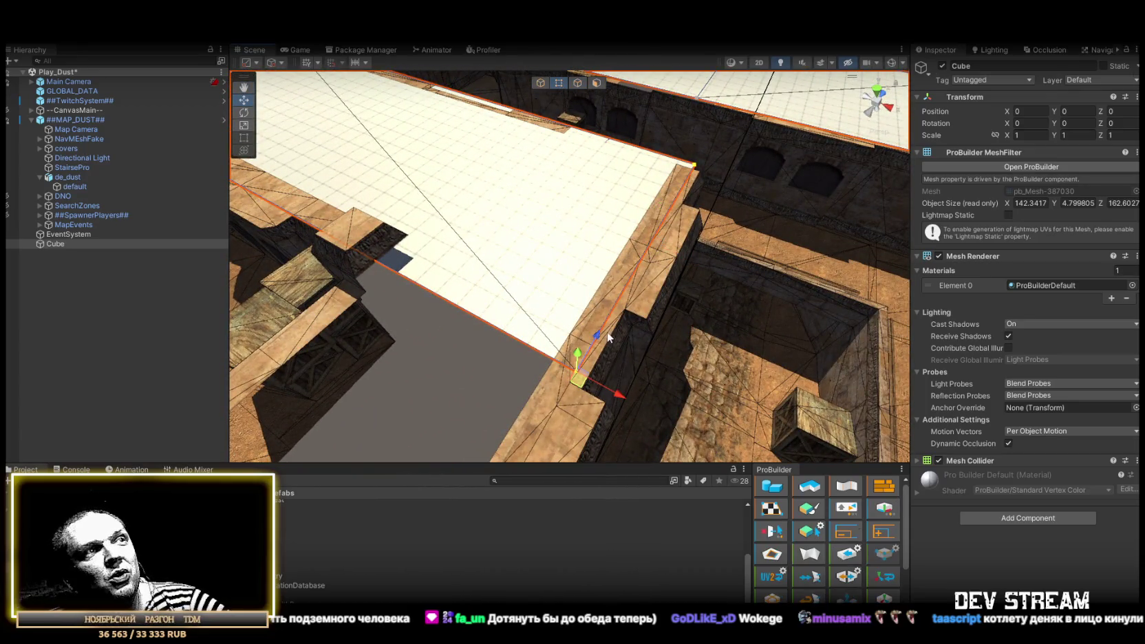
click(692, 170)
mouse_move(575, 369)
mouse_down()
mouse_move(786, 302)
mouse_move(548, 358)
mouse_move(551, 336)
mouse_up()
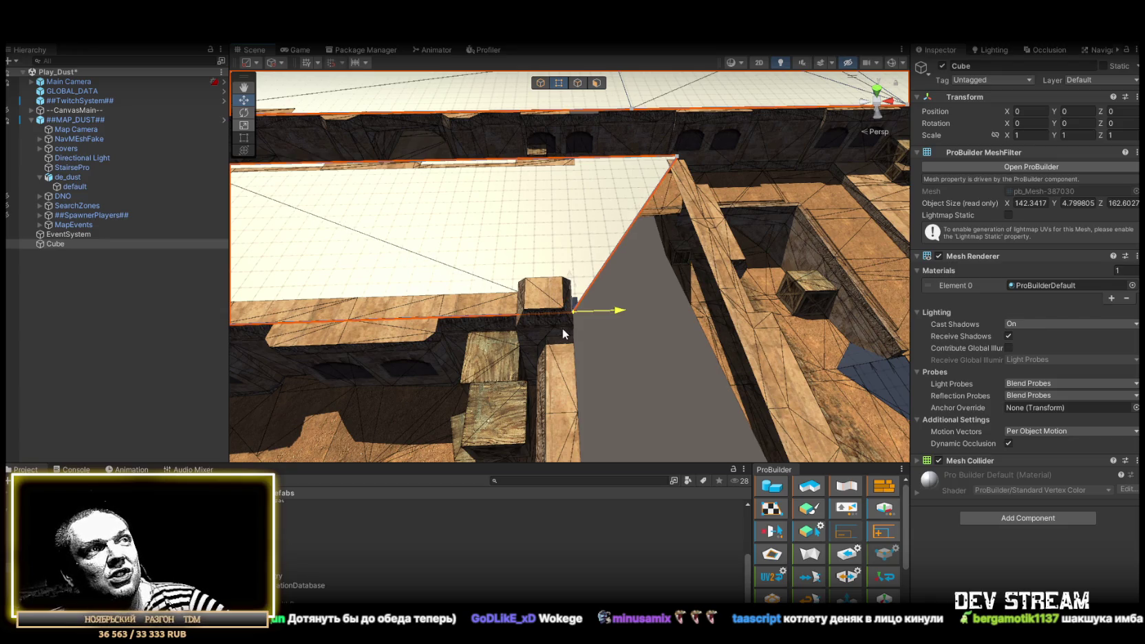
mouse_move(666, 271)
mouse_down()
mouse_move(512, 311)
mouse_move(595, 153)
mouse_up()
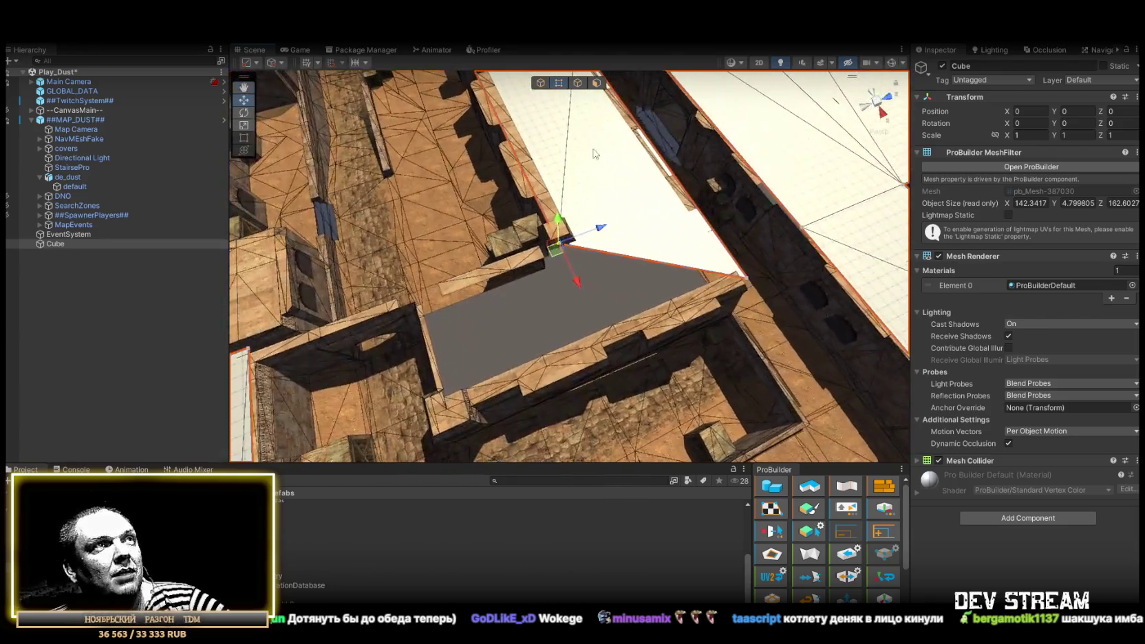
Extend the face over the gap and pull its corner vertices to square the face.
click(578, 84)
click(643, 266)
mouse_move(709, 263)
mouse_down()
mouse_move(552, 323)
mouse_move(567, 85)
mouse_up()
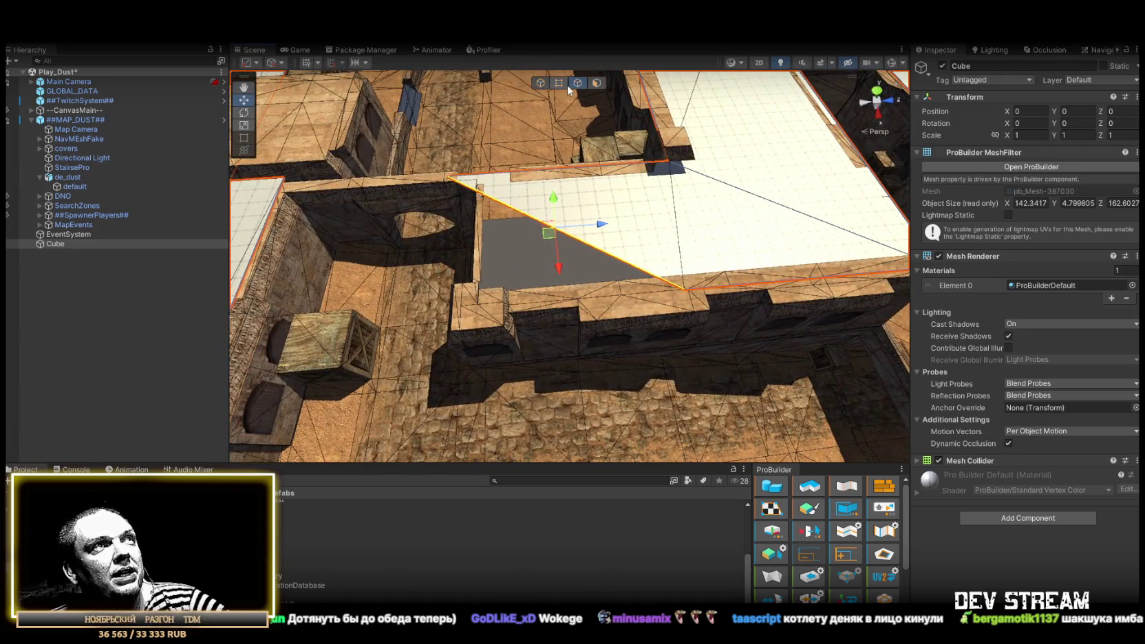
click(560, 83)
drag(504, 181, 540, 180)
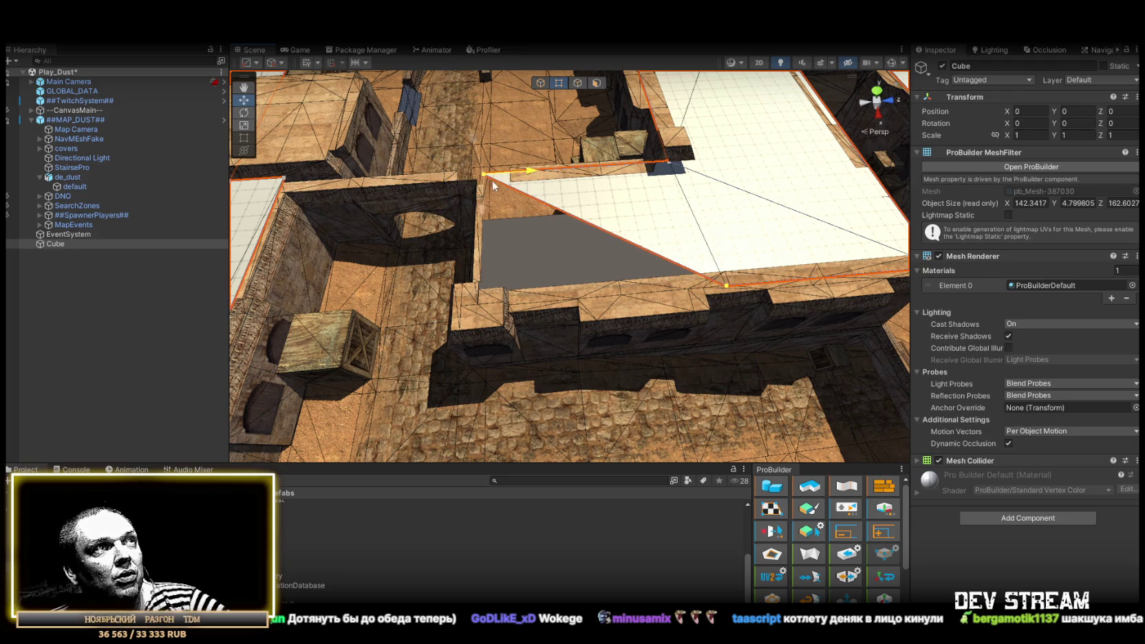
click(724, 284)
mouse_move(724, 283)
mouse_down()
mouse_move(478, 308)
mouse_move(651, 276)
mouse_move(637, 230)
mouse_up()
Extend the plane's right edge out to meet the wall.
click(578, 83)
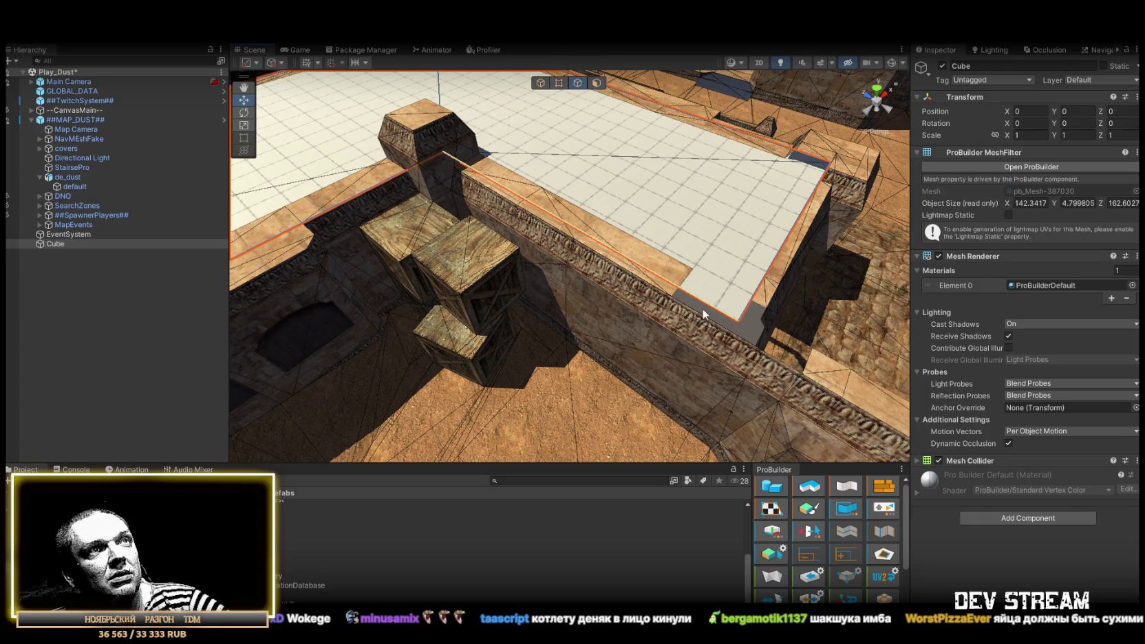
click(661, 278)
mouse_move(661, 279)
mouse_down()
mouse_move(619, 296)
mouse_move(659, 375)
mouse_move(576, 270)
mouse_move(575, 298)
mouse_move(590, 308)
mouse_up()
click(561, 287)
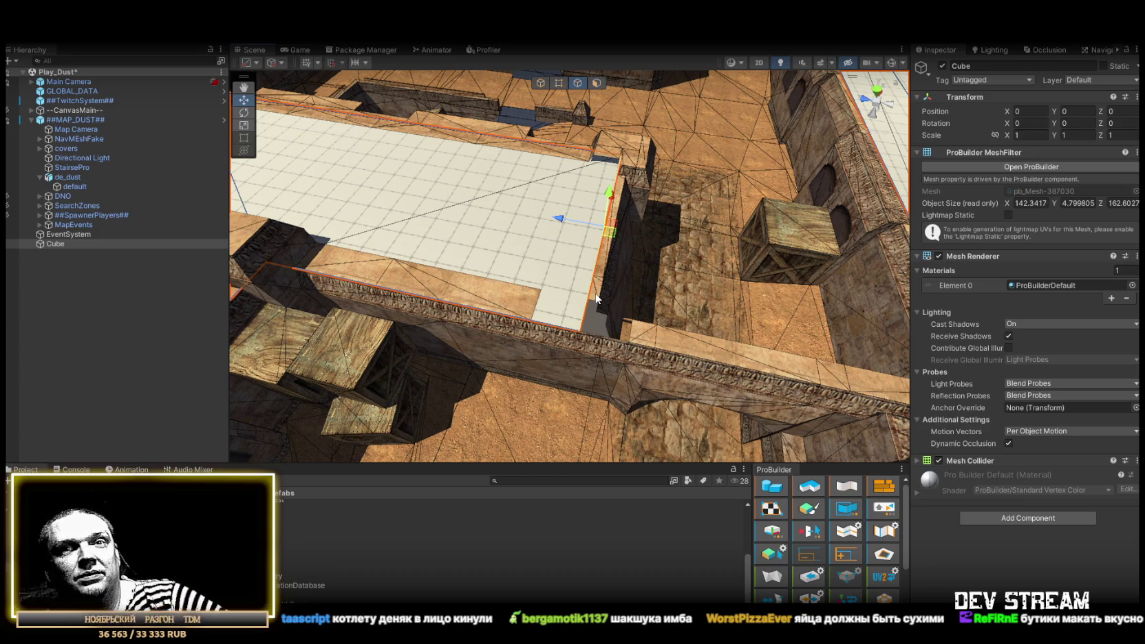
mouse_move(558, 219)
mouse_down()
mouse_move(599, 307)
mouse_move(646, 292)
mouse_move(523, 269)
mouse_move(550, 268)
mouse_move(532, 273)
mouse_move(607, 214)
mouse_up()
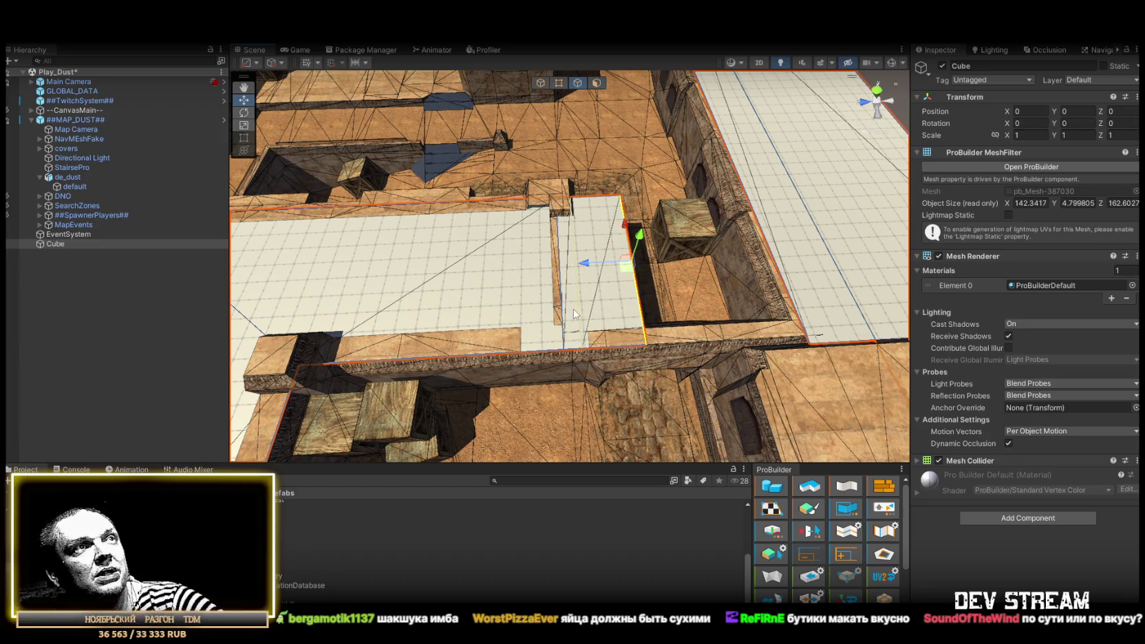
Select the narrow floor strip face and its top edge along the wall.
click(596, 83)
click(603, 332)
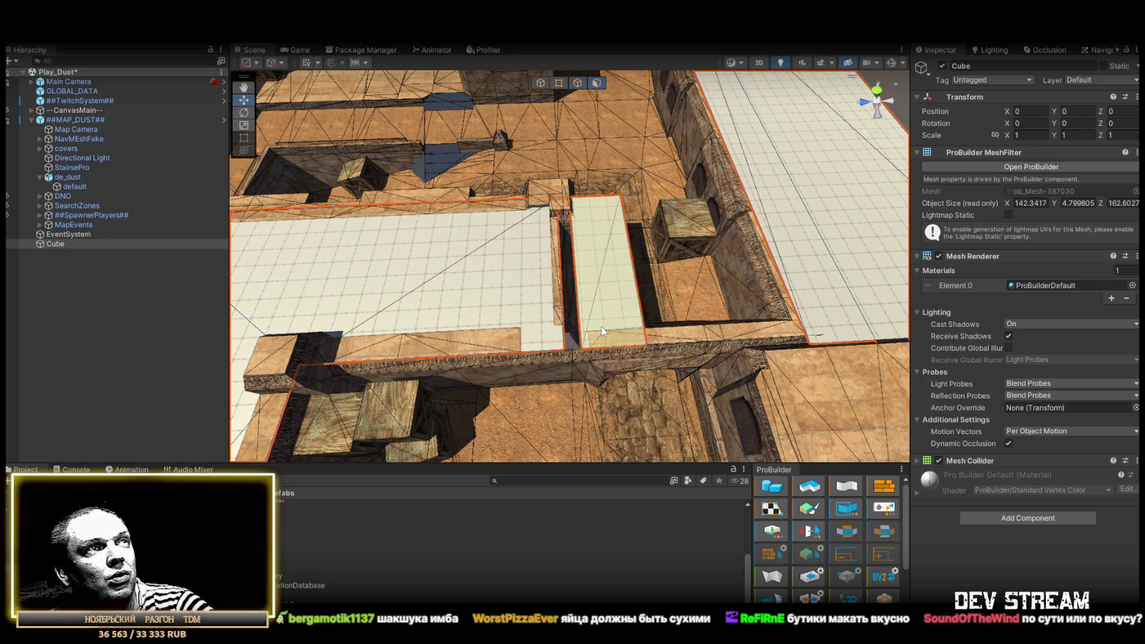
click(578, 83)
click(595, 197)
mouse_move(595, 198)
mouse_down()
mouse_move(484, 157)
mouse_move(661, 289)
mouse_move(676, 320)
mouse_move(474, 290)
mouse_move(498, 280)
mouse_move(696, 317)
mouse_move(566, 324)
mouse_up()
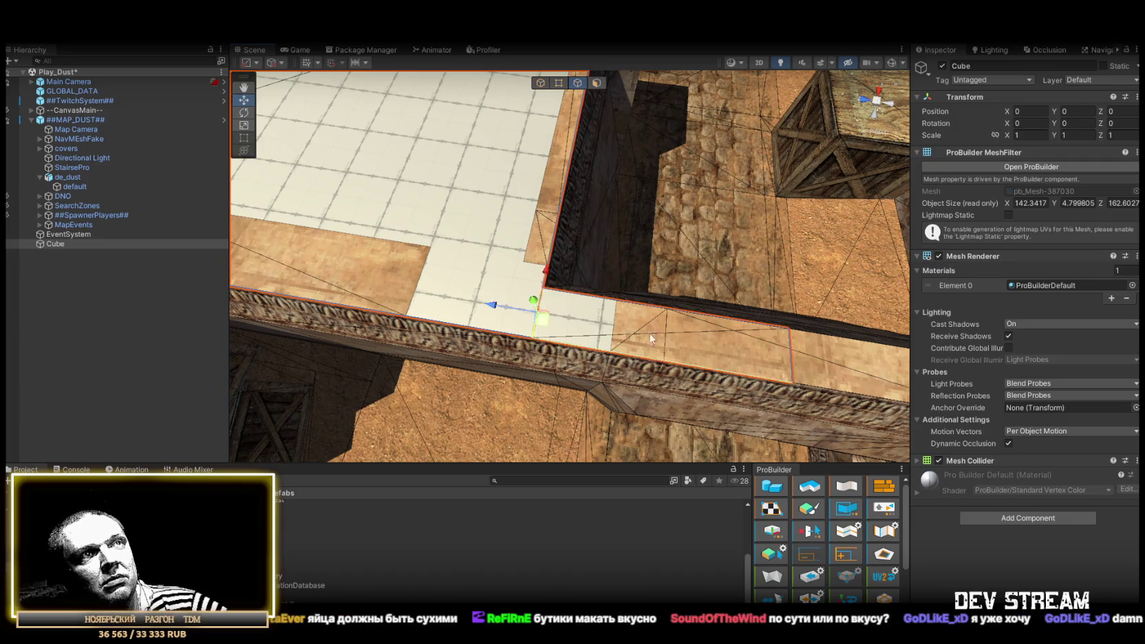
mouse_move(795, 349)
mouse_down()
mouse_move(831, 350)
mouse_move(830, 339)
mouse_up()
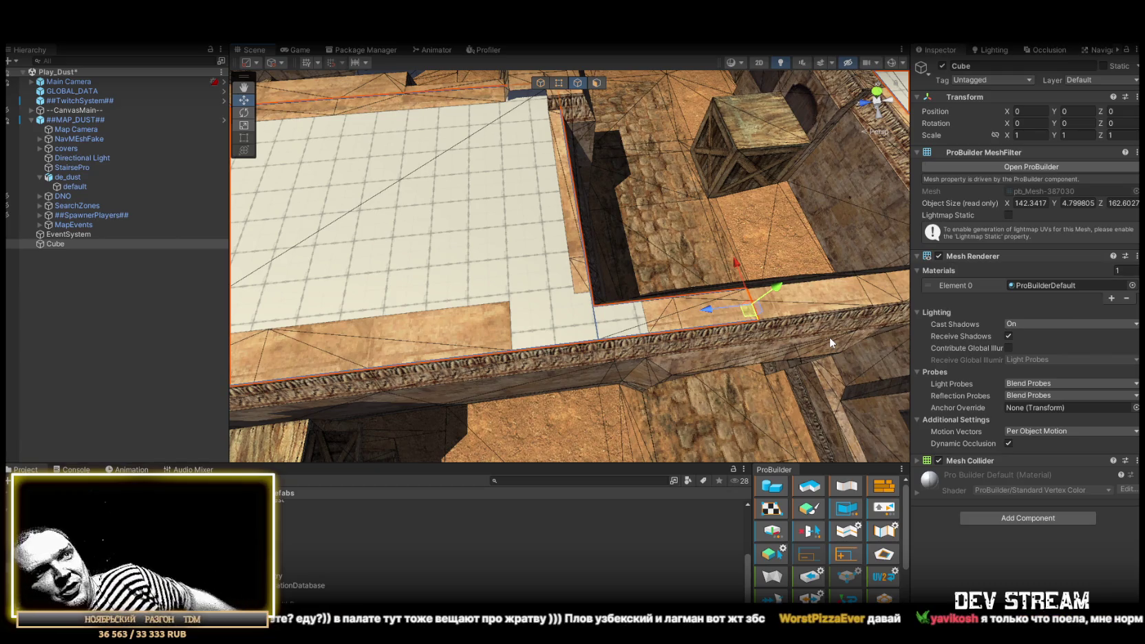
Select the edge along the wall top and swing the view to the next wall.
key(g)
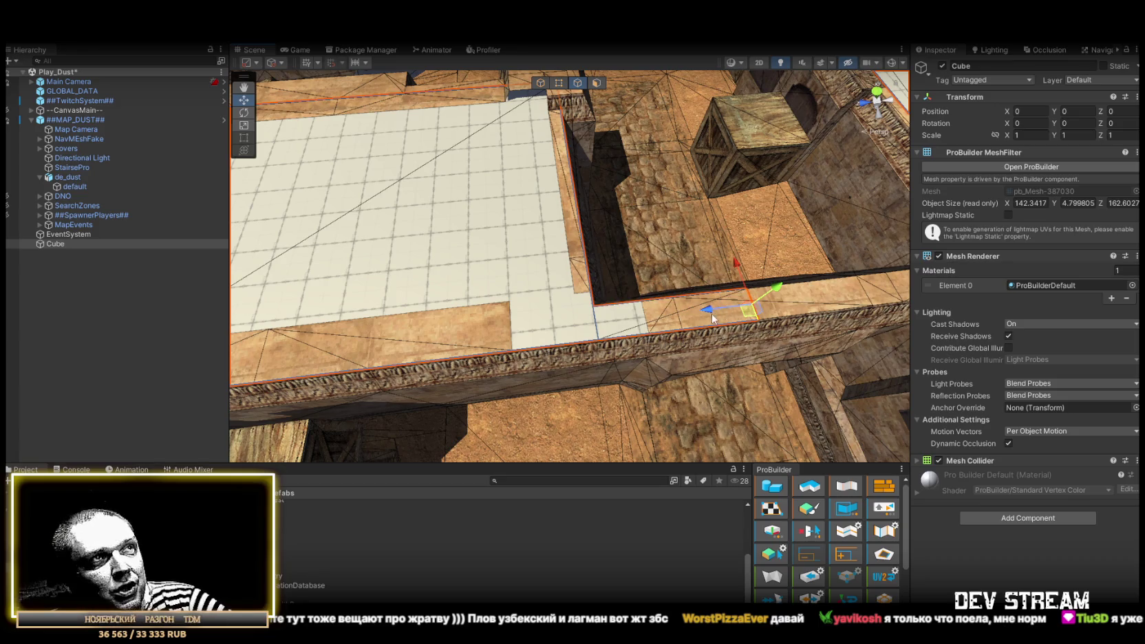
click(646, 320)
drag(784, 318, 556, 287)
drag(792, 269, 779, 301)
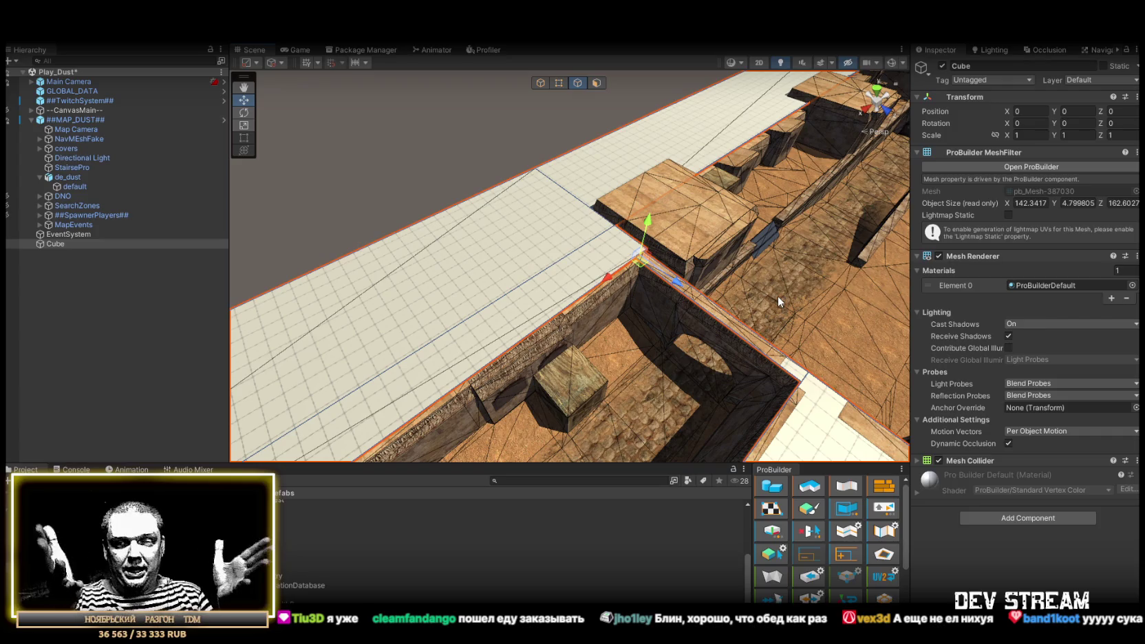